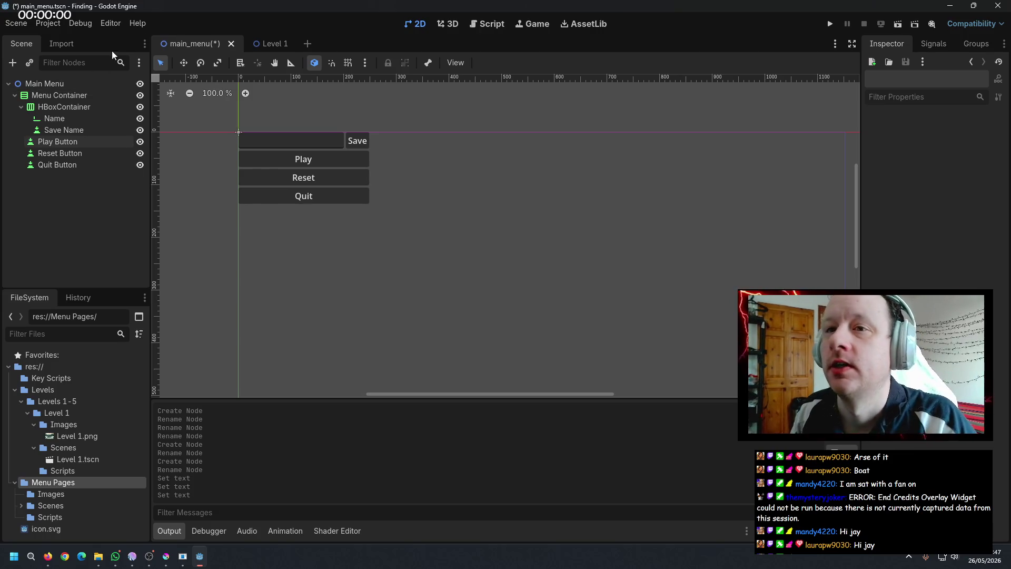
Attach a new script named Main Menu.gd to the Main Menu node and save the scene
left_click(44, 84)
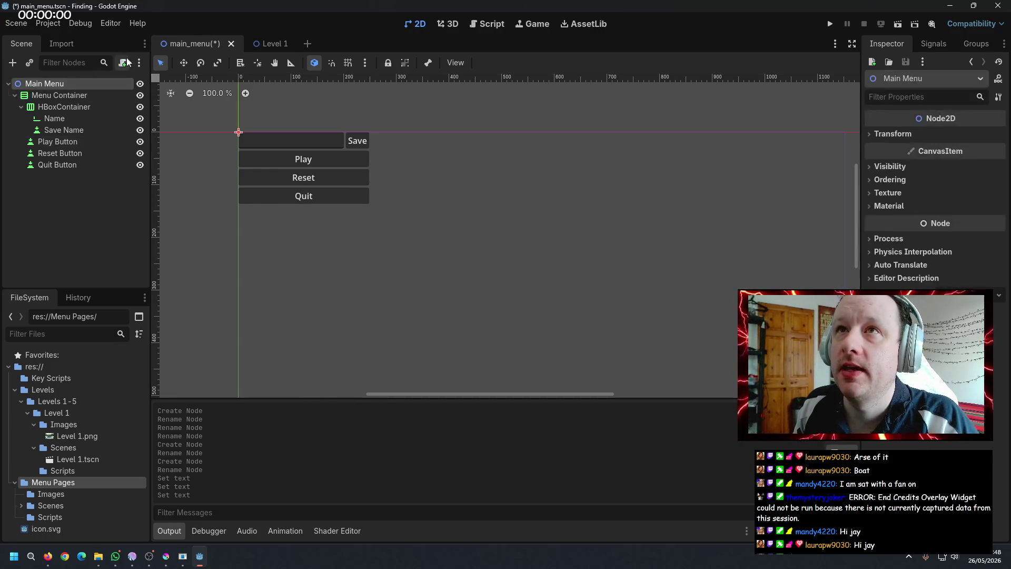
left_click(123, 62)
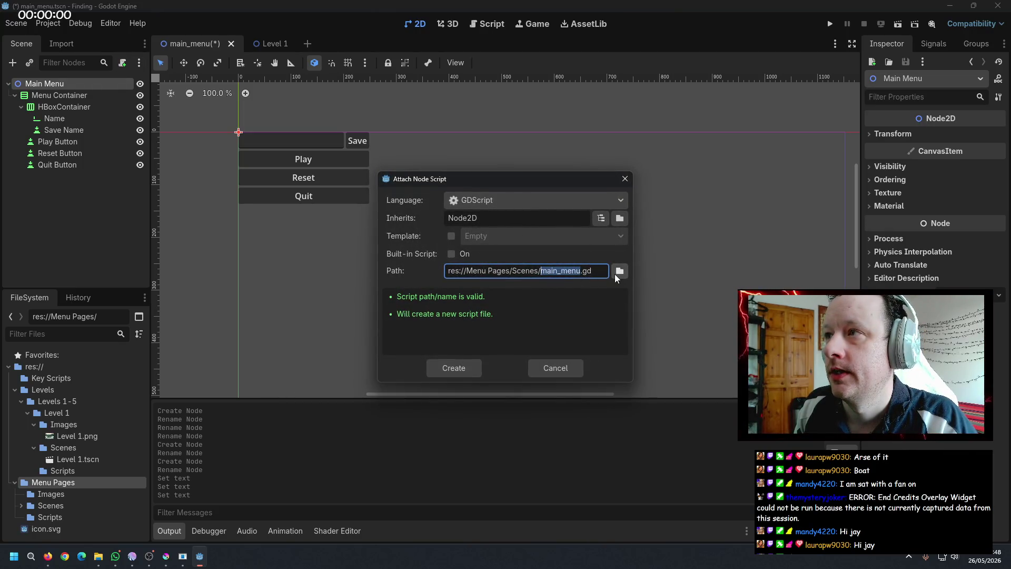
type("Main Menu")
key("Return")
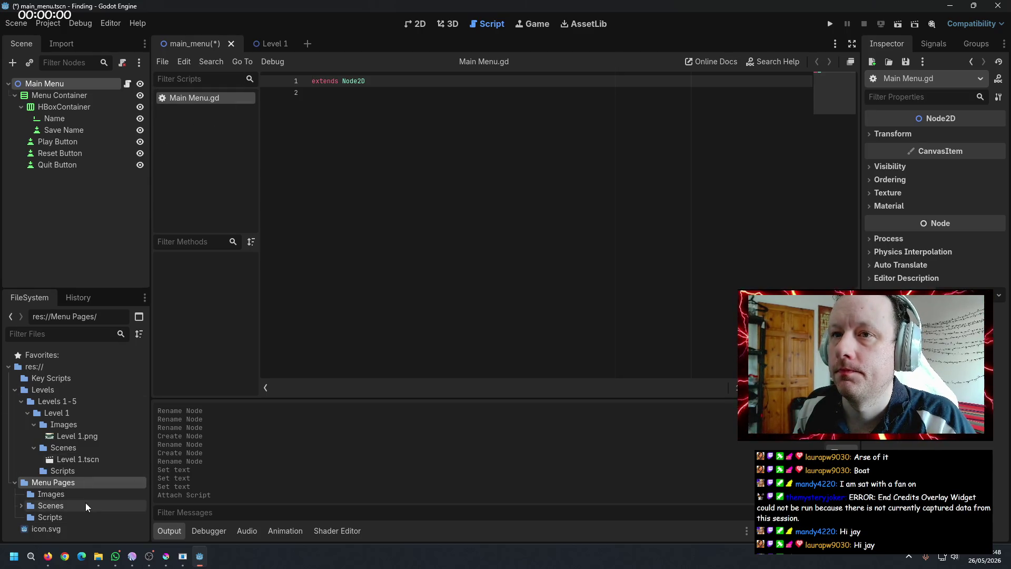
key("ctrl+s")
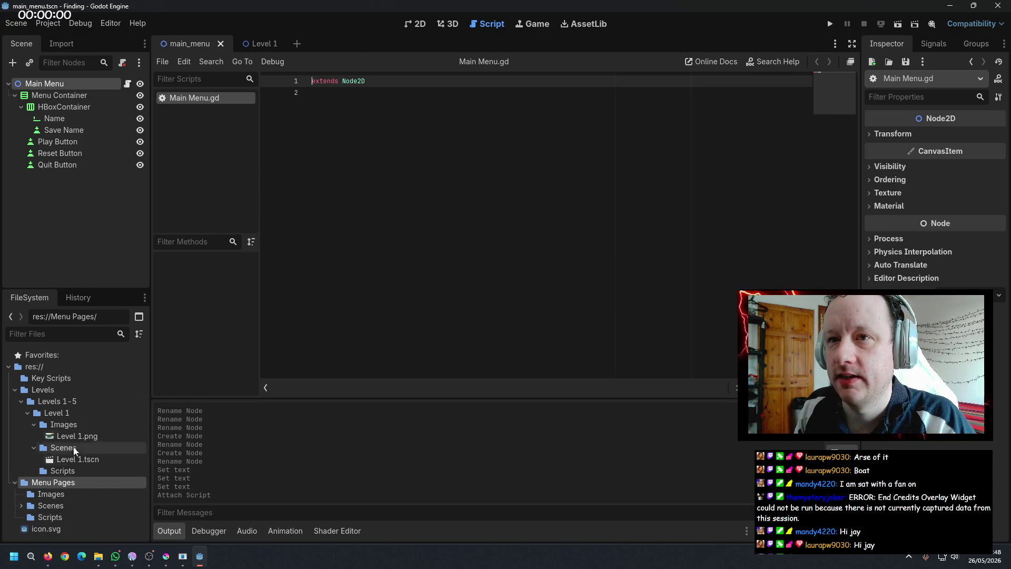
Move Main Menu.gd from Scenes into the Scripts folder, then add a new line 3 in it
left_click(19, 505)
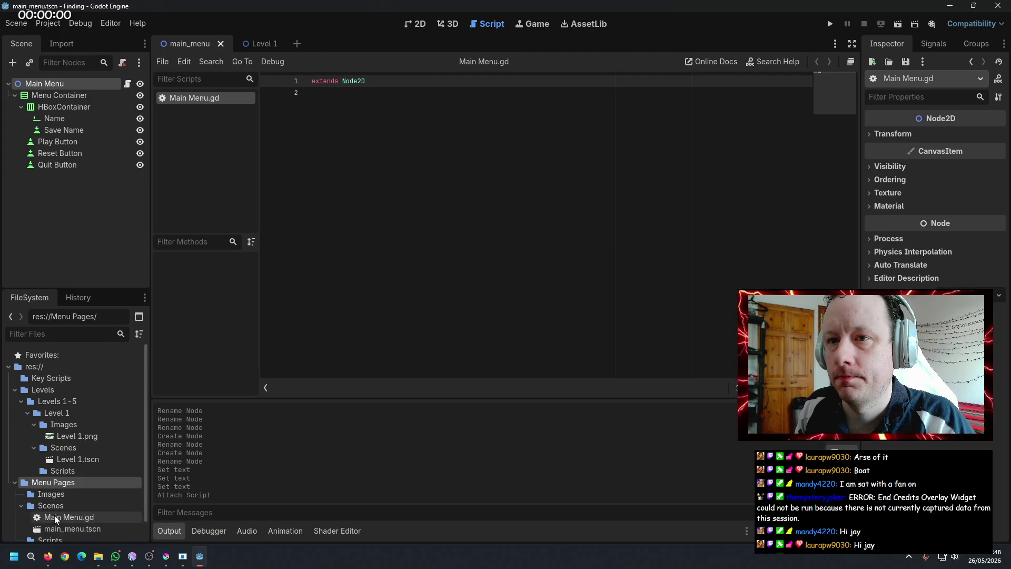
mouse_move(56, 521)
left_mouse_down()
mouse_move(72, 509)
mouse_move(63, 525)
mouse_move(54, 519)
left_mouse_up()
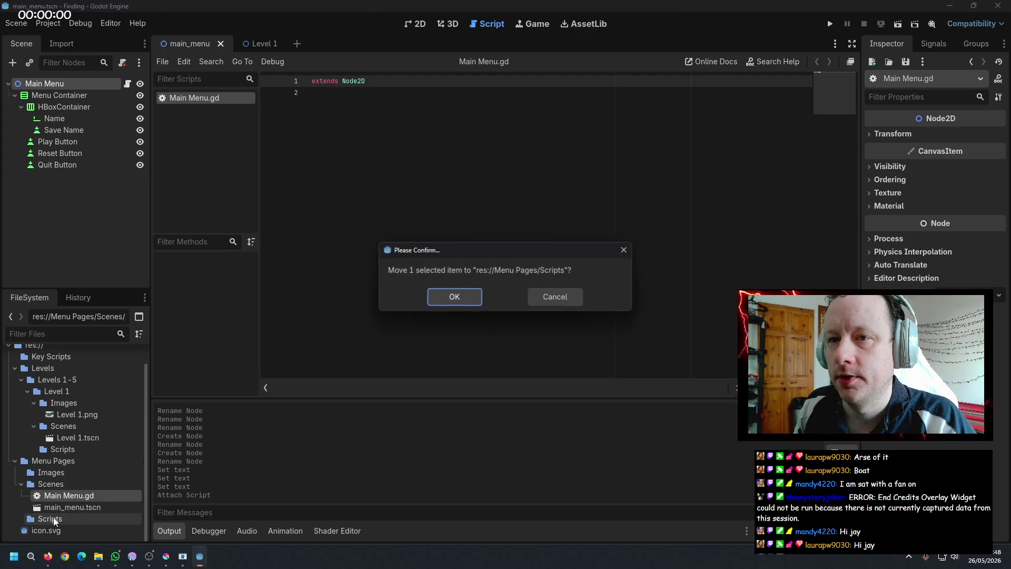
left_click(459, 294)
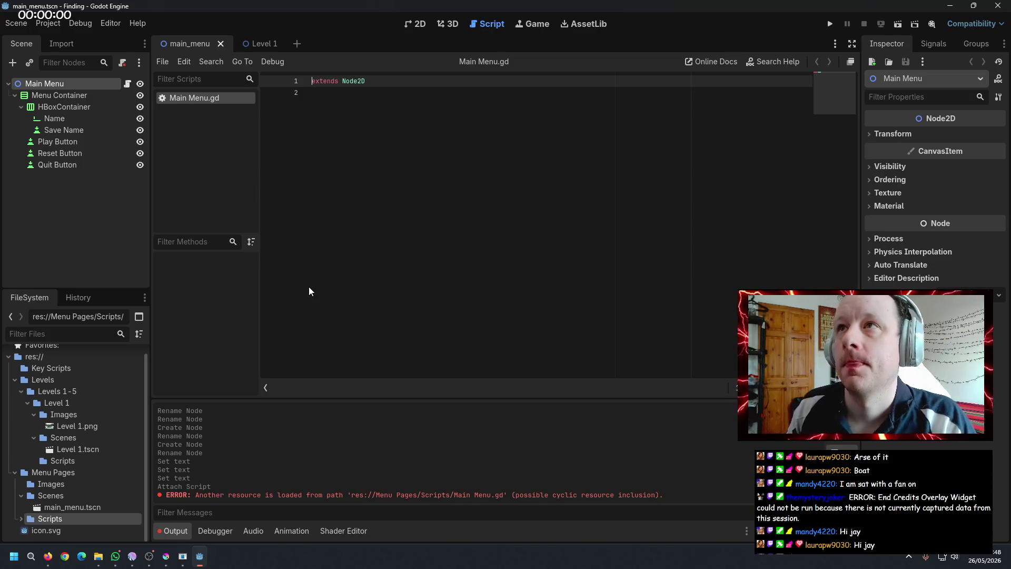
left_click(341, 89)
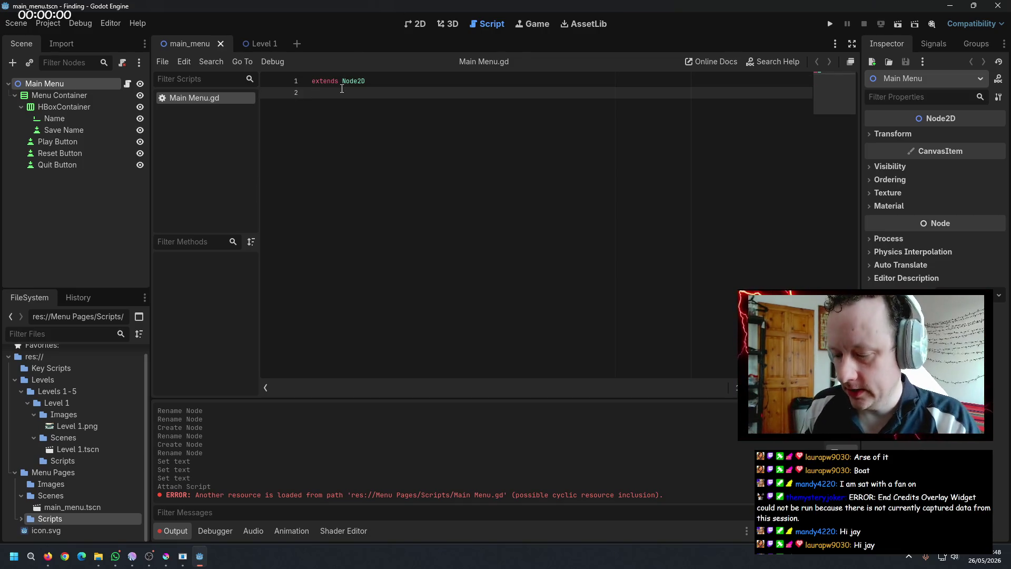
key("Return")
type("@onread")
type("t")
type("y")
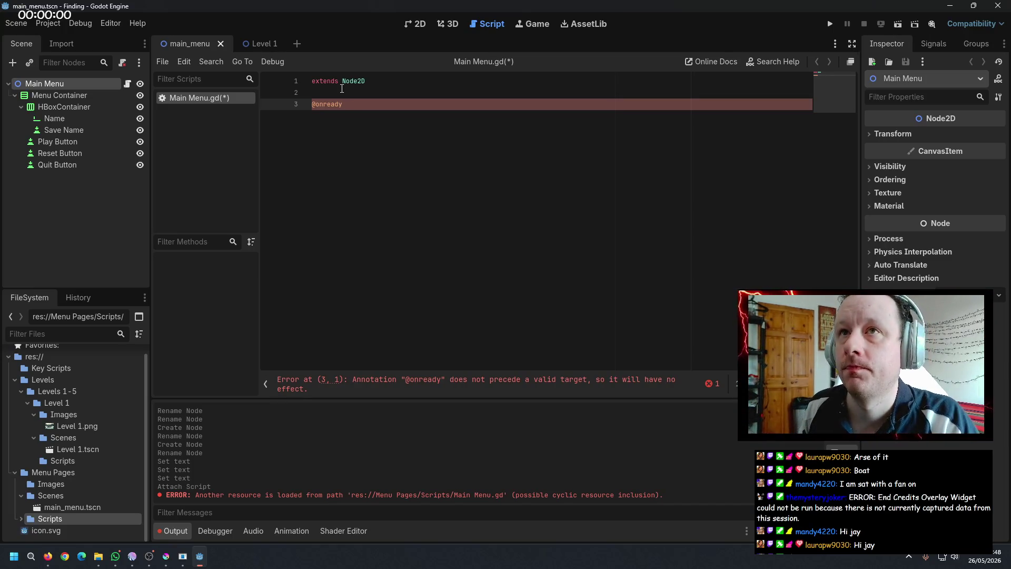
double_click(70, 106)
type("Name ")
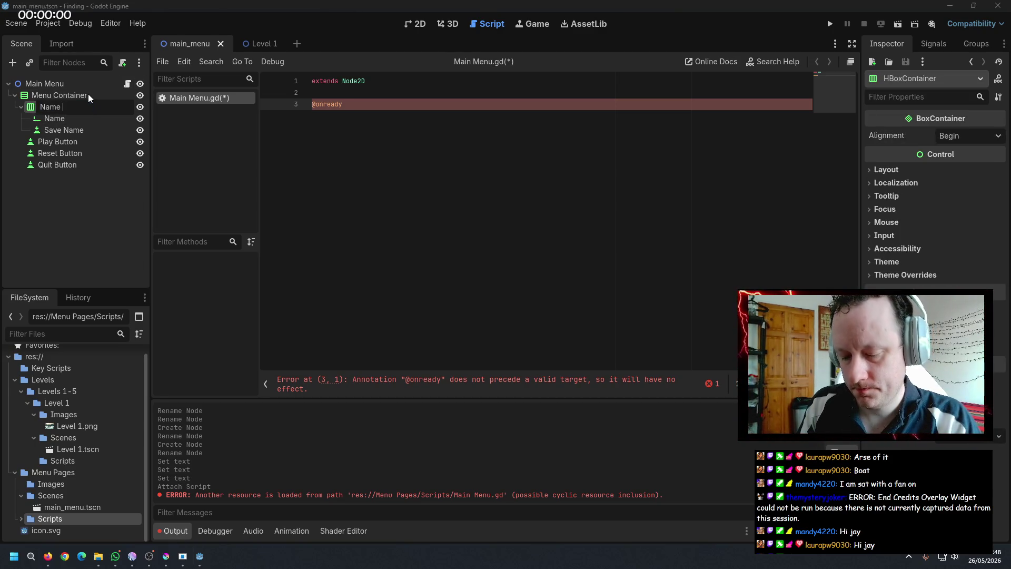
type("Creator")
key("Return")
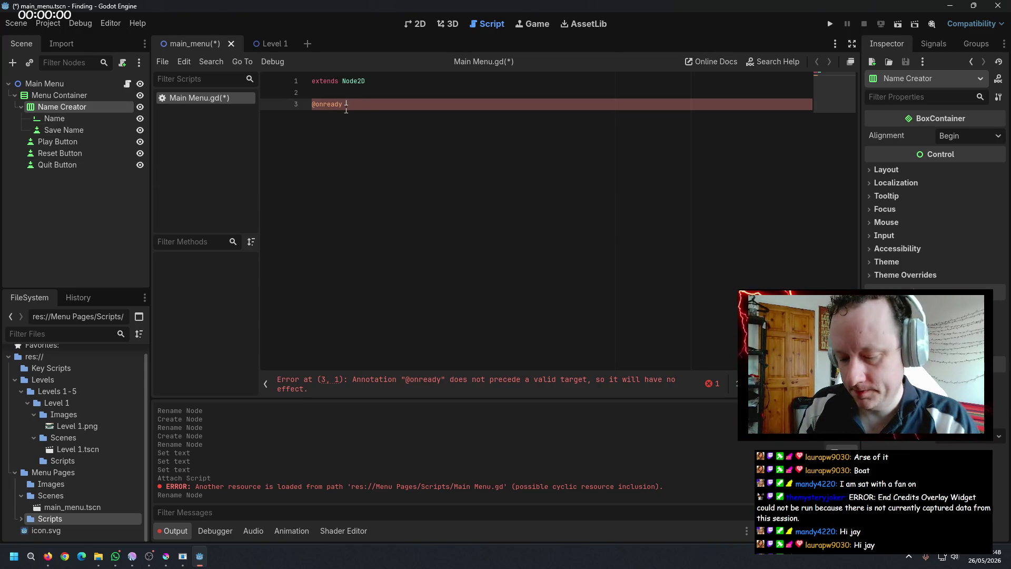
type("name_")
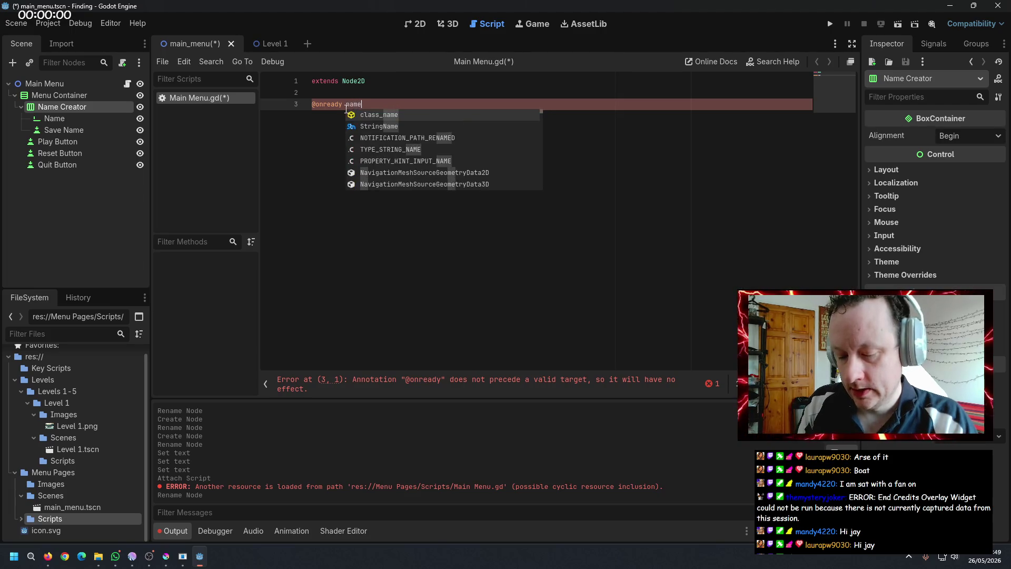
type("input")
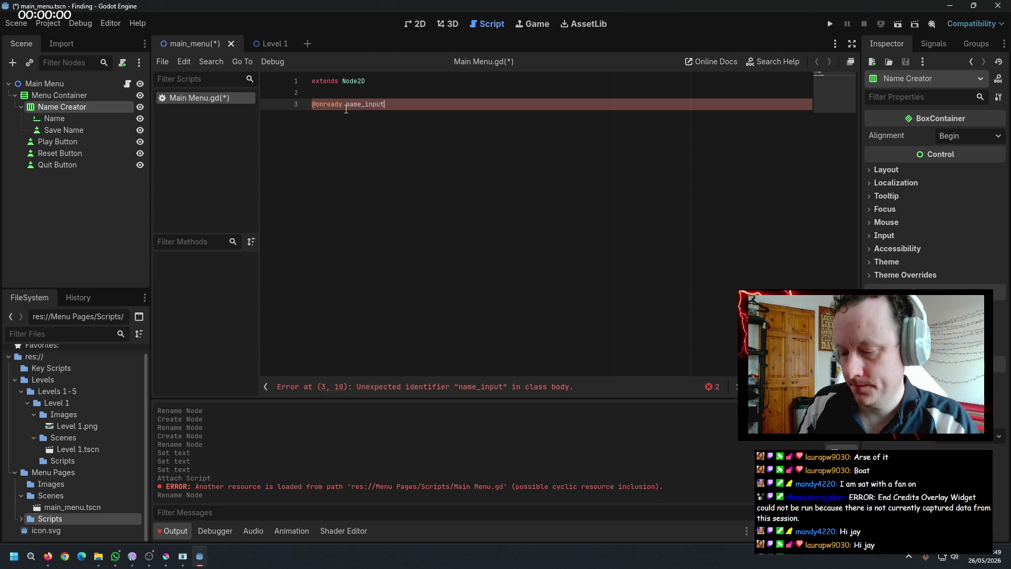
type(" =")
left_click_drag(70, 116, 422, 101)
type("s ")
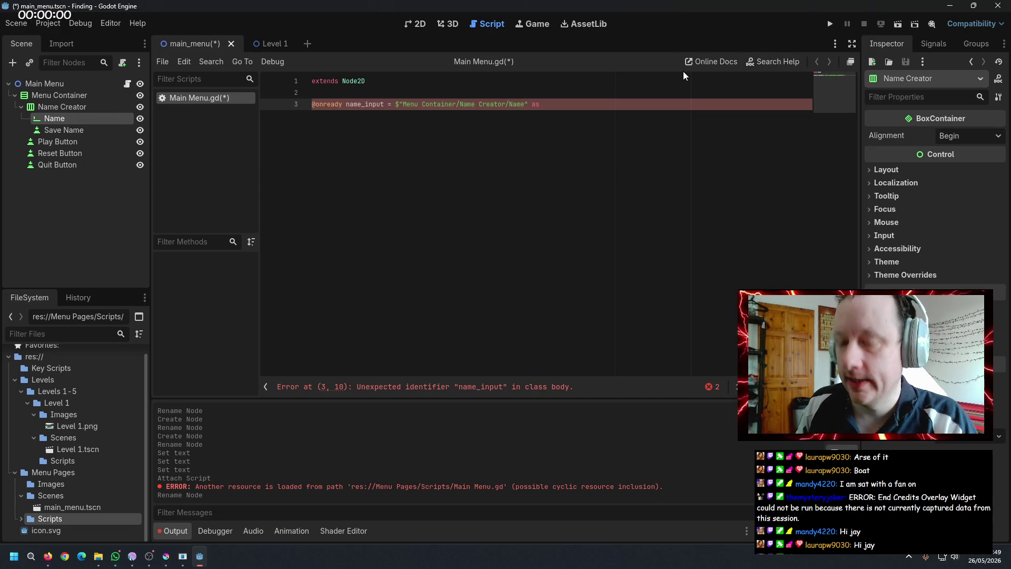
type("LineE")
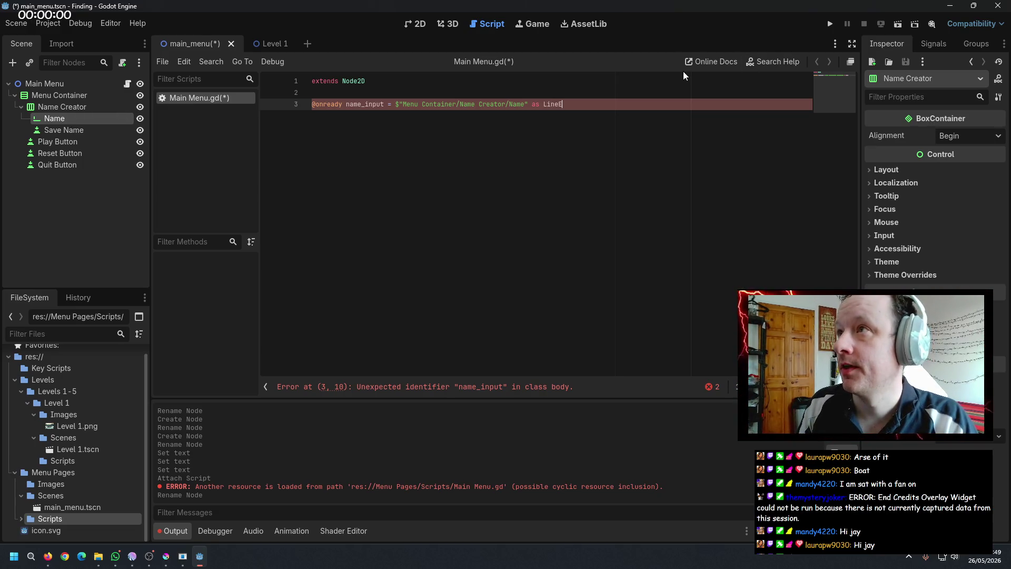
type("dit")
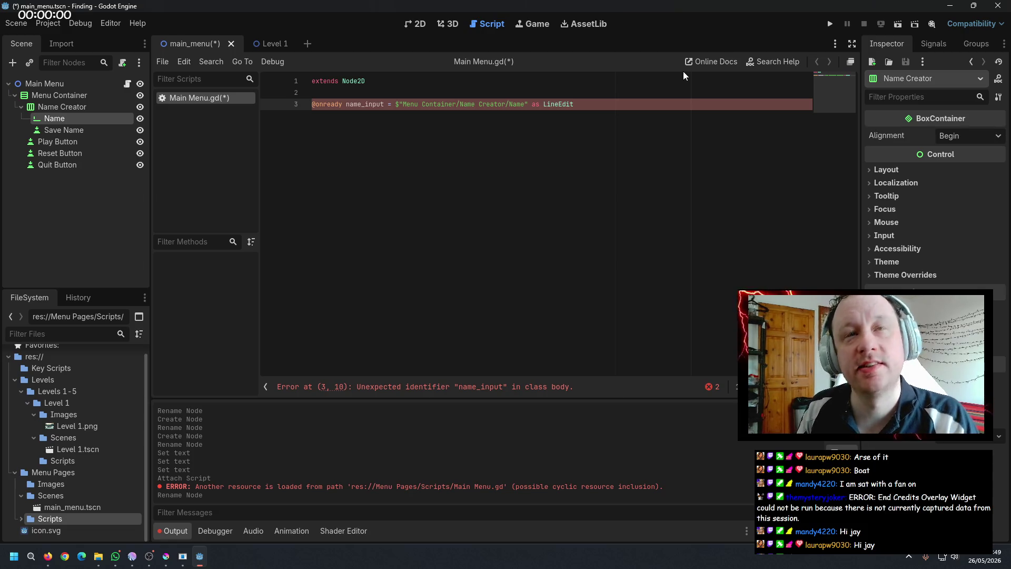
key("Return")
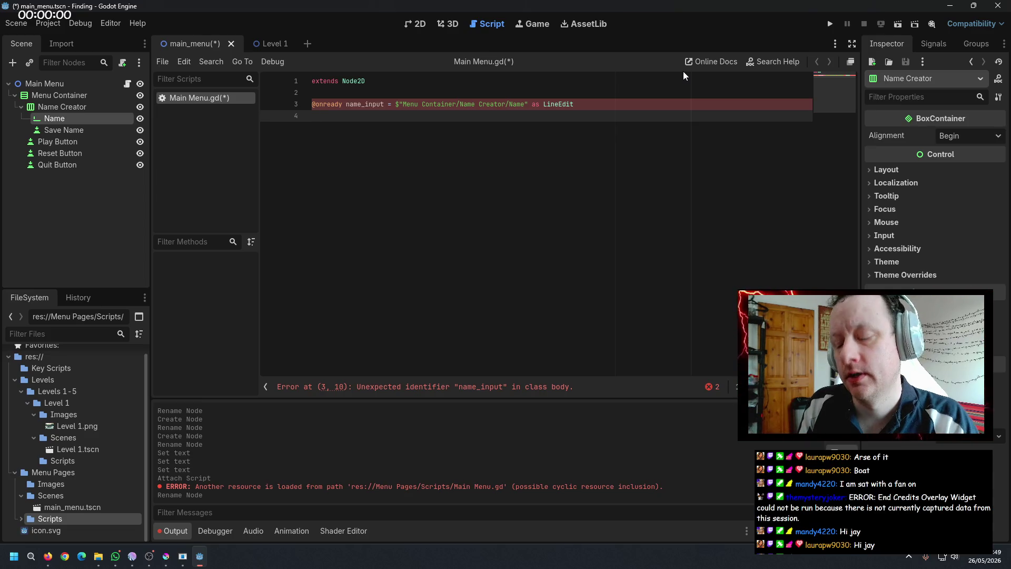
type("@")
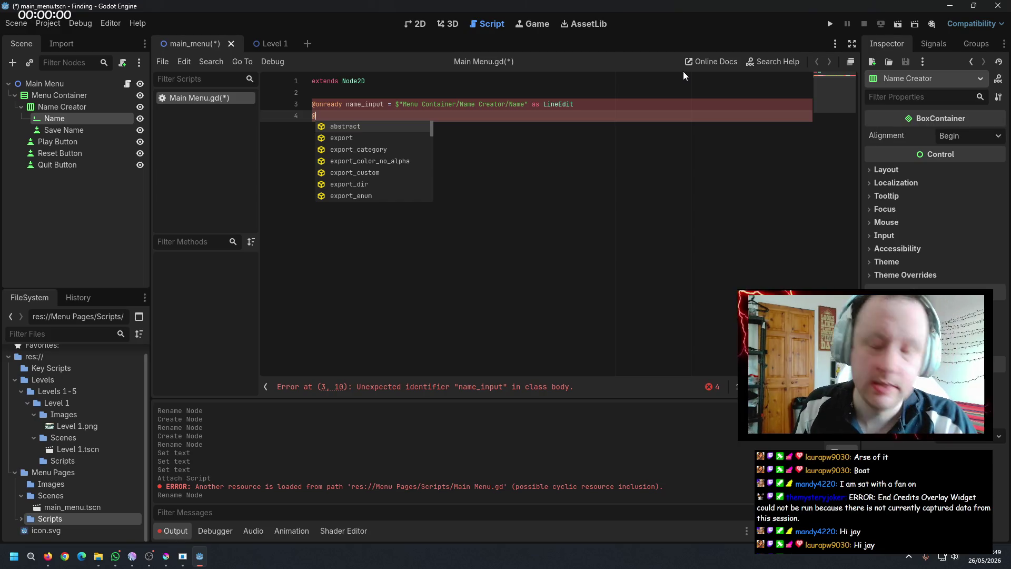
left_click(344, 104)
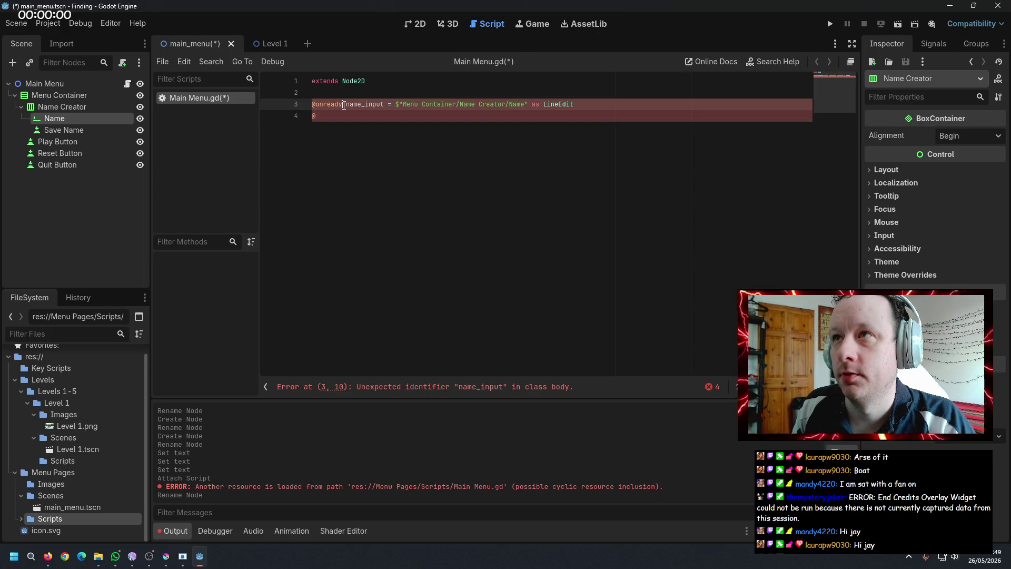
type("avr")
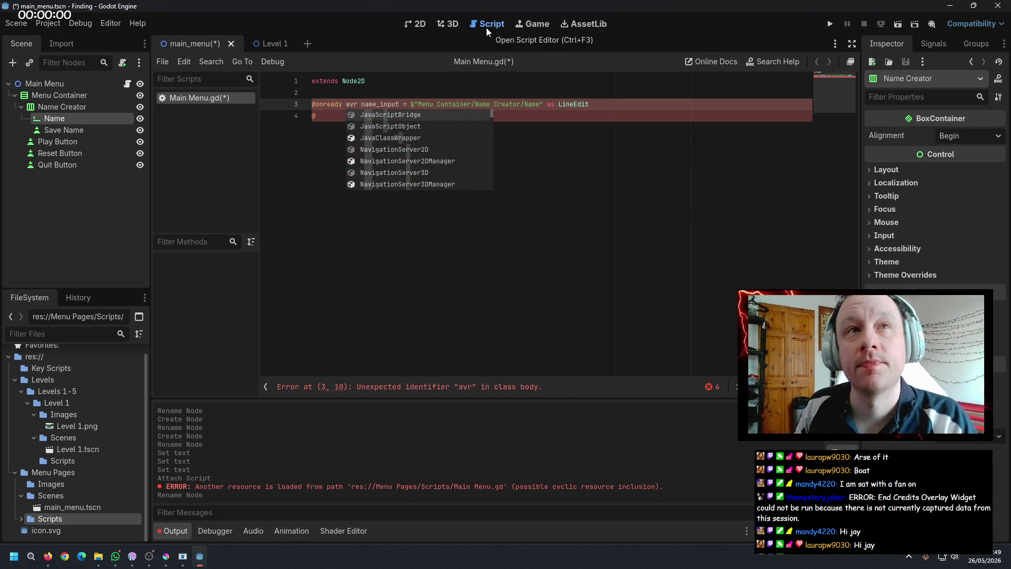
left_click(618, 171)
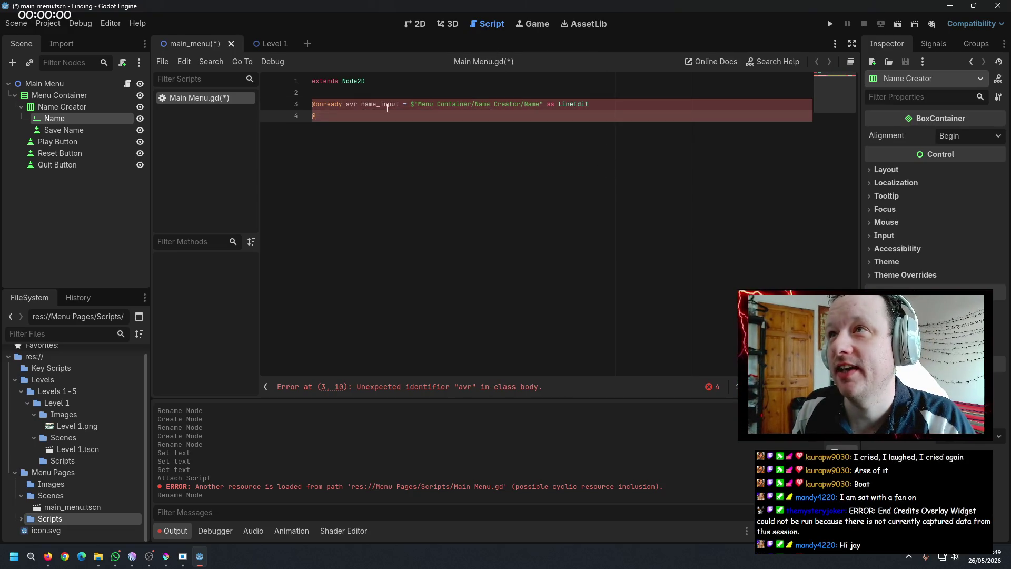
double_click(353, 103)
type("var")
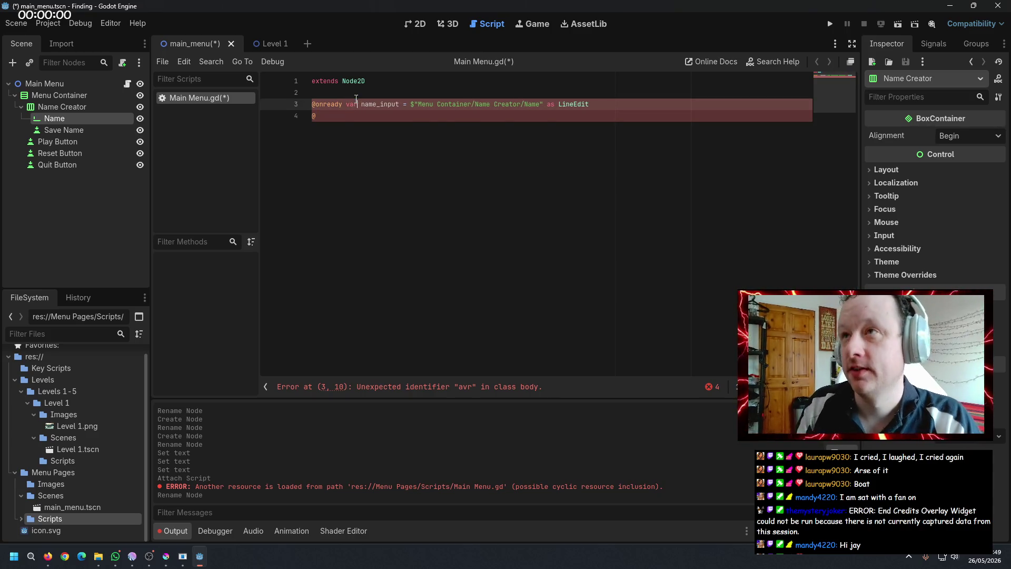
left_click(324, 125)
type("onready")
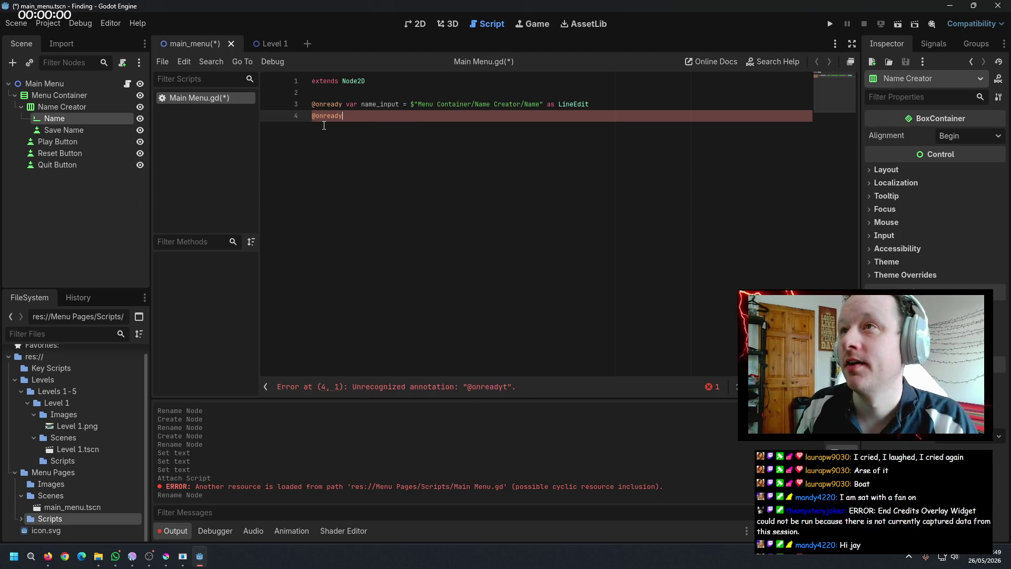
type(" var ")
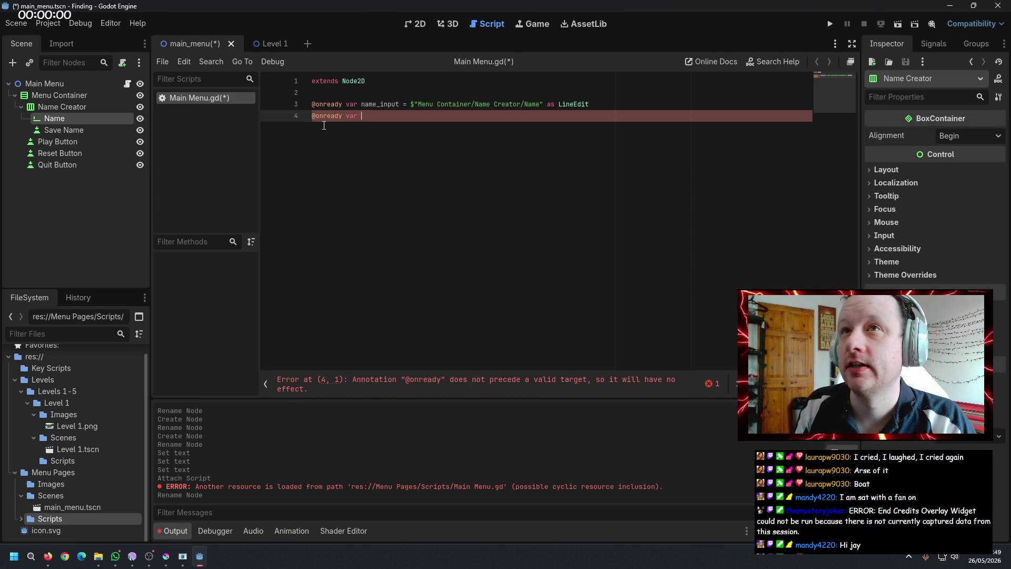
type("save_name")
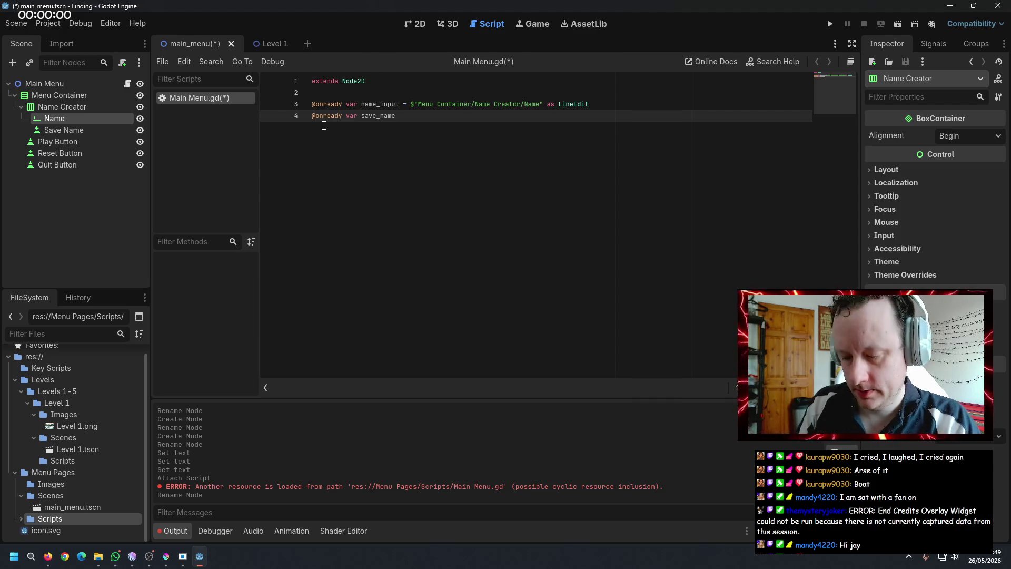
type("_button =")
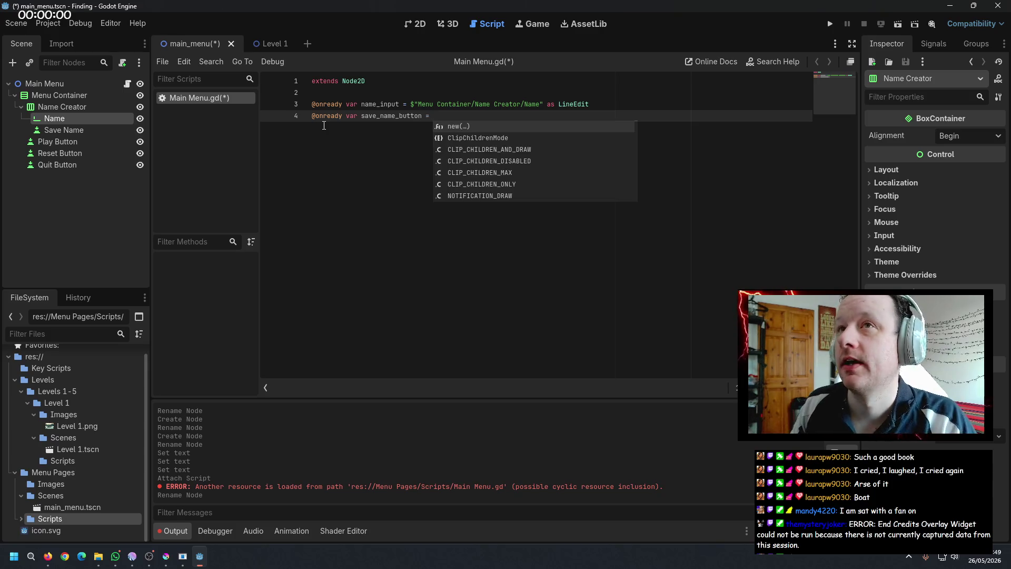
left_click_drag(115, 129, 460, 121)
Cast save_name_button as Button and add a '# # # Name # # #' header above the declarations
type("as Button")
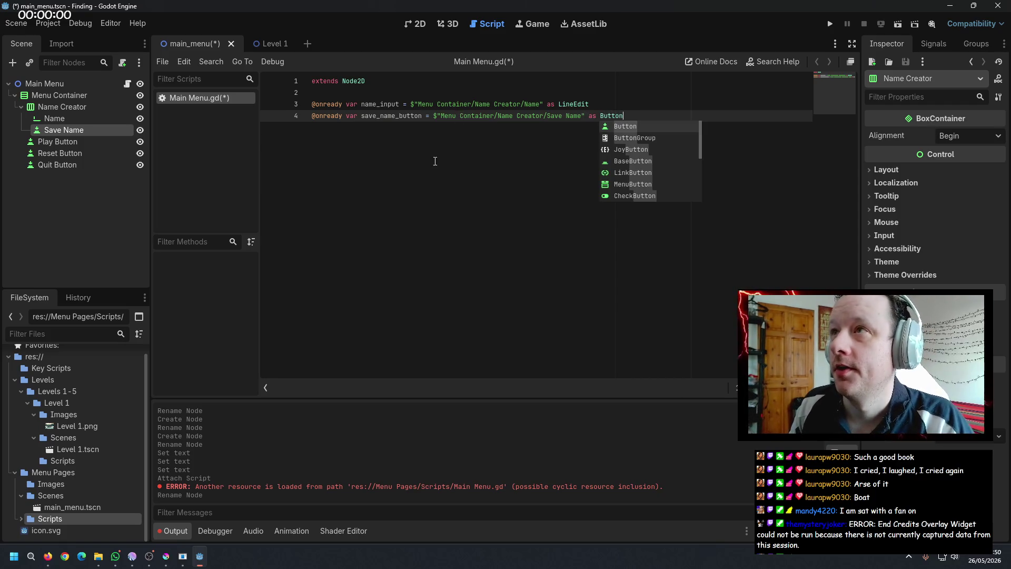
key("Escape")
left_click(364, 95)
key("Return")
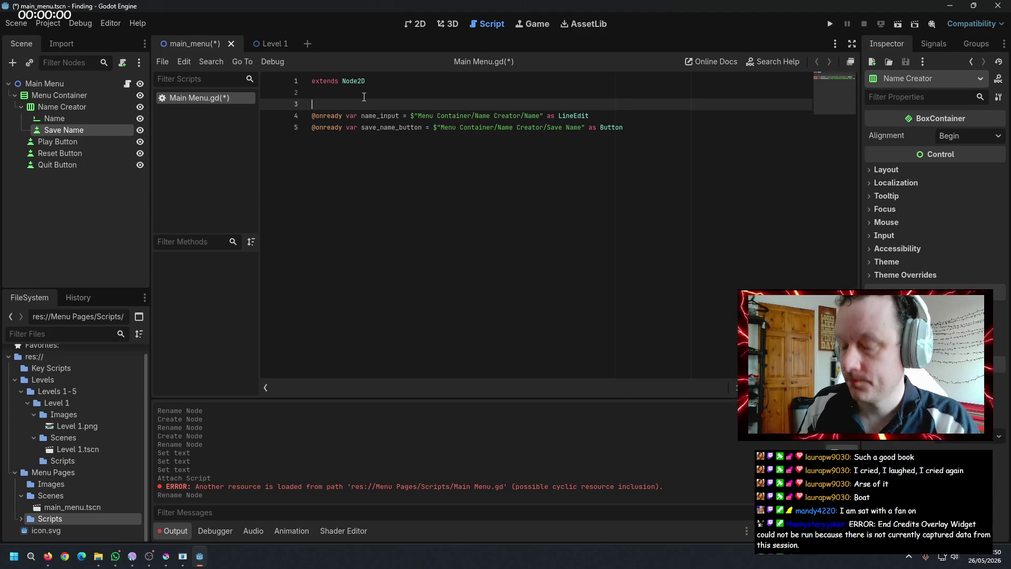
type("# # # ")
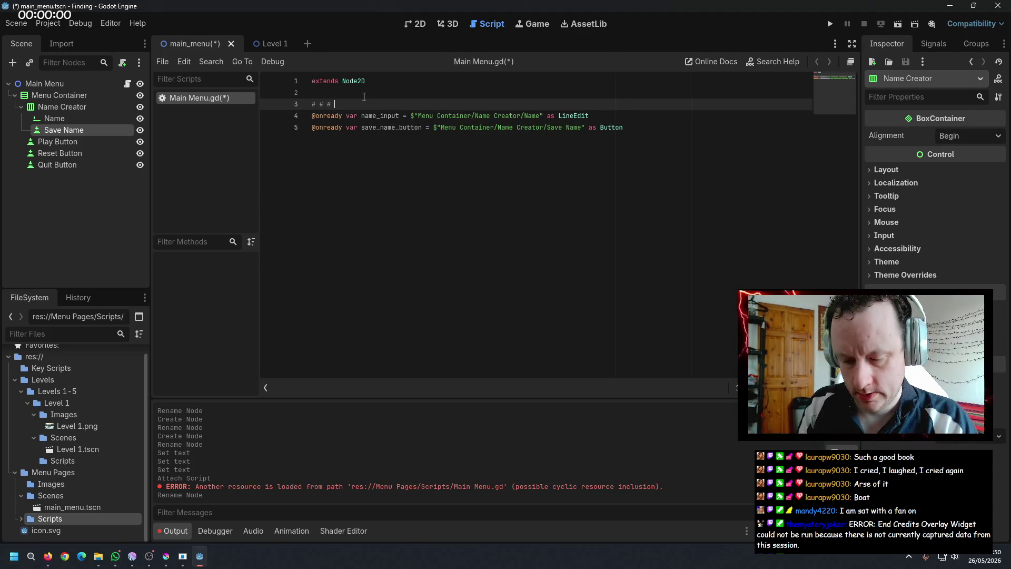
type("Name # ")
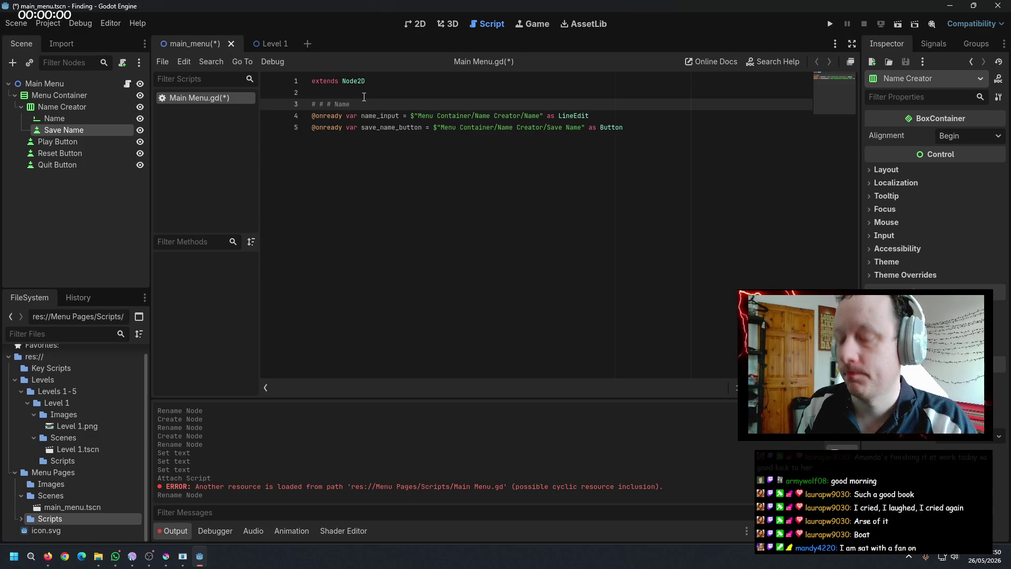
type("# #")
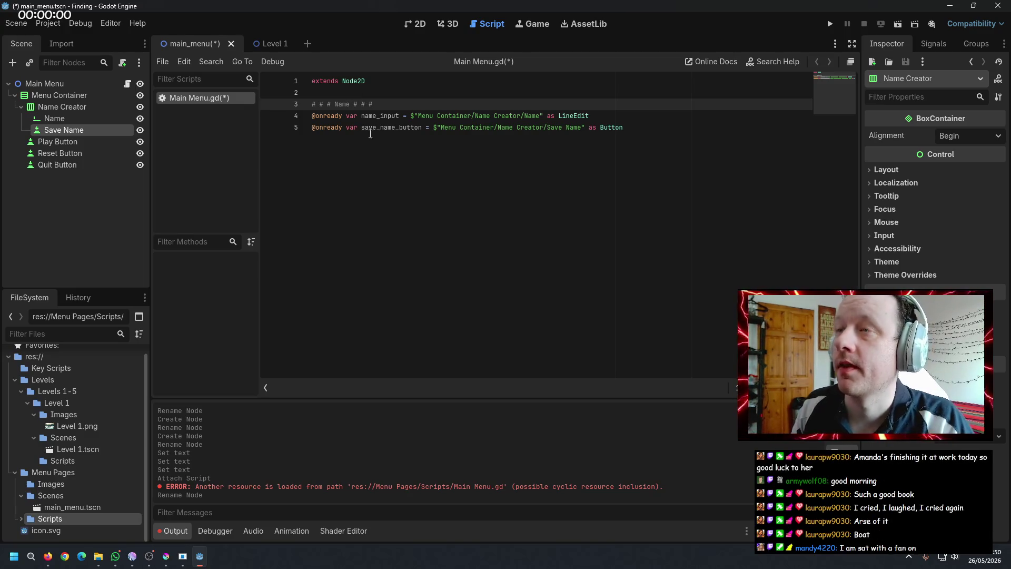
Begin a new '# # #' comment on line 7 below the name variables
key("ctrl+End")
key("Return")
key("Return")
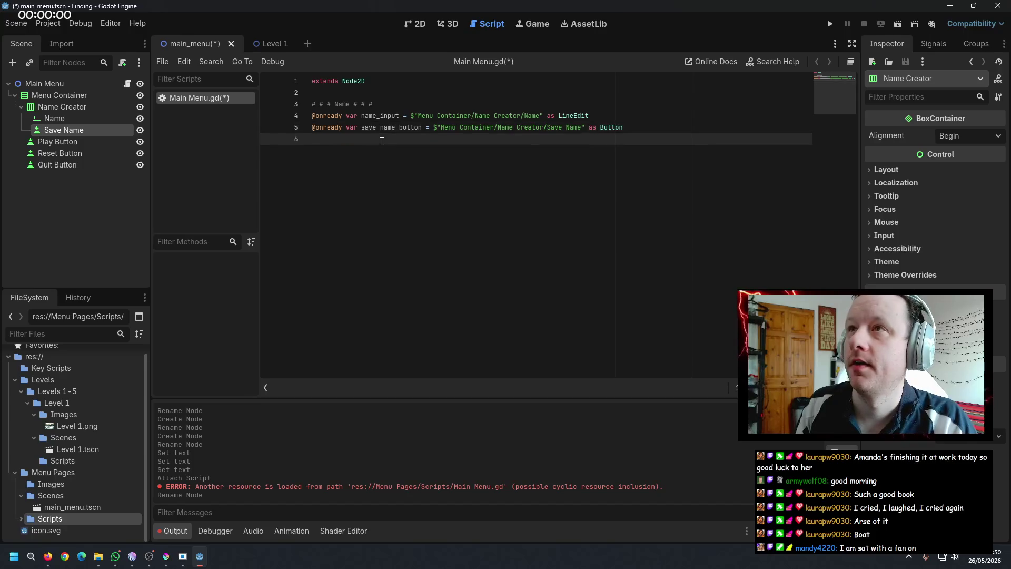
type("# # #")
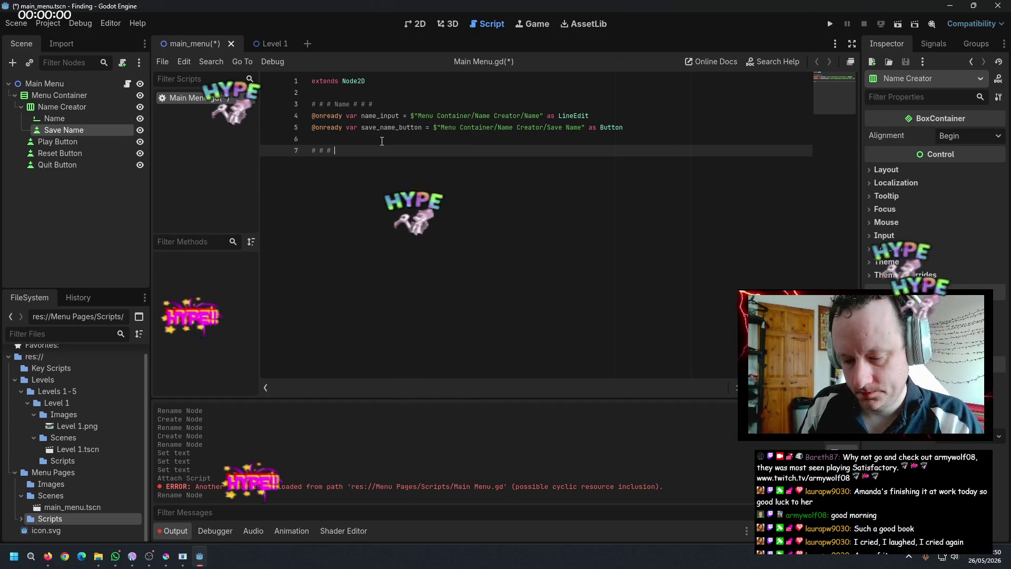
Add the 'Menu Buttons # # #' header and declare play_button as the Play Button node cast as Button
type("Menu Buttons # #")
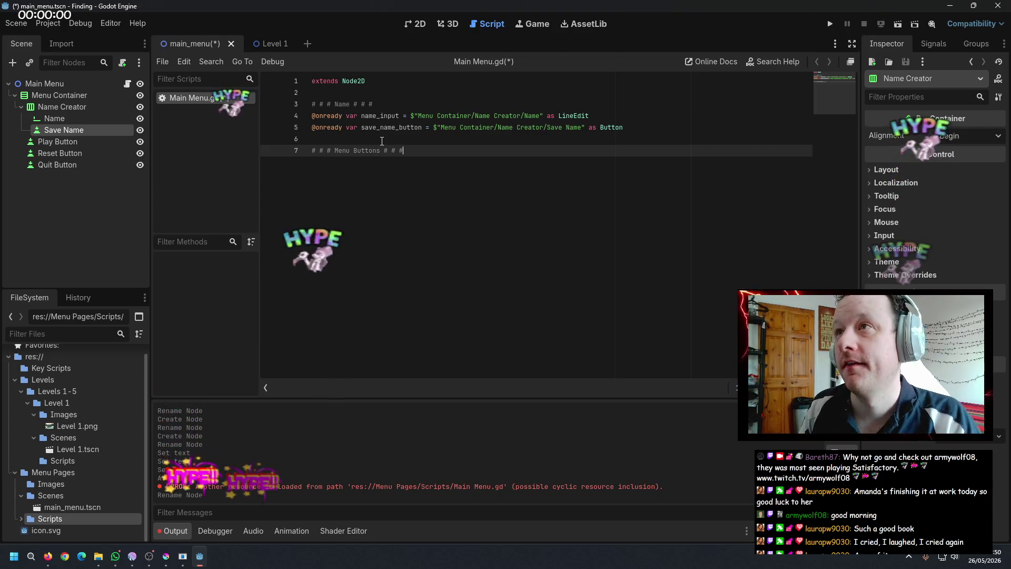
type(" #")
key("Return")
type("@onreadty var ")
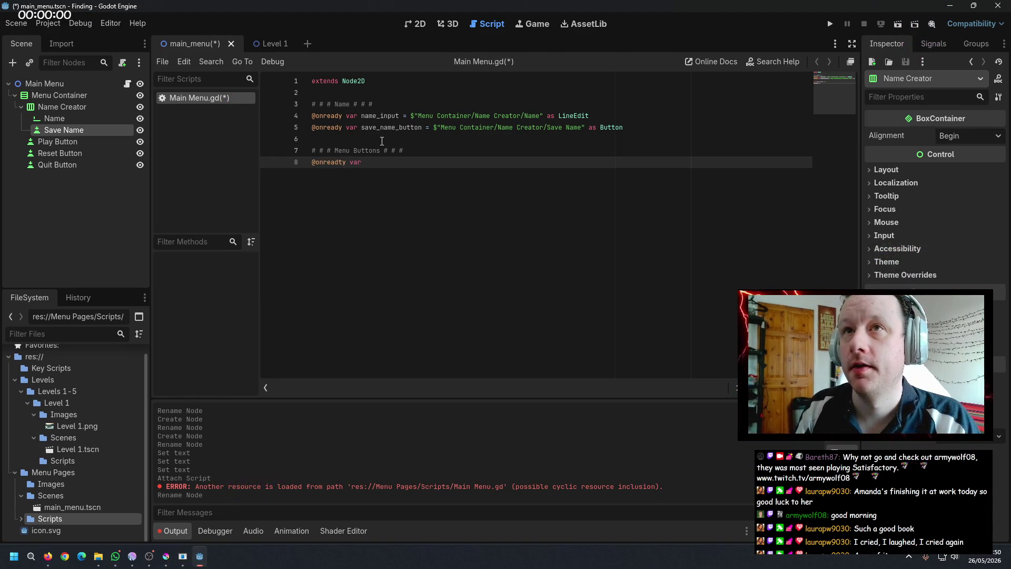
type("play_")
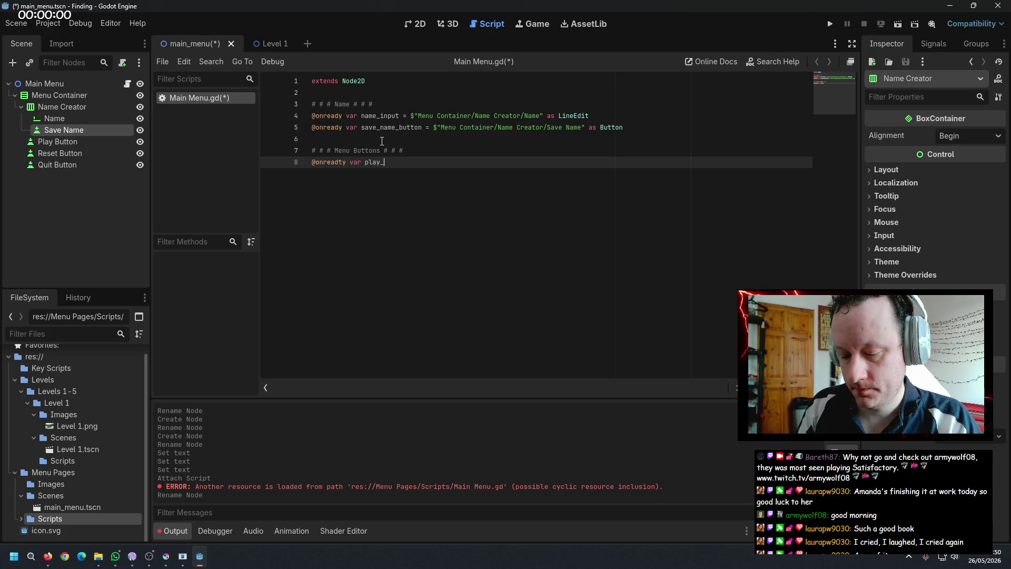
type("button =")
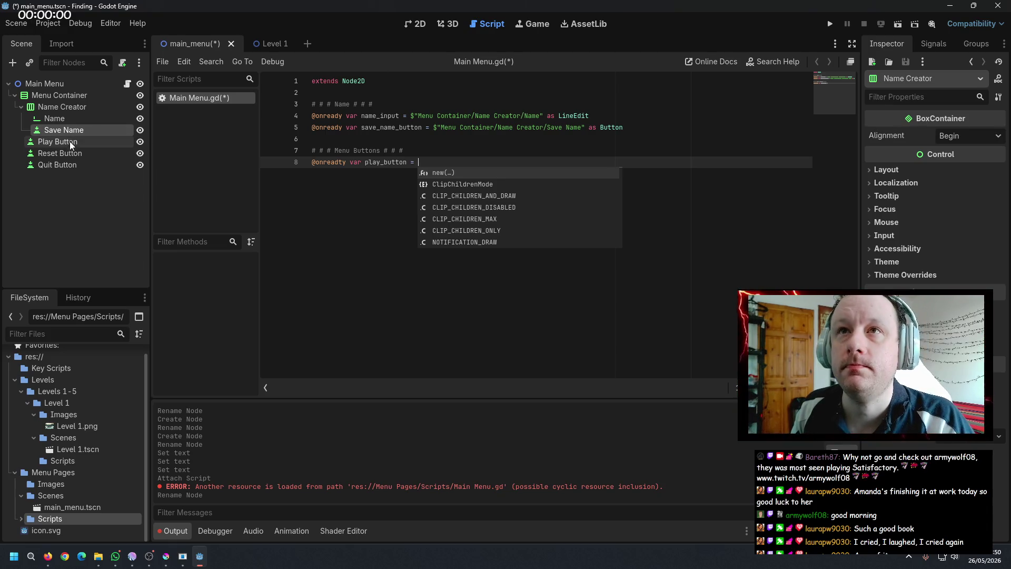
left_click_drag(70, 142, 425, 161)
type("as")
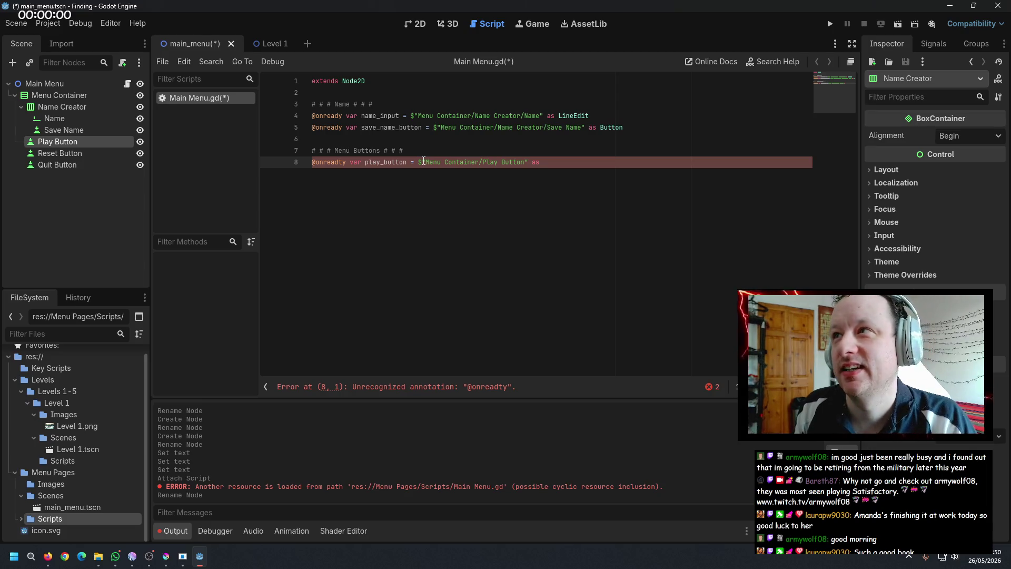
type("Buttton")
key("Return")
key("Return")
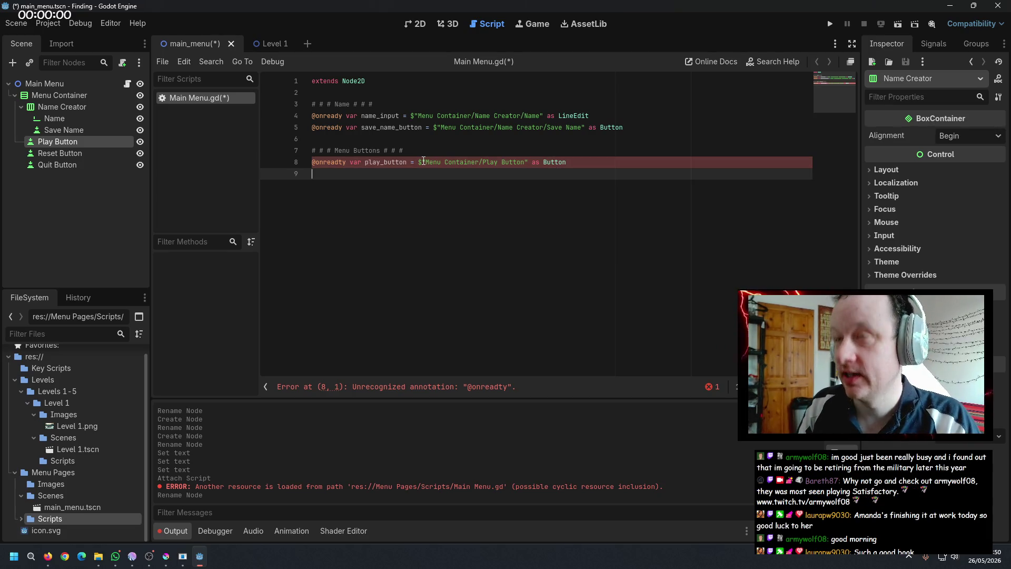
type("@")
key("Up")
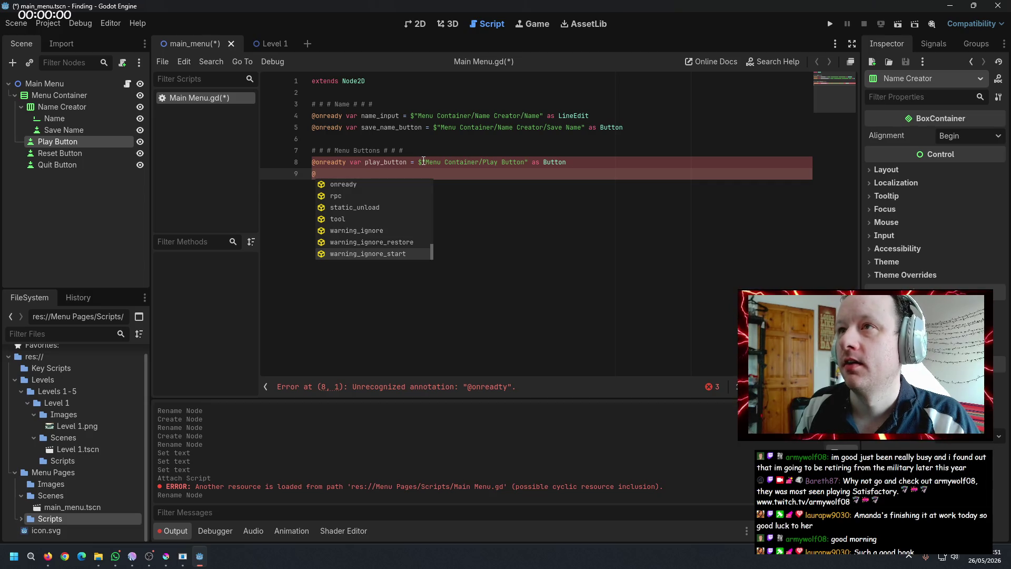
key("Down")
type("onr")
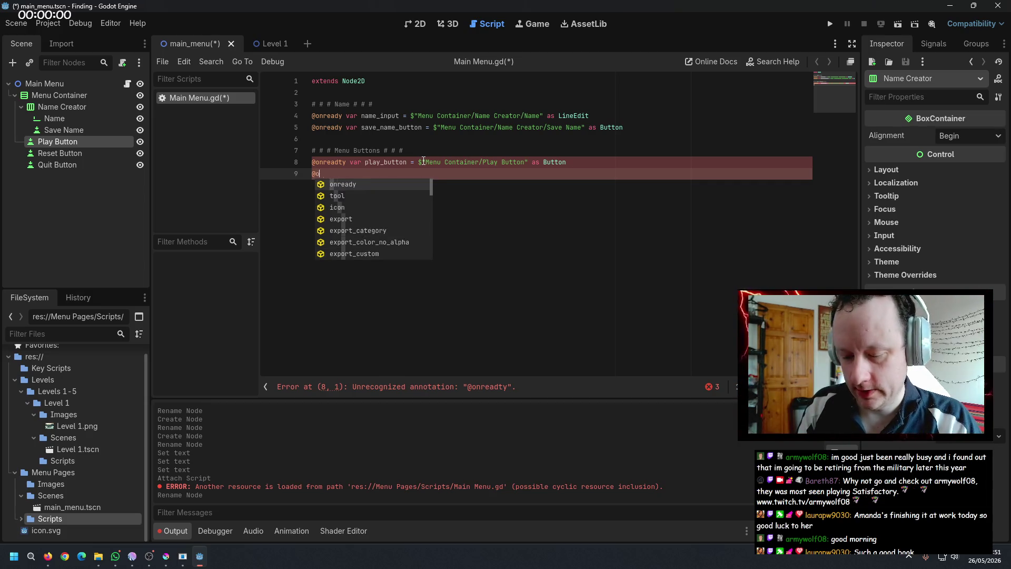
key("Return")
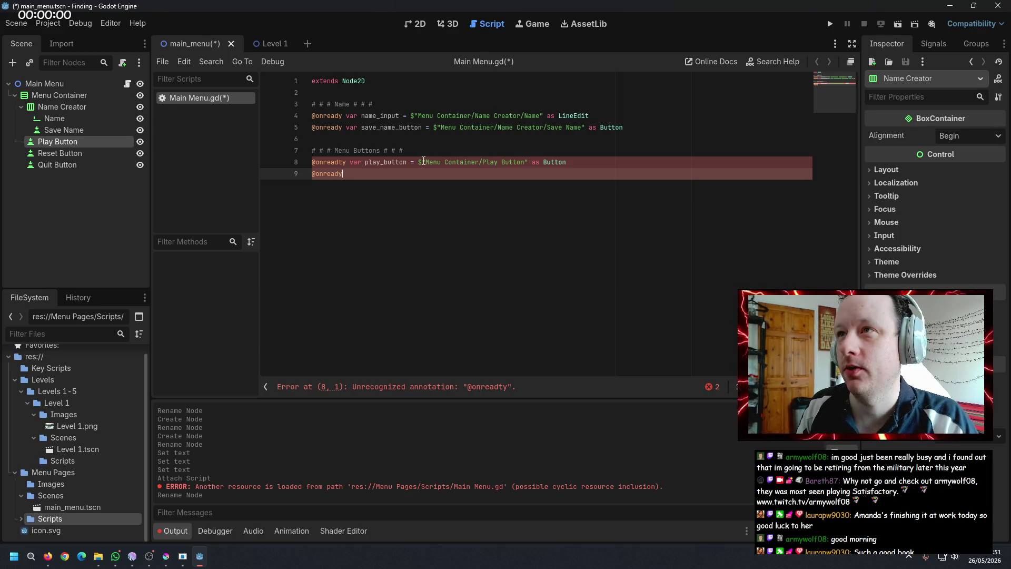
key("Up")
key("BackSpace")
key("Down")
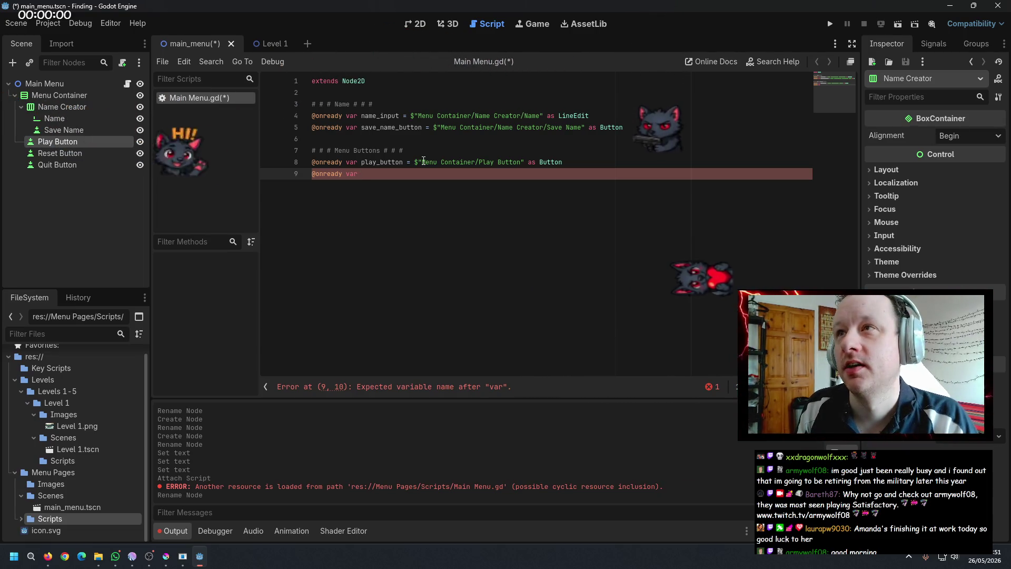
Declare reset_button as the Reset Button node path cast as Button
type("reset_button")
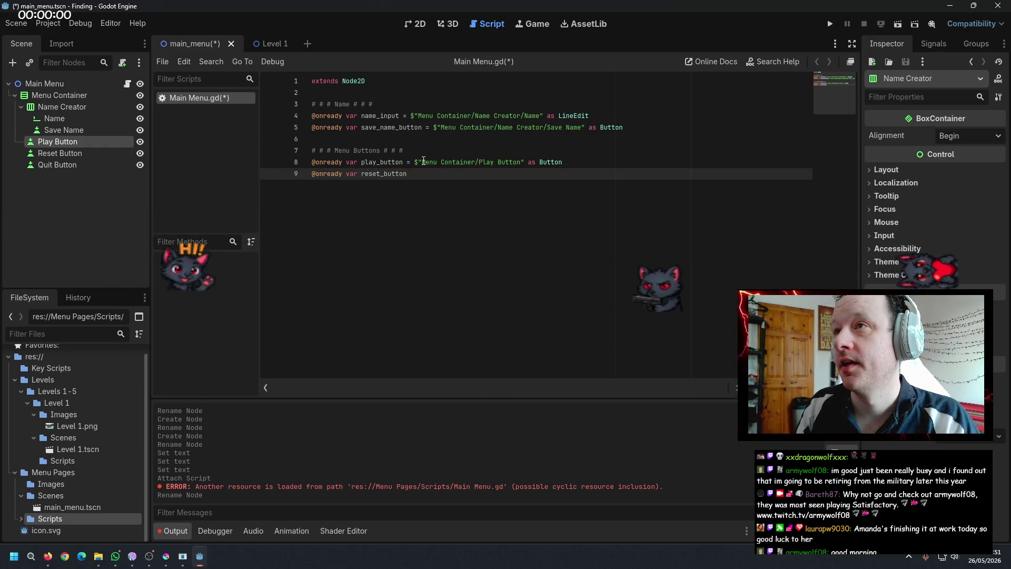
type(" =")
left_click_drag(83, 153, 419, 175)
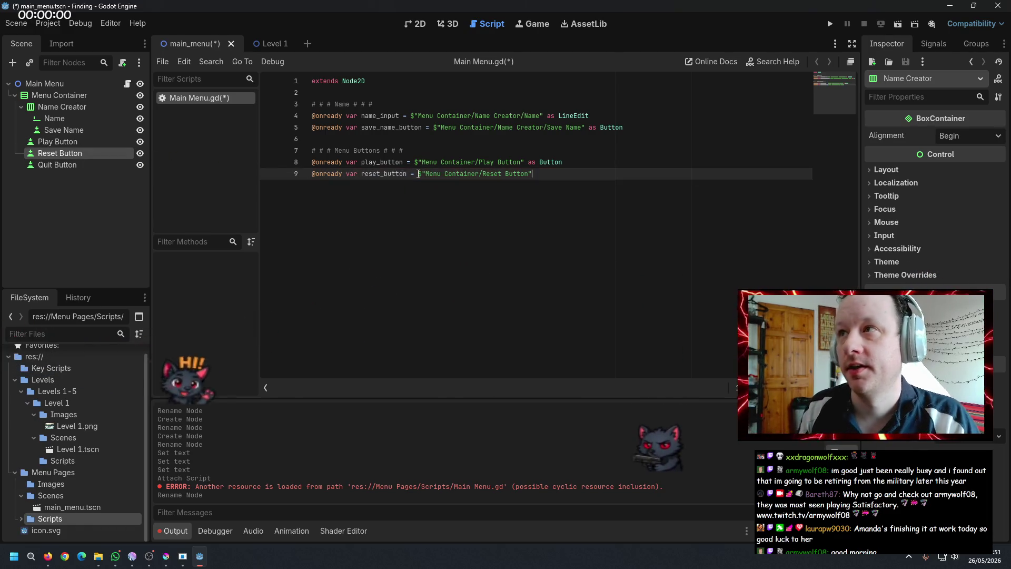
type("as Button")
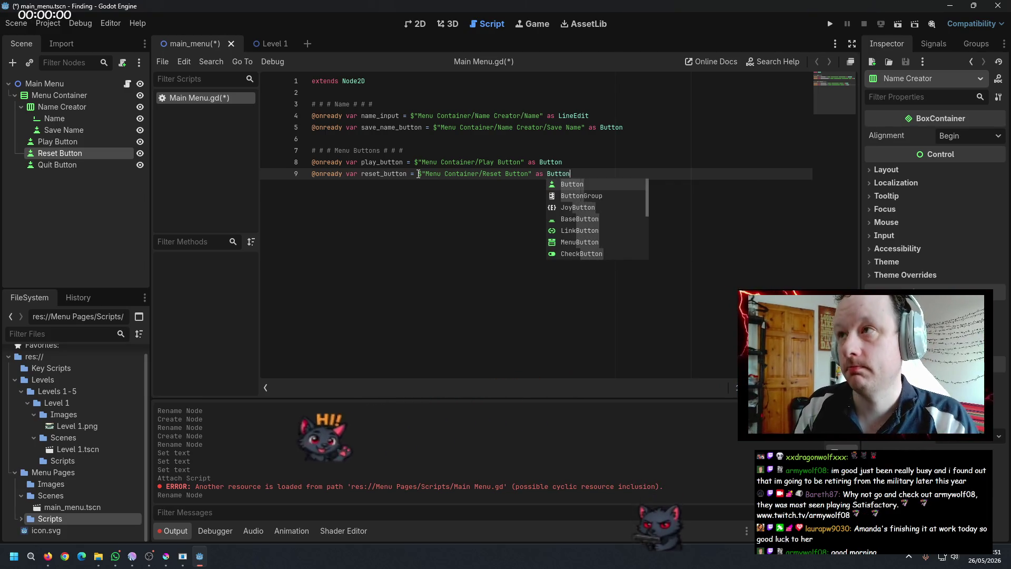
key("Return")
key("Return")
Declare quit_button as the Quit Button node path cast as Button
type("@onready var")
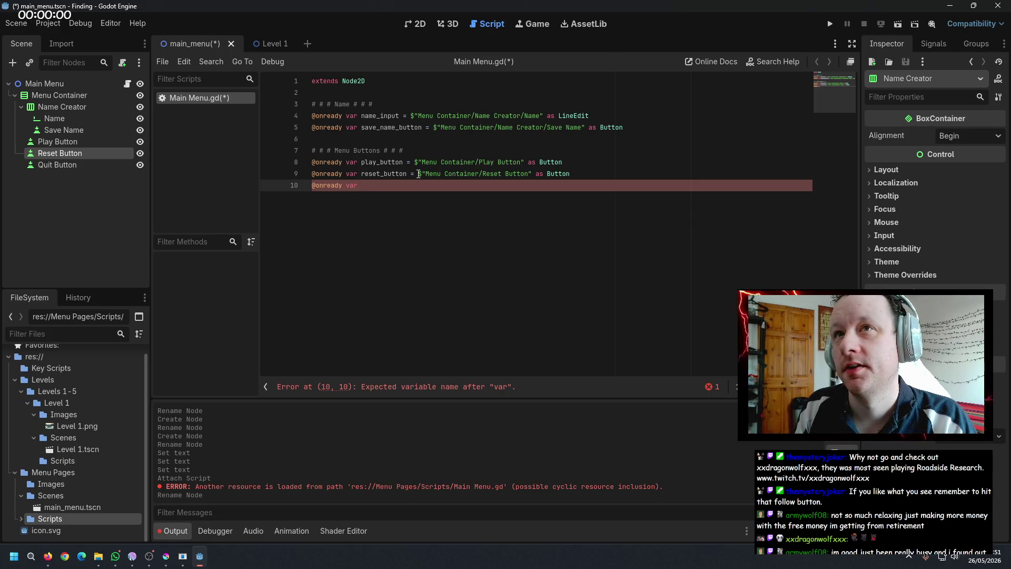
type("_bu")
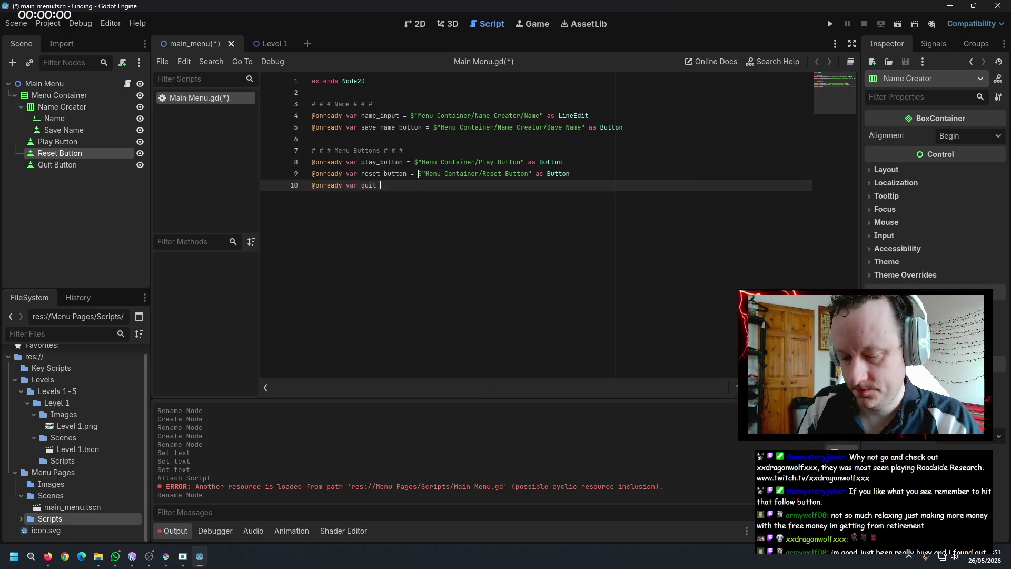
type("tton =")
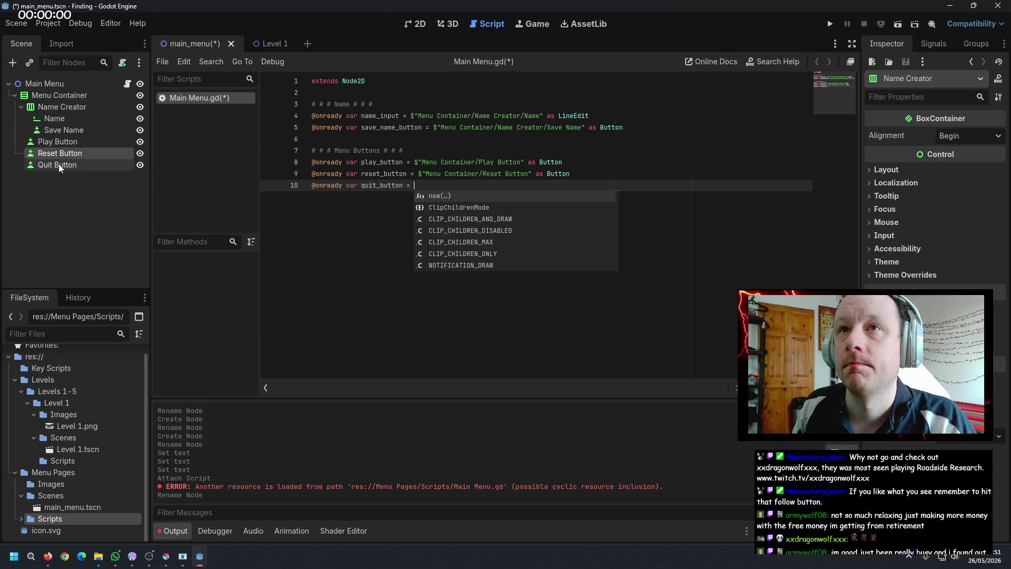
mouse_move(58, 165)
left_mouse_down()
mouse_move(434, 216)
mouse_move(438, 184)
left_mouse_up()
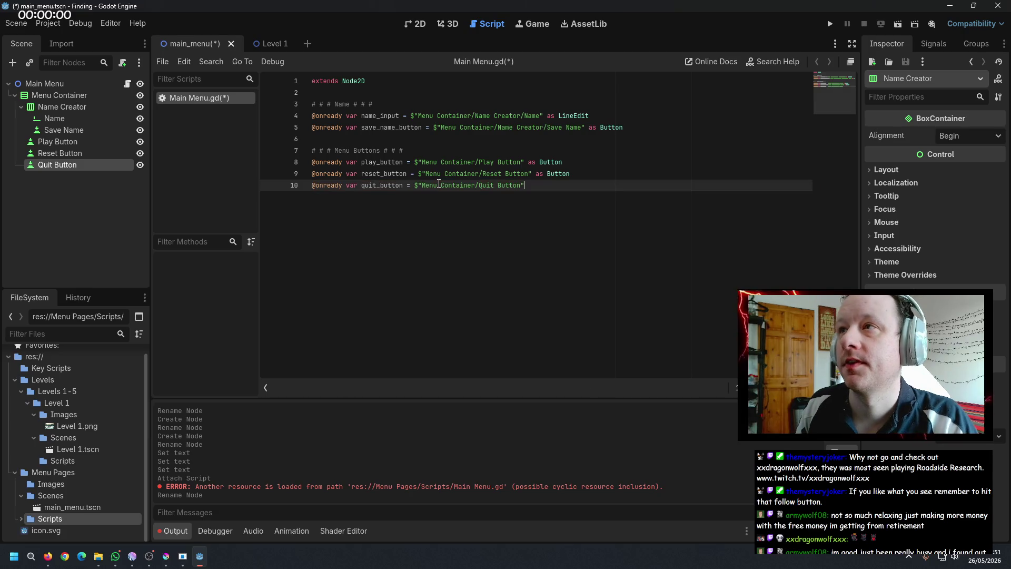
type("as Butto")
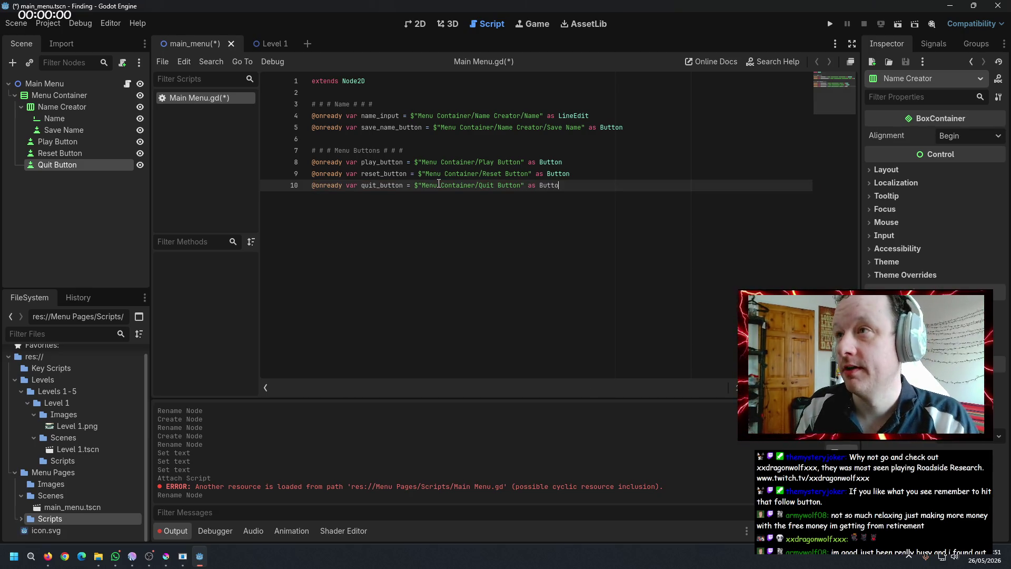
type("n")
key("Return")
key("Return")
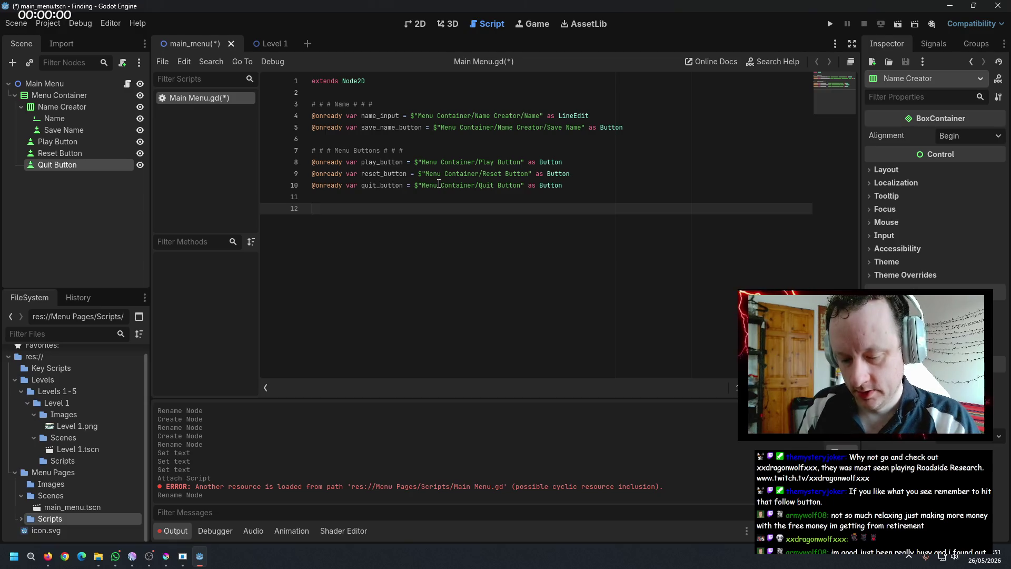
Add a func _ready(): function containing only pass at the end of Main Menu.gd
type("c _ready")
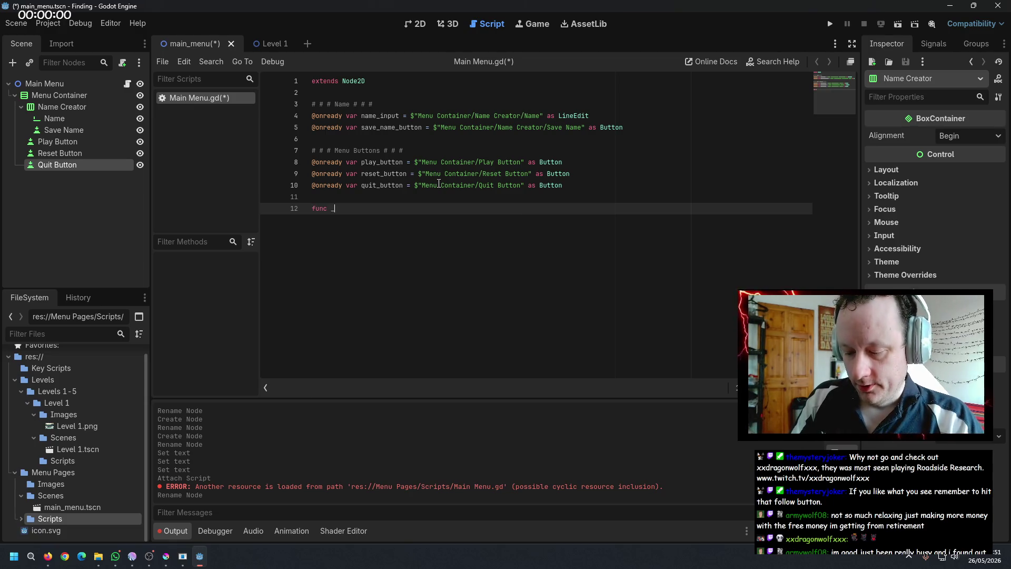
type("()")
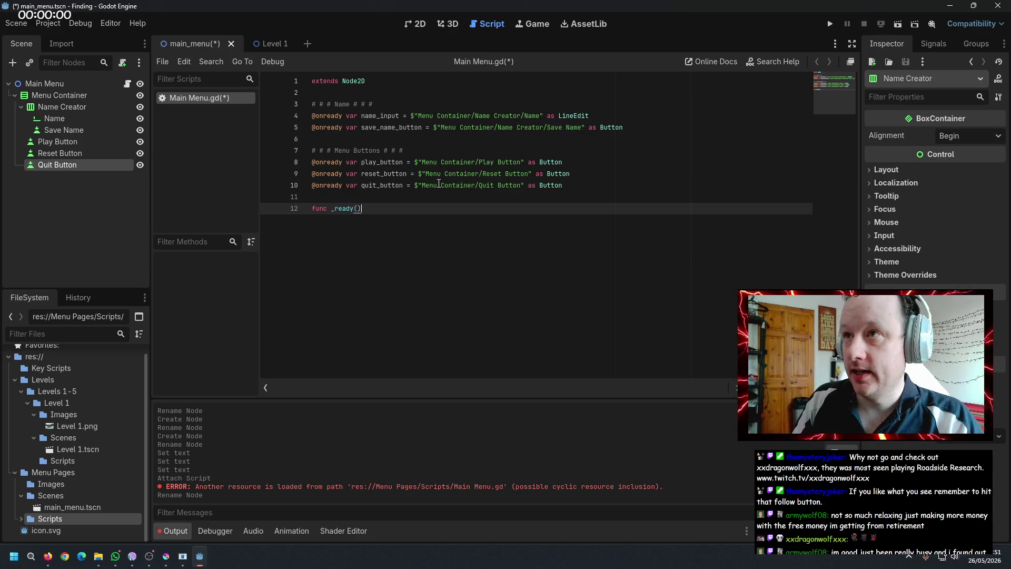
type(":")
key("Return")
type("ss")
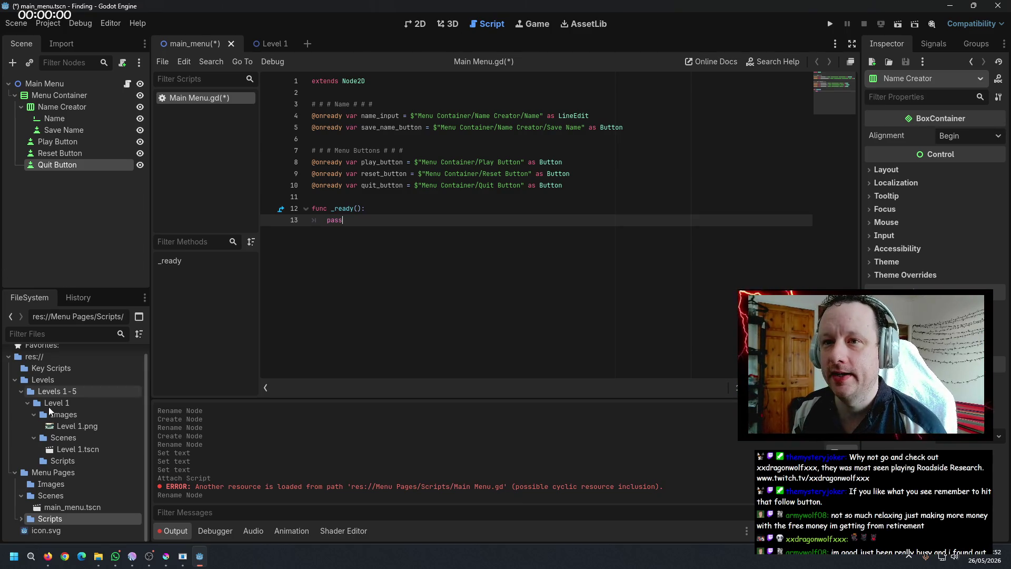
left_click(62, 427)
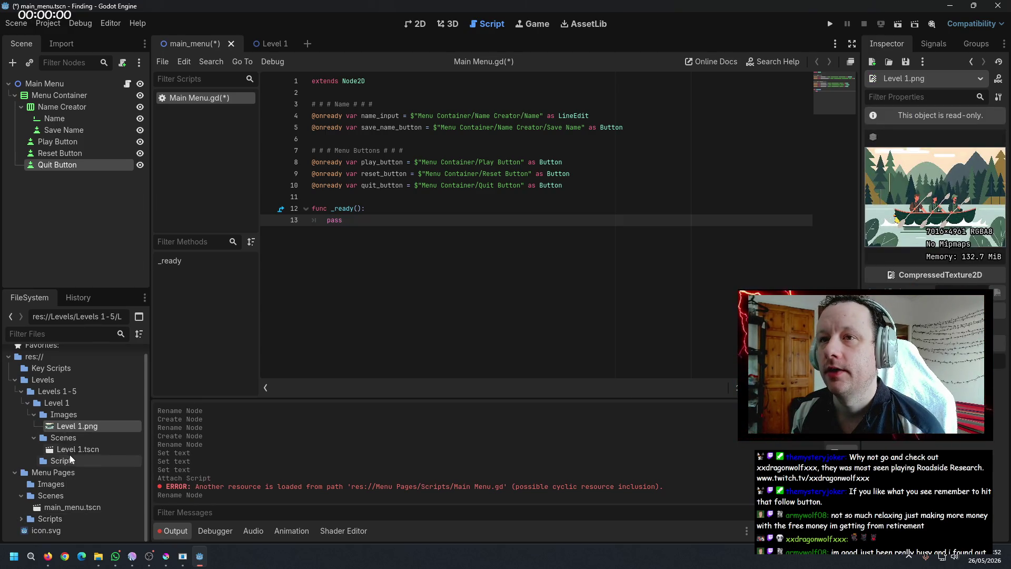
Open Level 1.tscn in the 2D view and hide its Area2D node
double_click(69, 450)
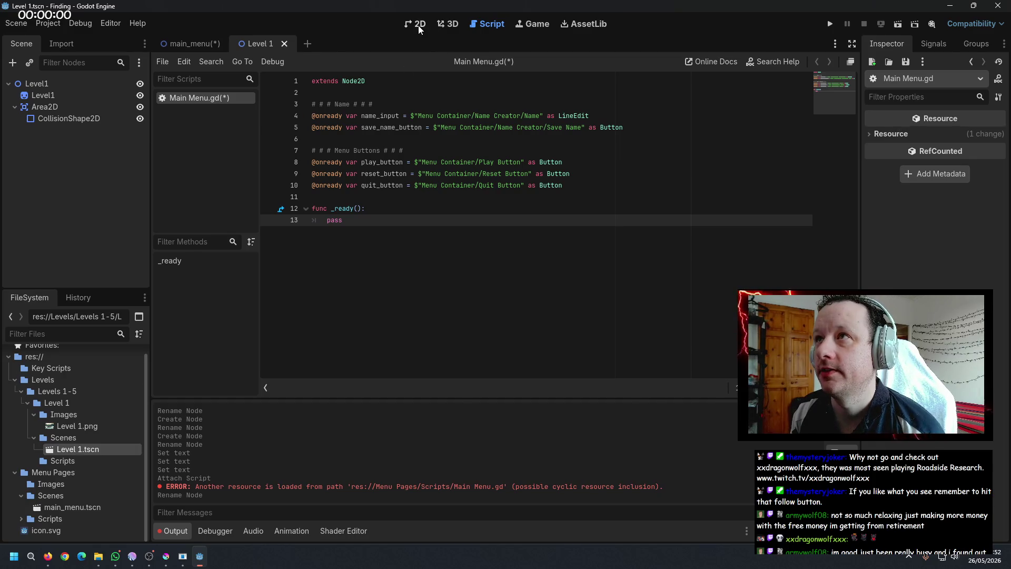
left_click(420, 29)
scroll(643, 321, "down", 4)
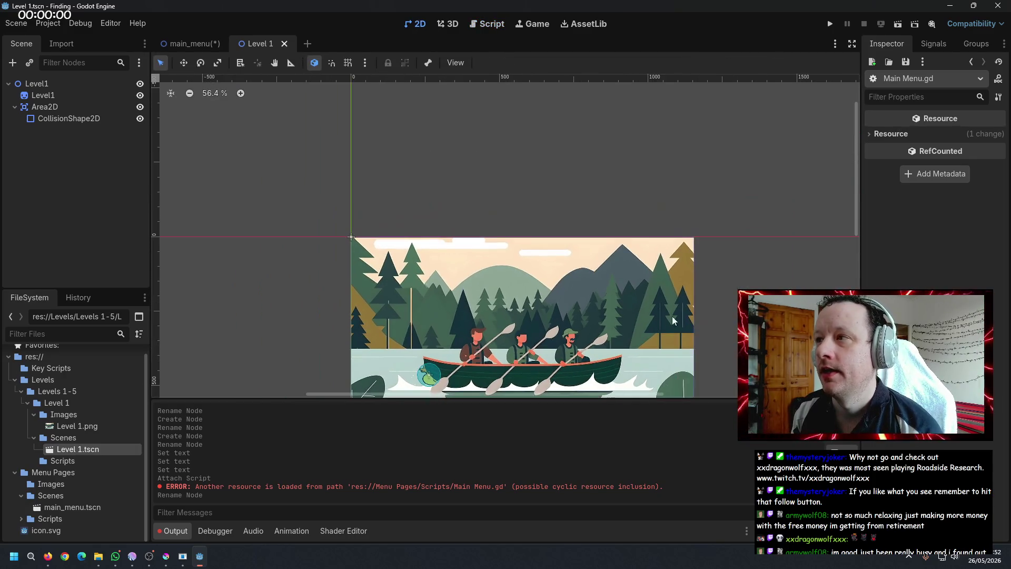
scroll(736, 253, "down", 3)
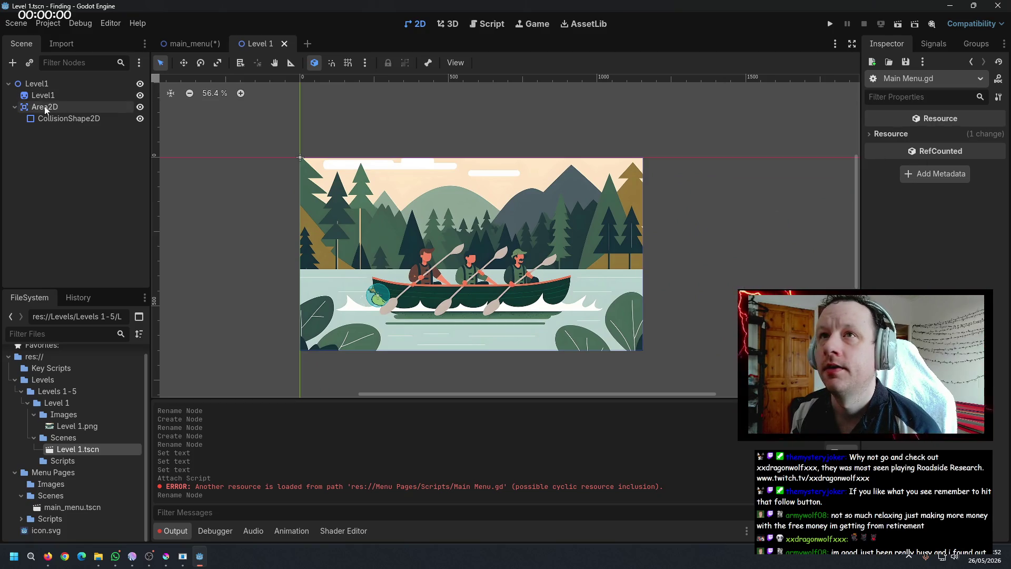
left_click(139, 107)
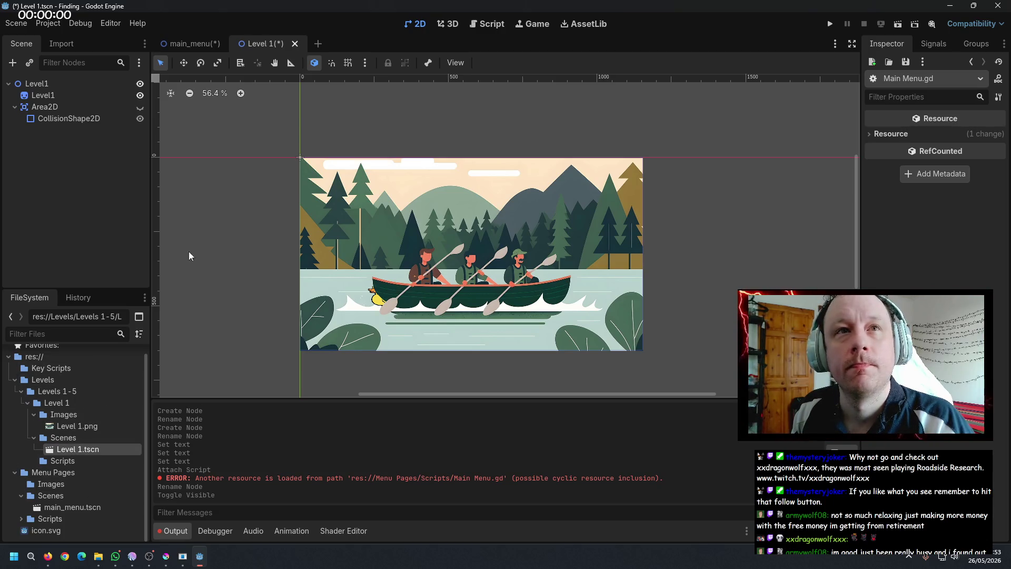
Make the Area2D visible again and inspect the CollisionShape2D's 39.05 px circle shape
scroll(353, 290, "up", 5)
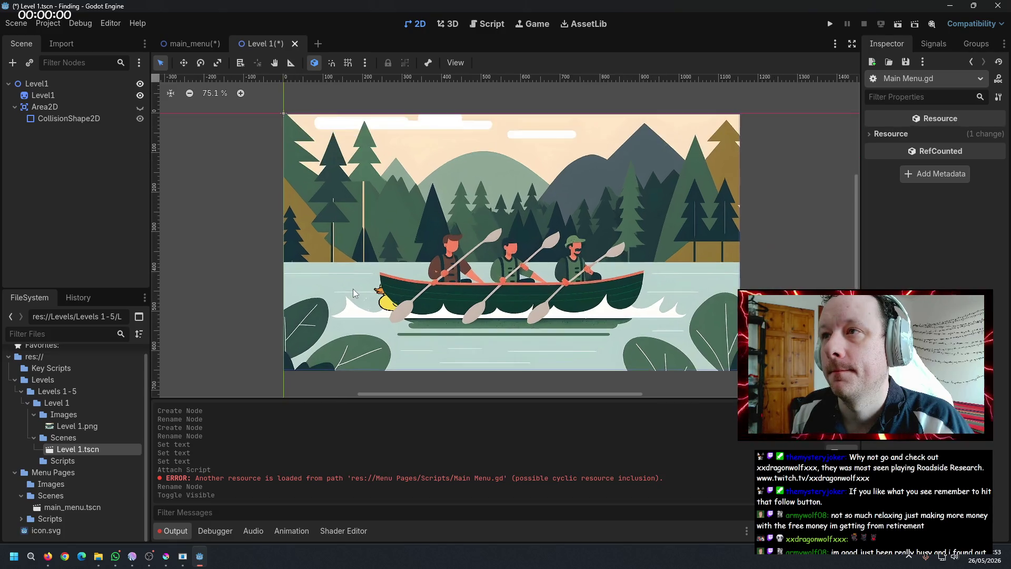
scroll(353, 289, "up", 3)
scroll(353, 289, "down", 5)
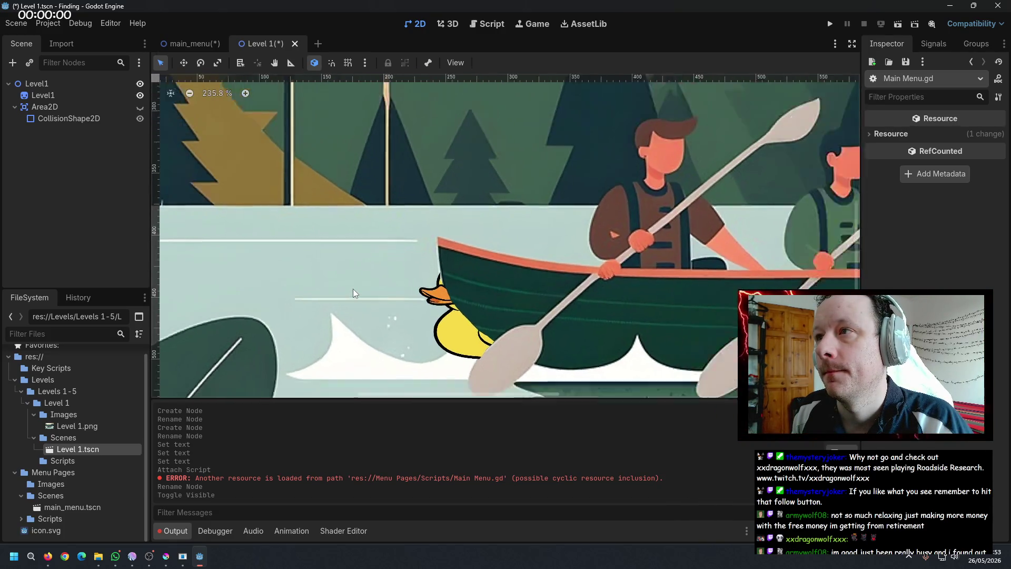
scroll(353, 289, "down", 5)
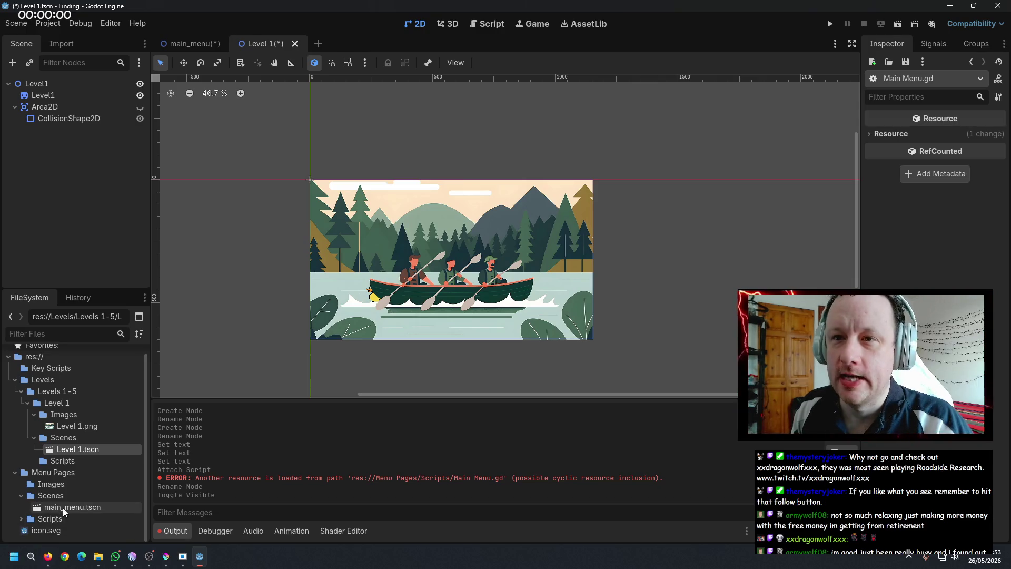
left_click(140, 107)
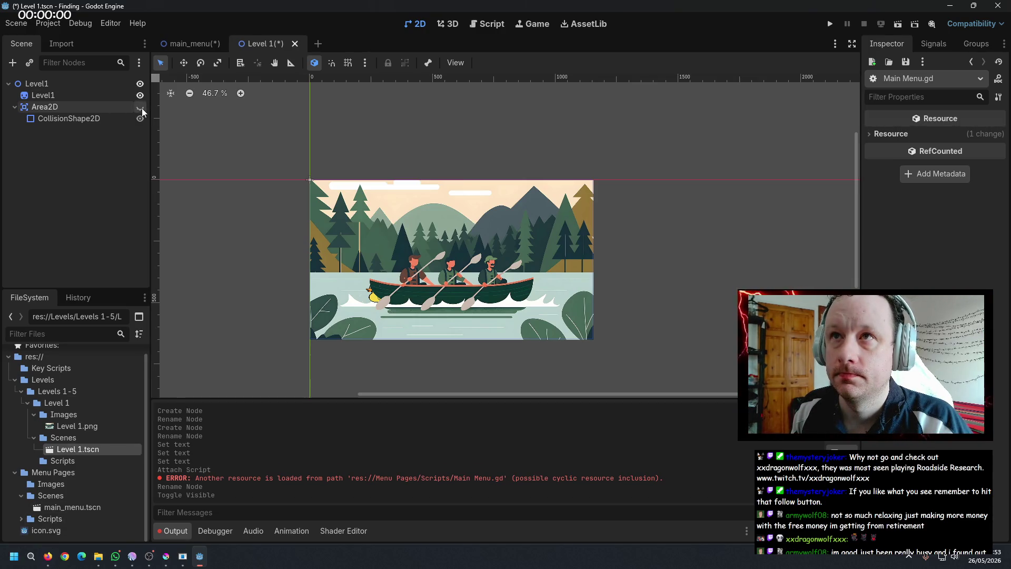
left_click(69, 118)
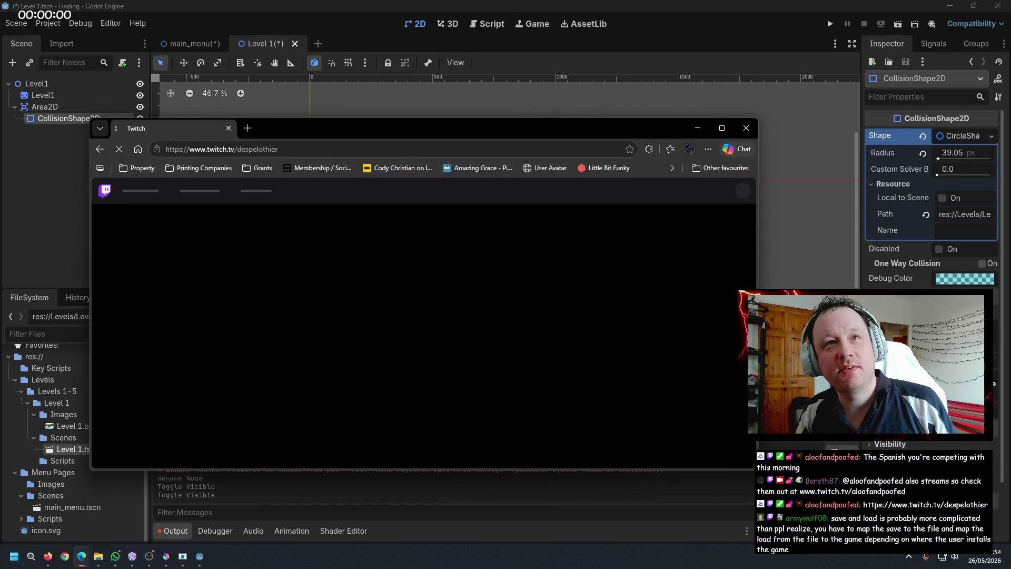
Move the Twitch stream page window aside to return to the Godot Level 1 scene
left_click_drag(563, 128, 1010, 128)
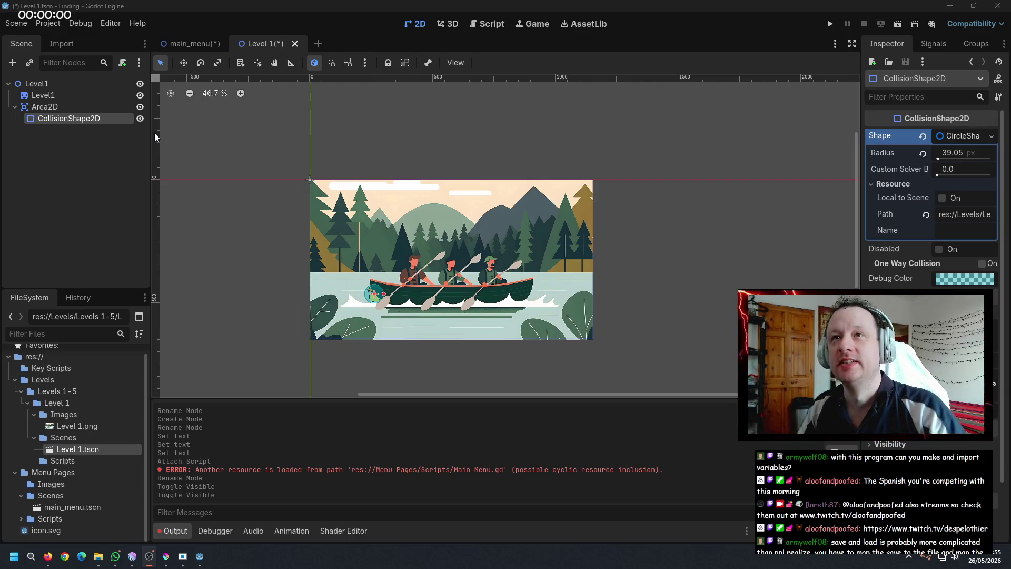
scroll(59, 462, "up", 1)
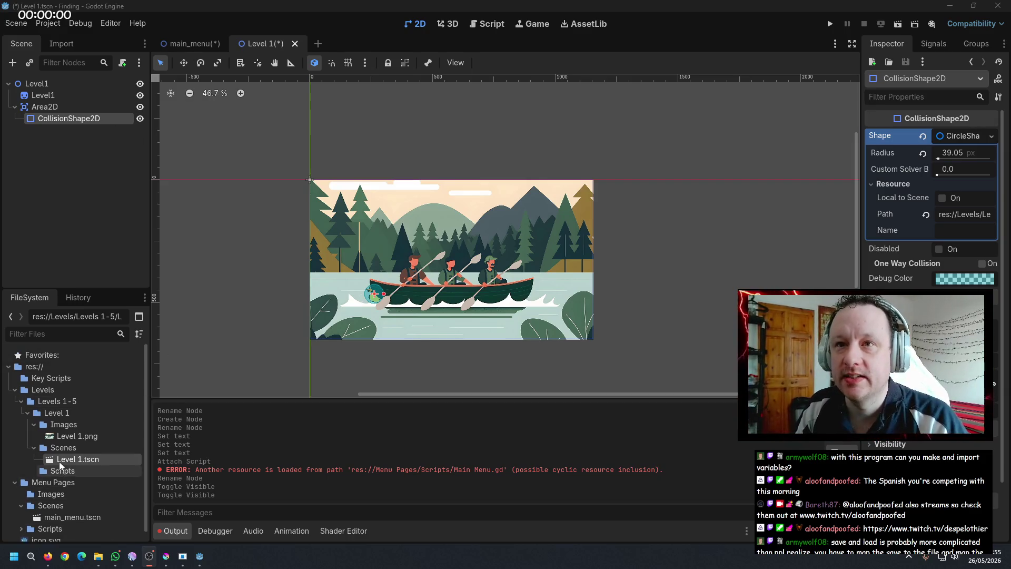
Create a new script named Variables.gd in the Key Scripts folder from its context menu
right_click(56, 380)
mouse_move(166, 360)
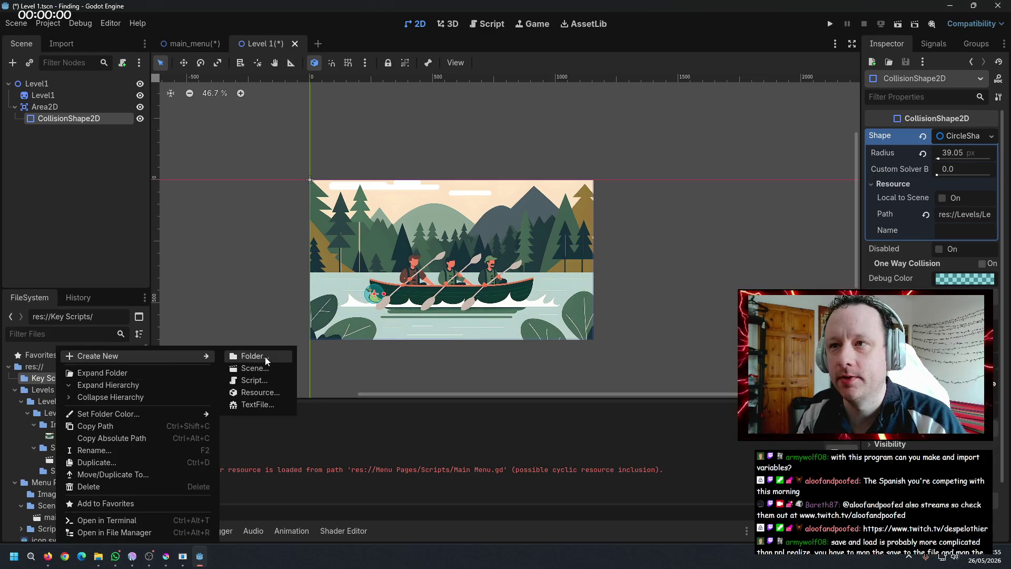
left_click(261, 380)
type("Variab")
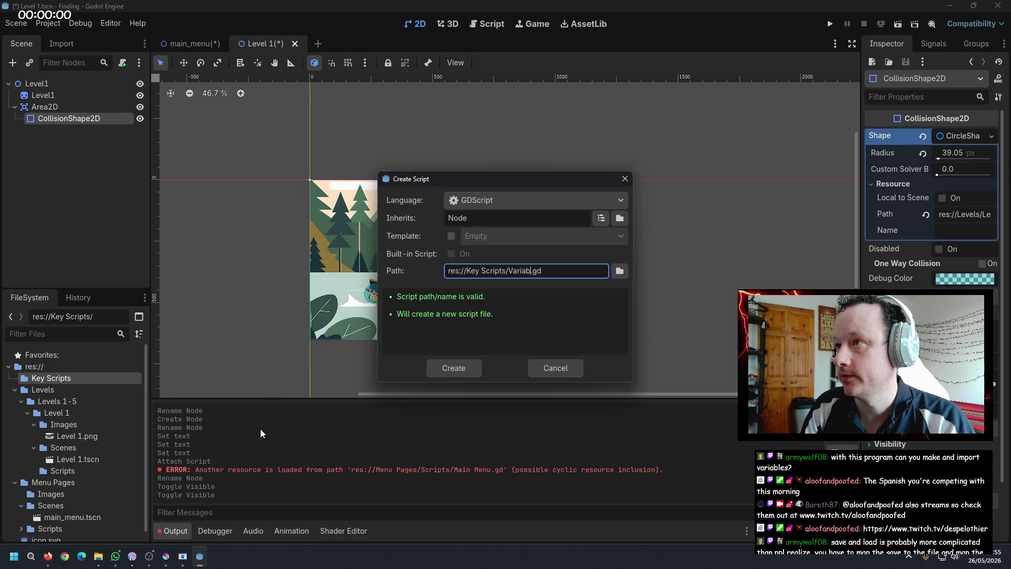
type("les")
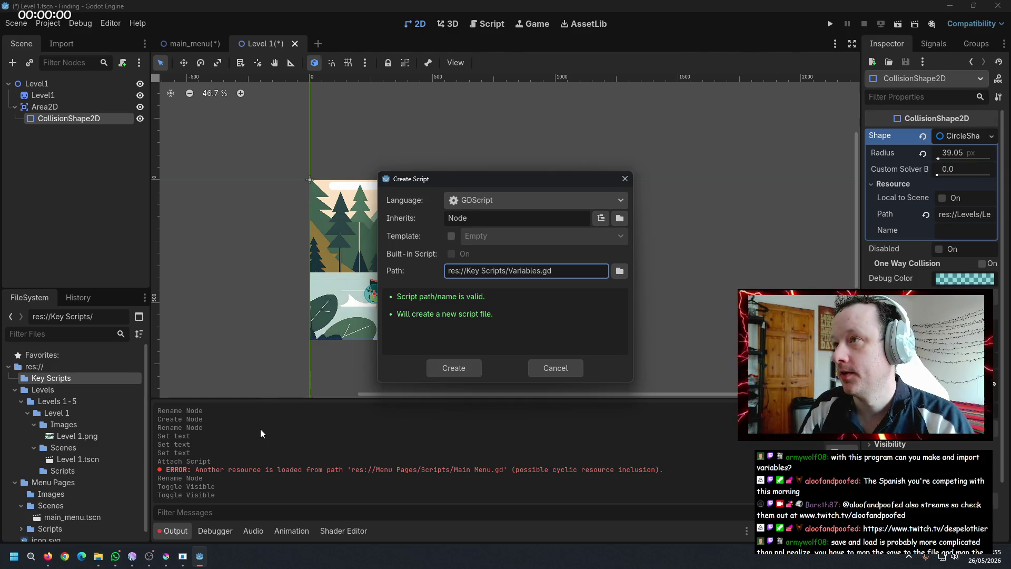
key("Return")
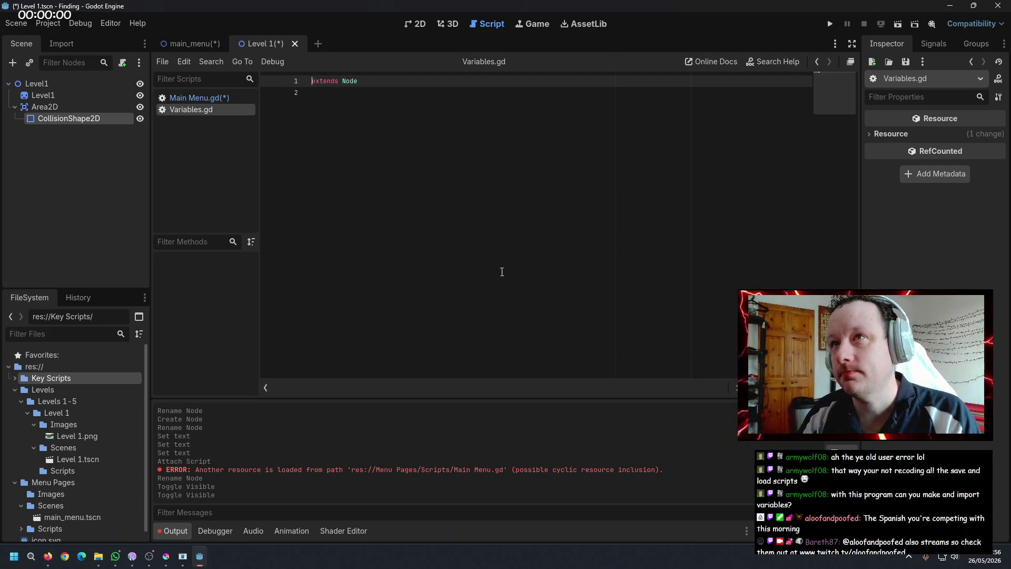
Add a var Level: int 0 declaration below extends Node, followed by an empty line
left_click(350, 92)
key("Return")
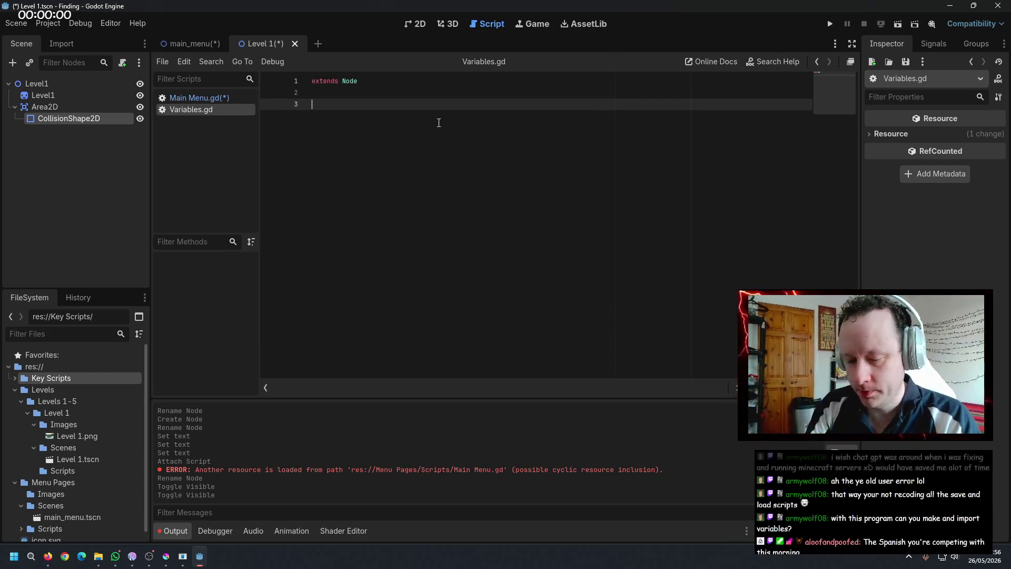
type("var")
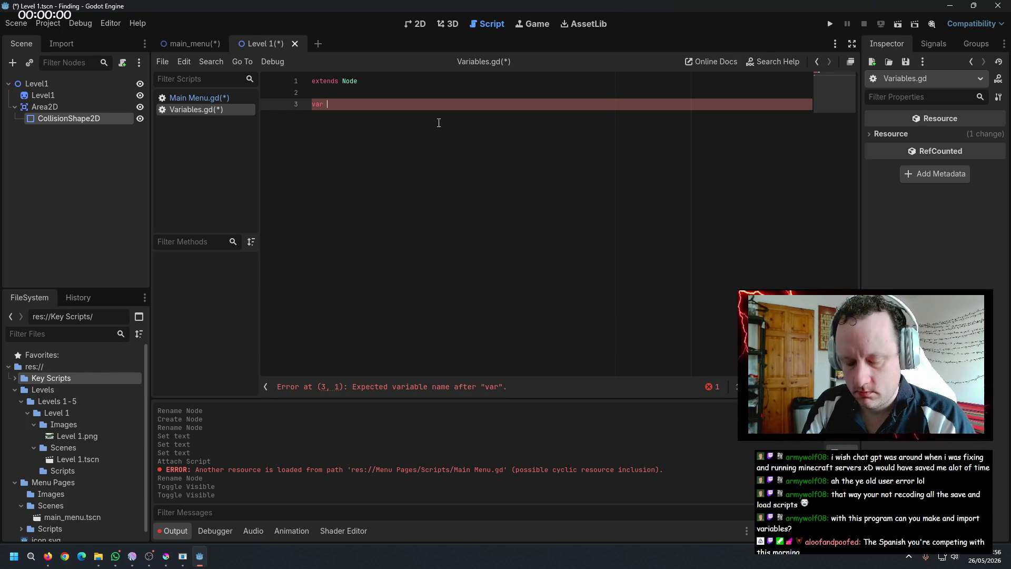
type("Lev")
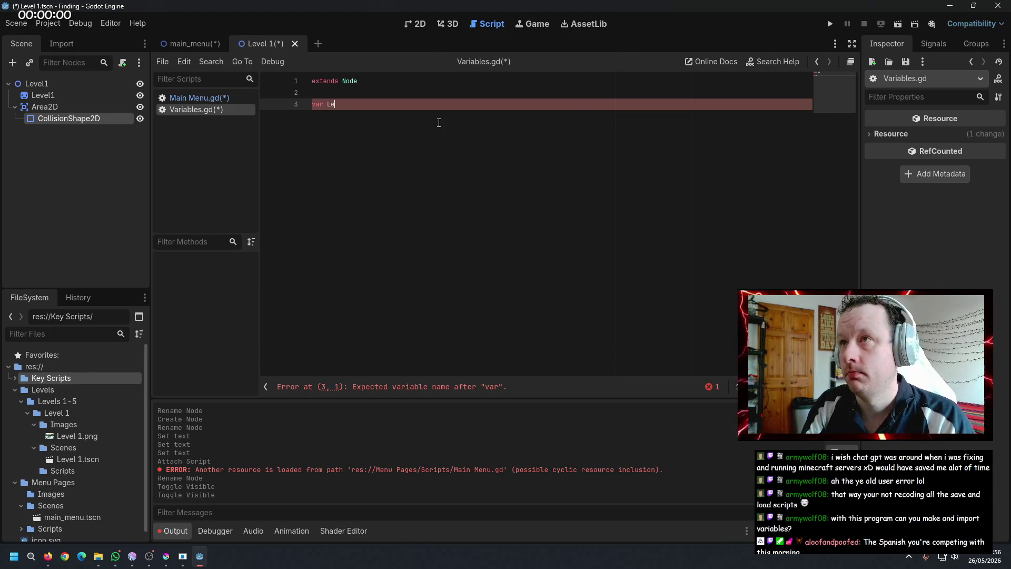
type("el:")
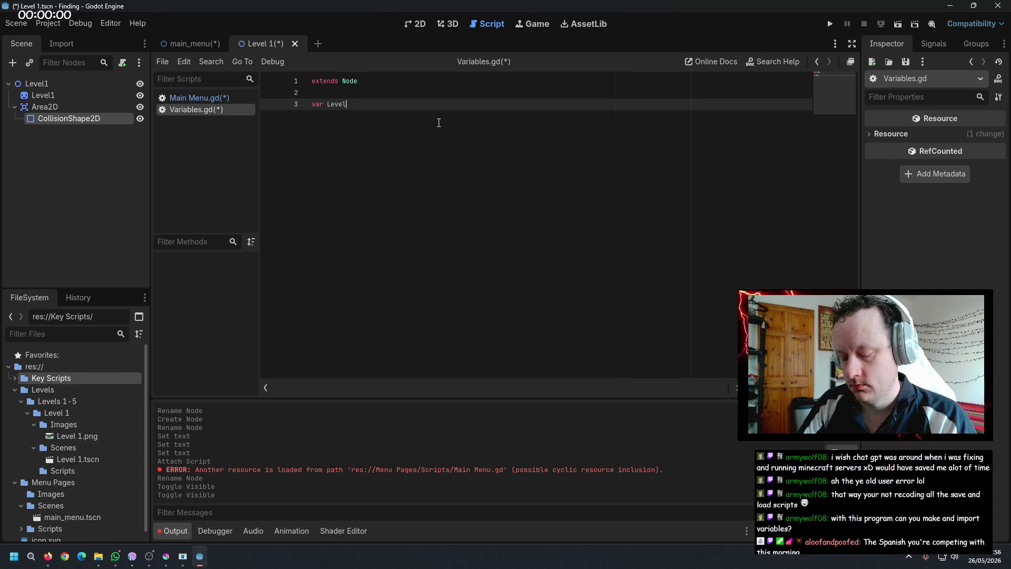
type(" int")
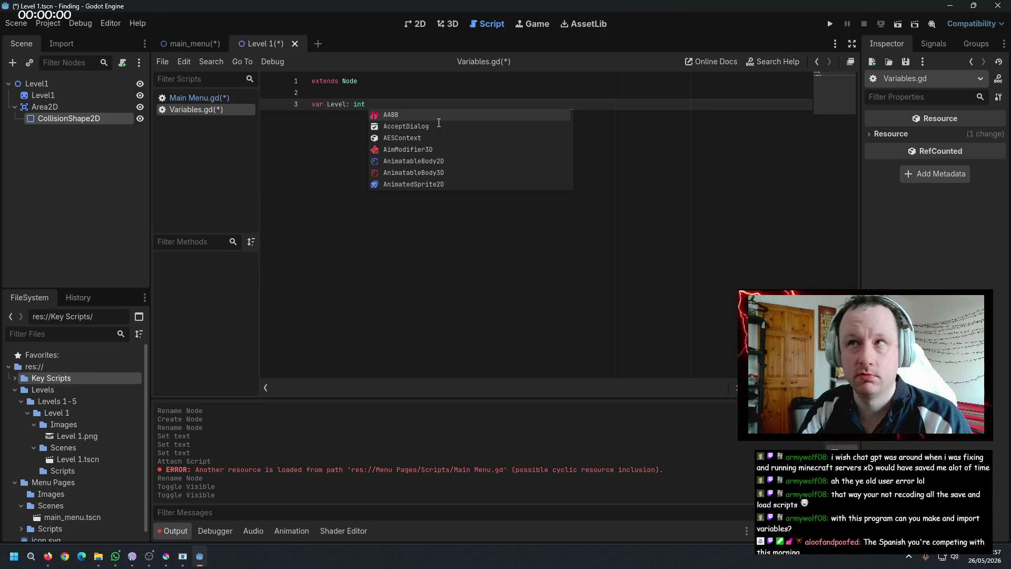
type(" 0")
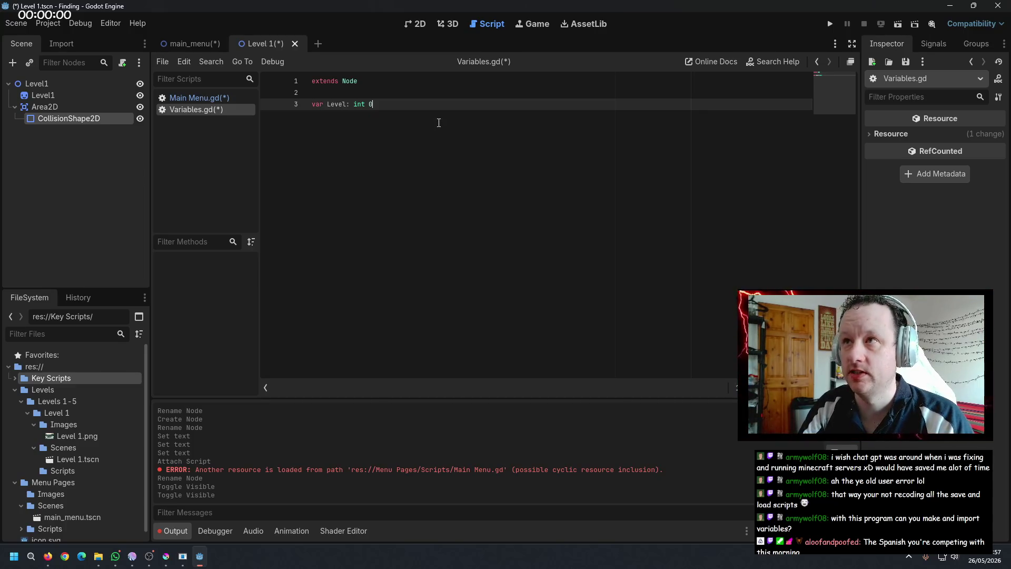
key("Return")
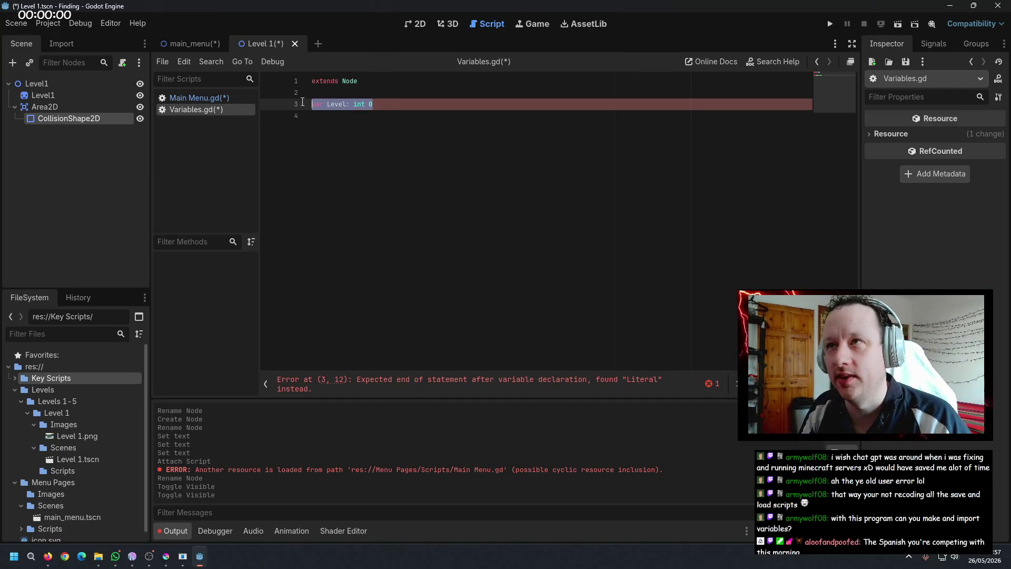
left_click(317, 119)
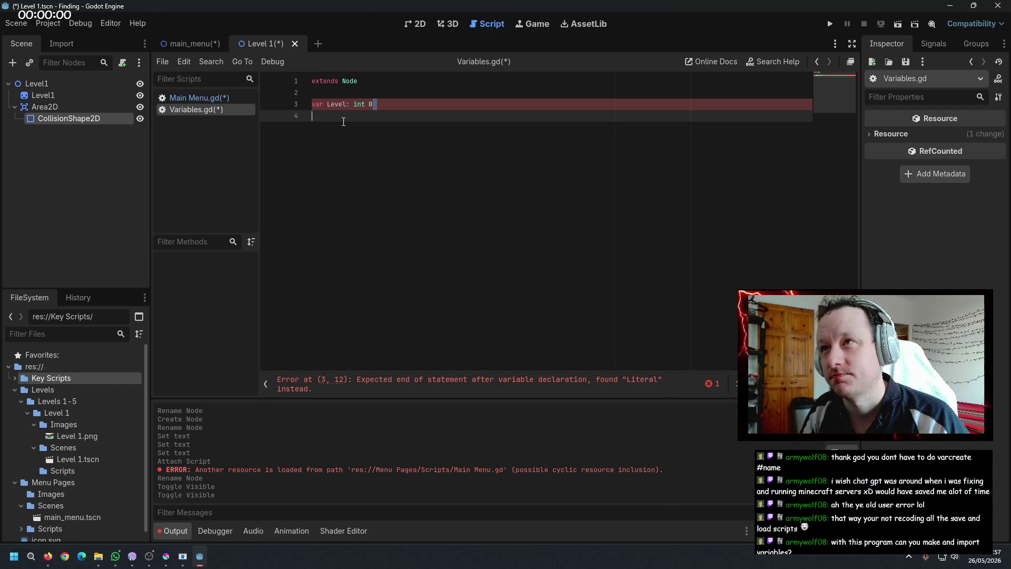
Add a var Name = "Tom" declaration below the Level line
double_click(360, 105)
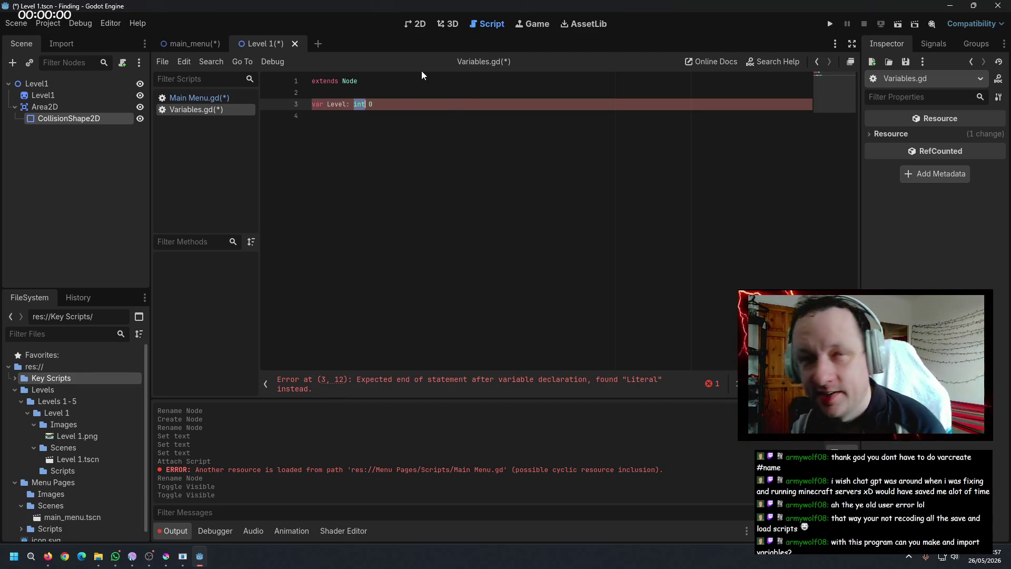
left_click(398, 103)
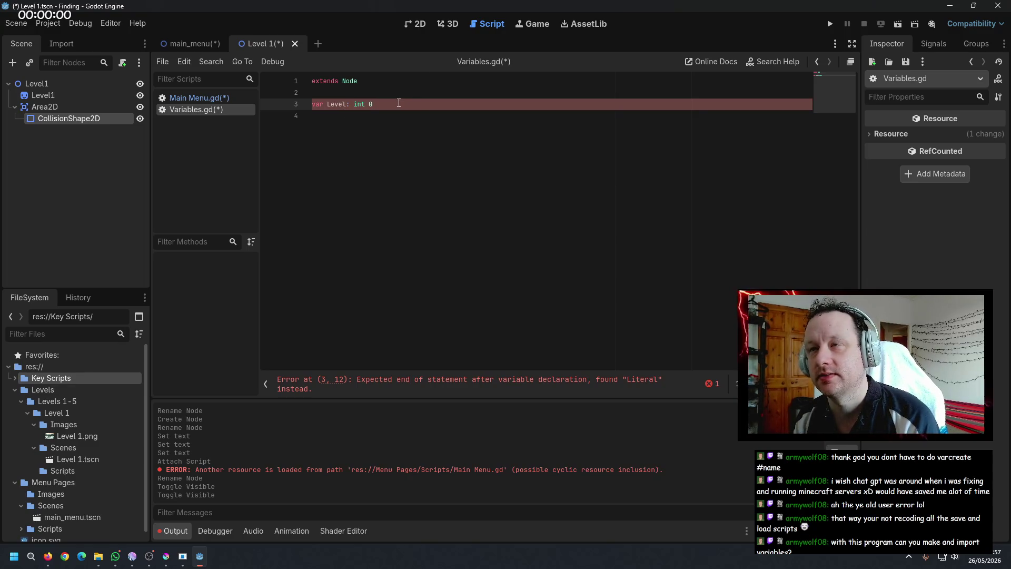
key("Return")
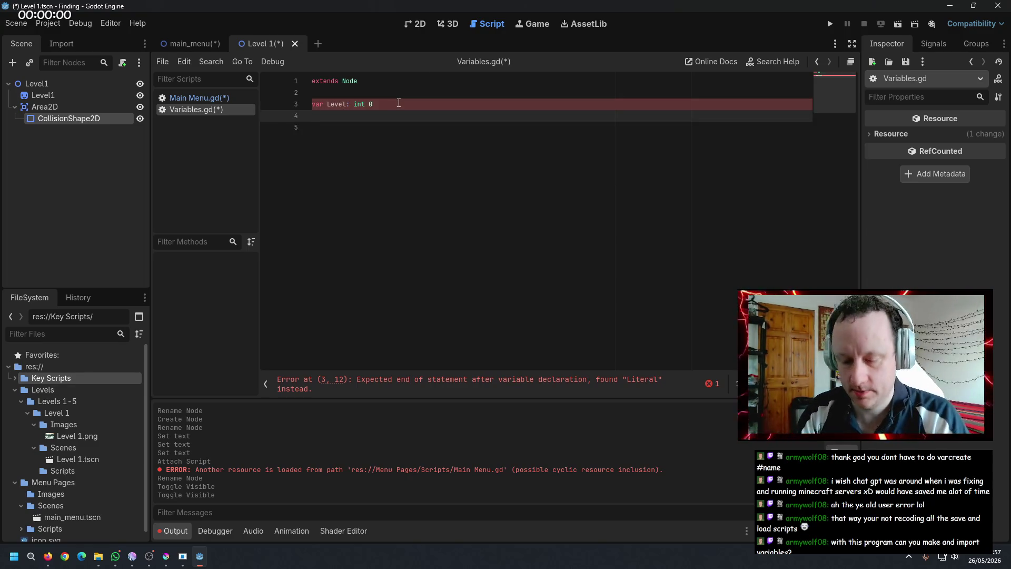
type("var ")
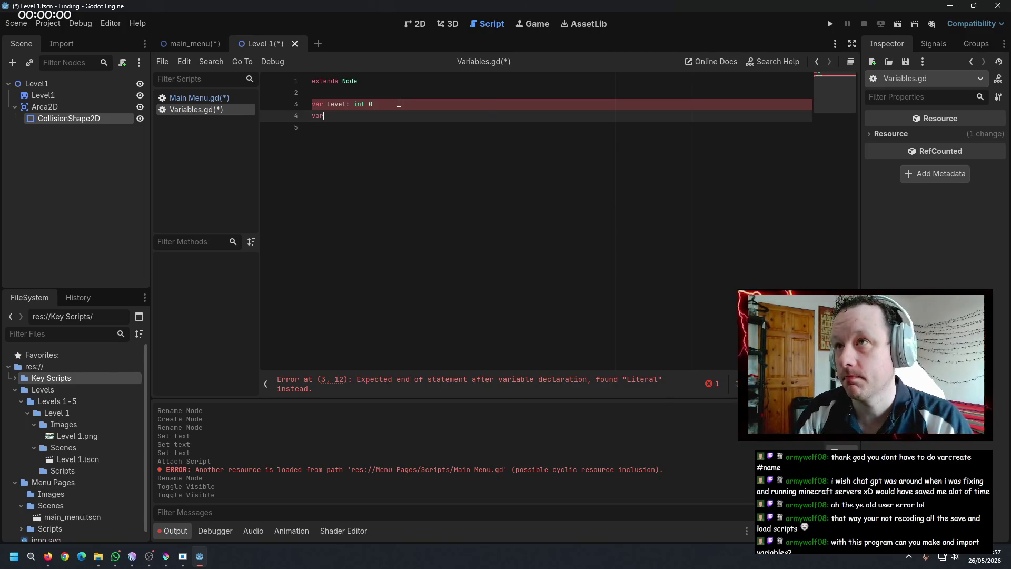
type("Name")
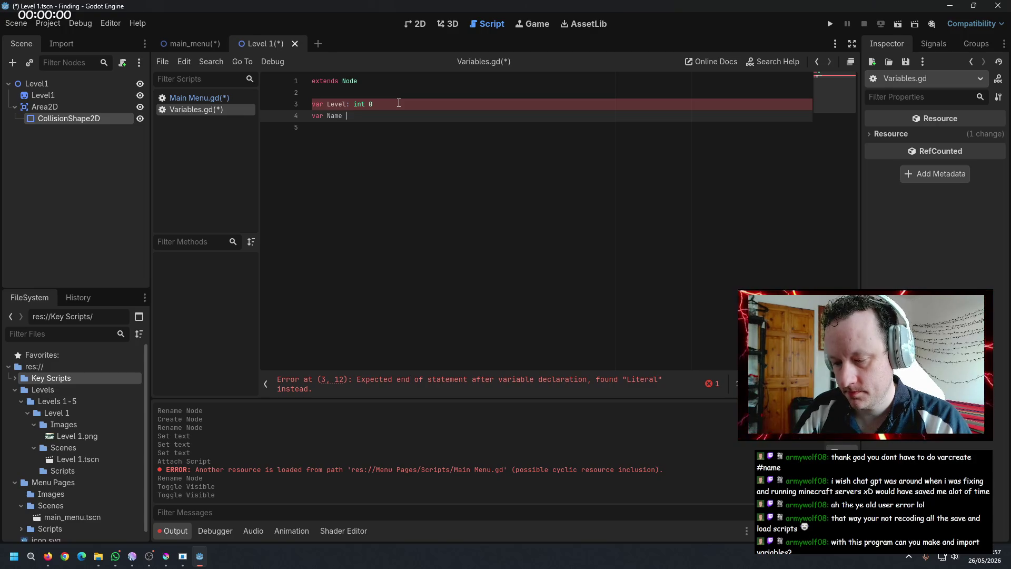
type(" =")
type("\"\"")
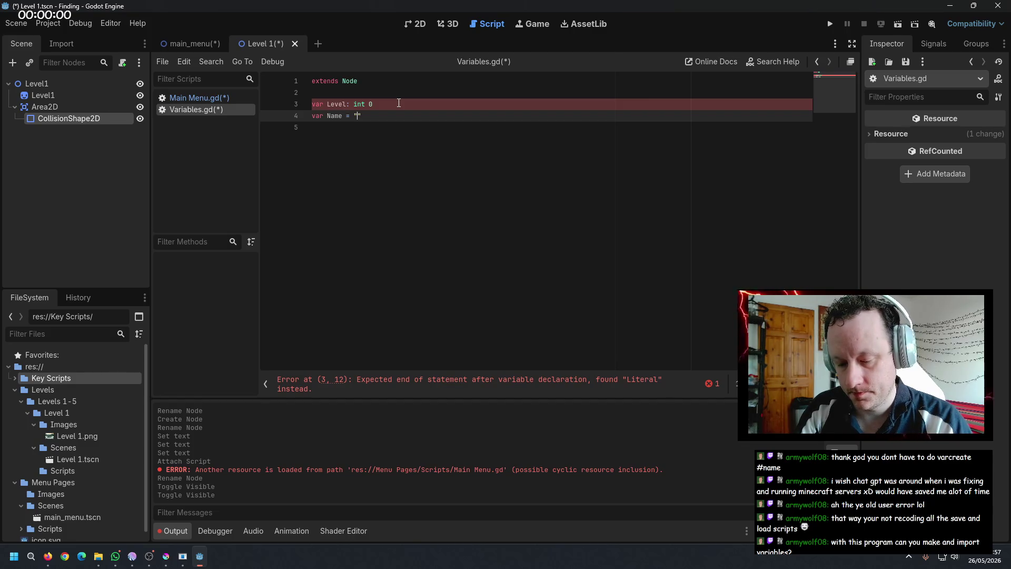
type("Tom")
key("Right")
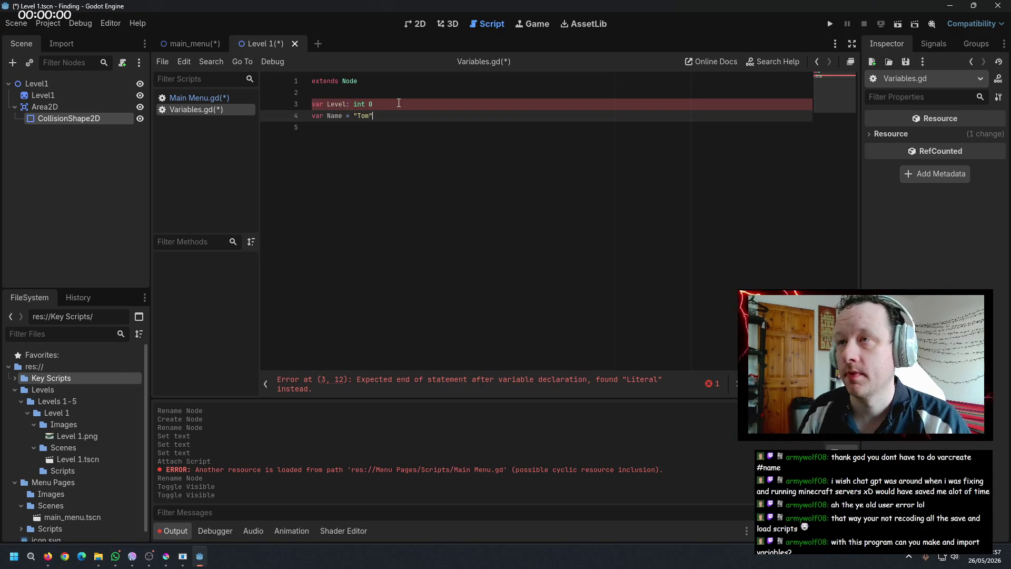
Move the Name declaration up under extends Node and insert a blank line after extends Node
left_click(383, 105)
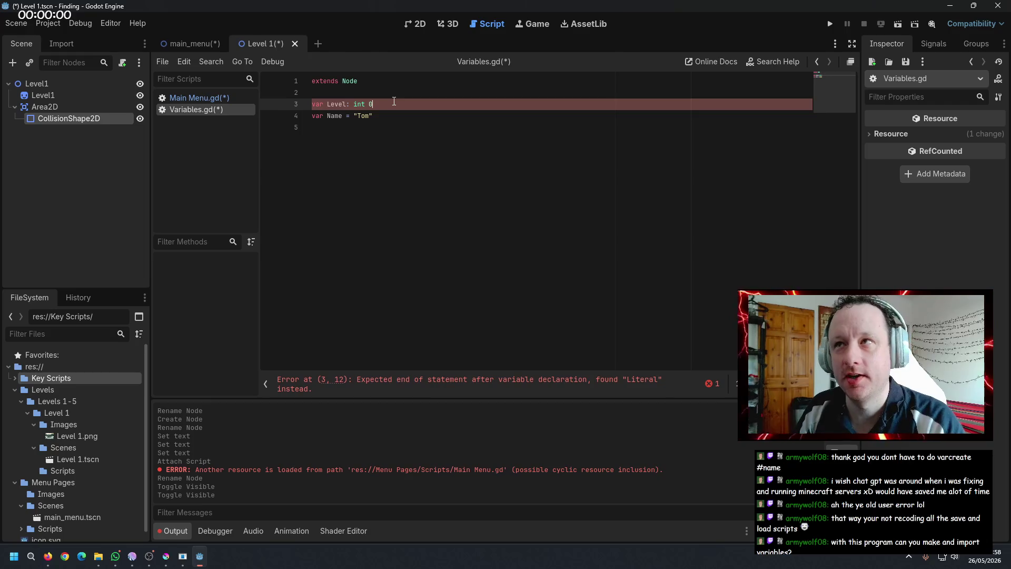
key("ctrl+shift+Left")
key("ctrl+shift+Left")
key("ctrl+shift+Left")
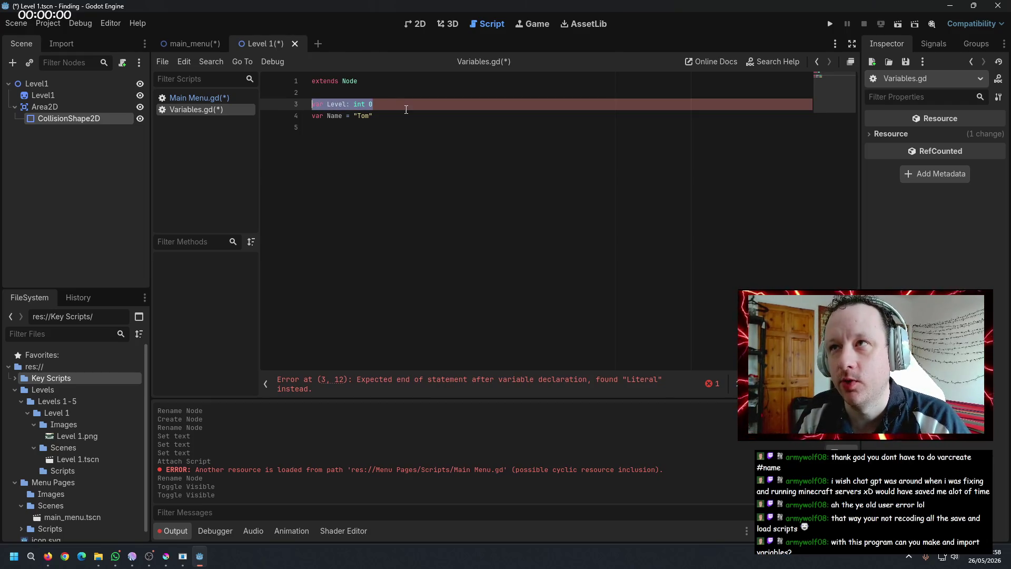
left_click(406, 110)
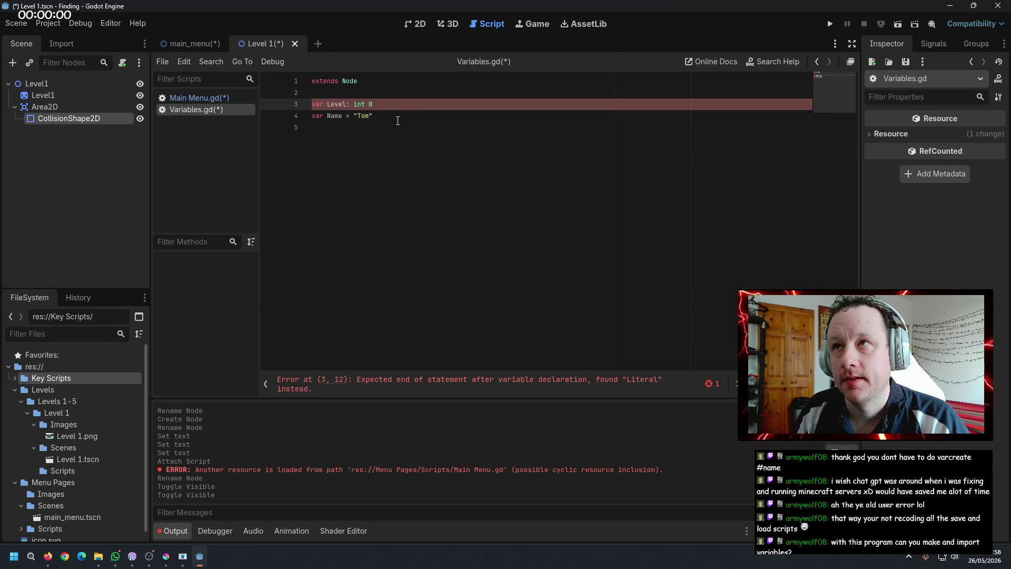
mouse_move(393, 115)
left_mouse_down()
mouse_move(326, 108)
mouse_move(291, 117)
mouse_move(317, 91)
left_mouse_up()
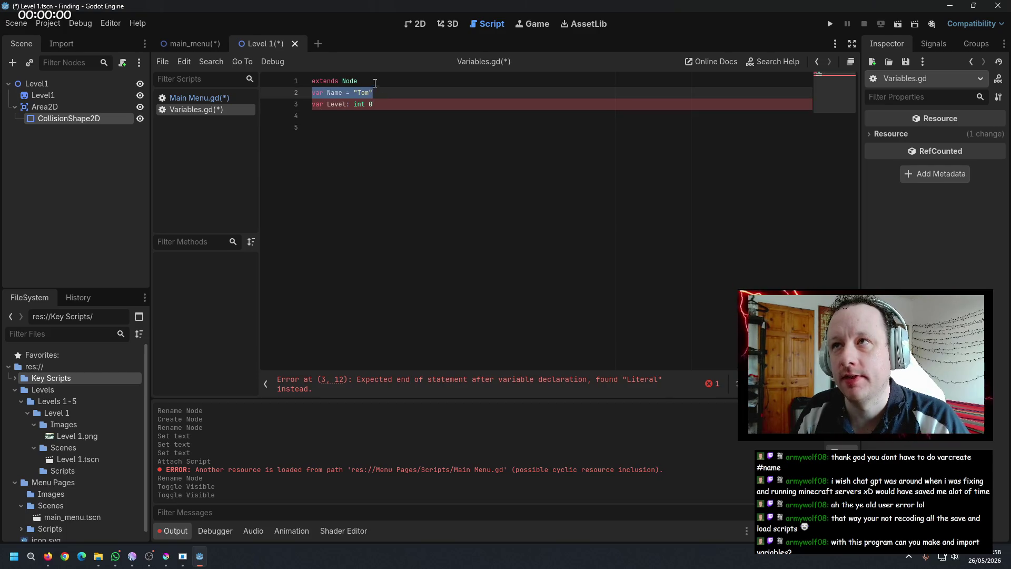
left_click(393, 79)
key("Return")
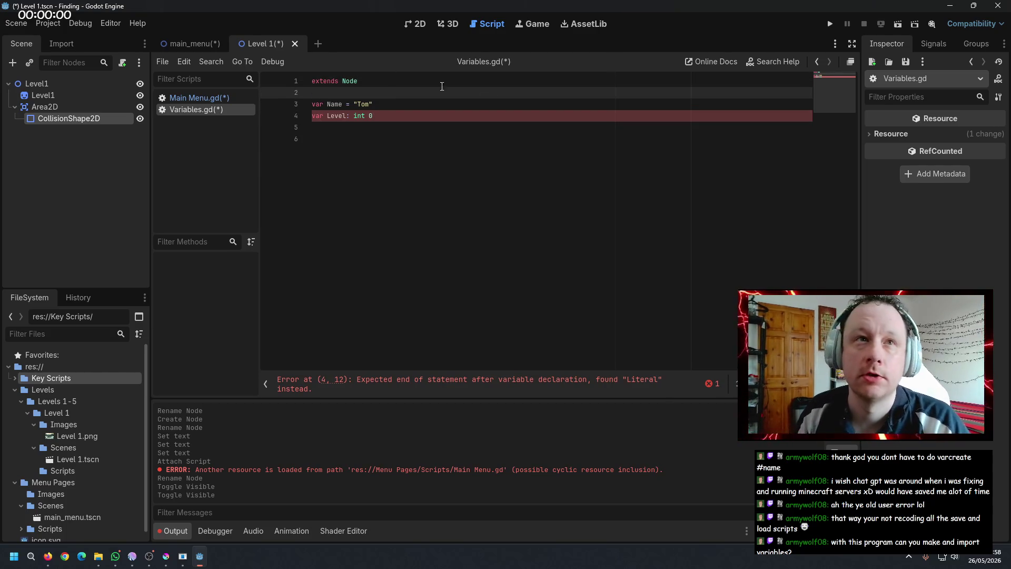
left_click(360, 179)
left_click(390, 116)
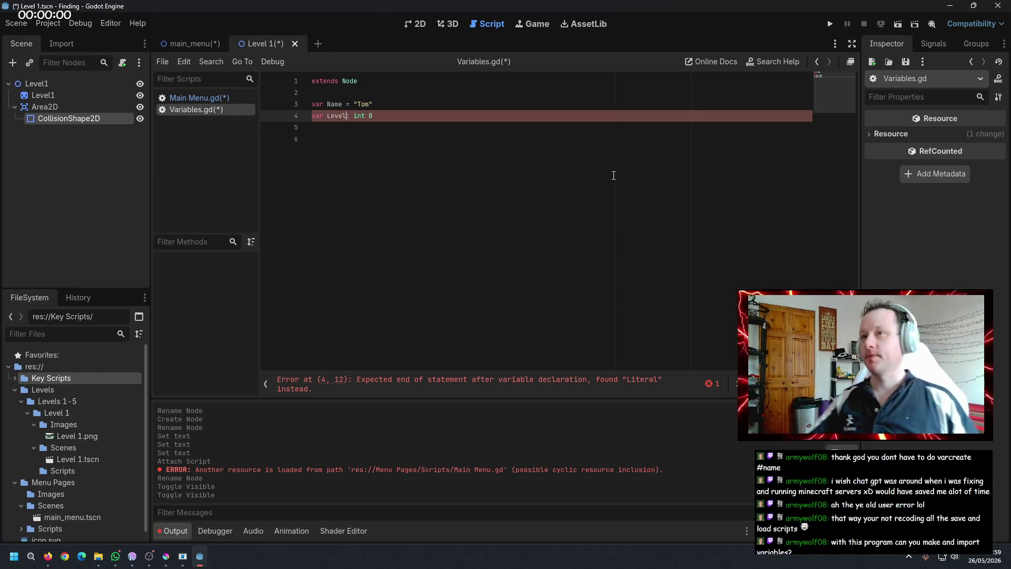
Insert = before the 0 so line 4 reads var Level: int = 0
left_click(370, 115)
type("=")
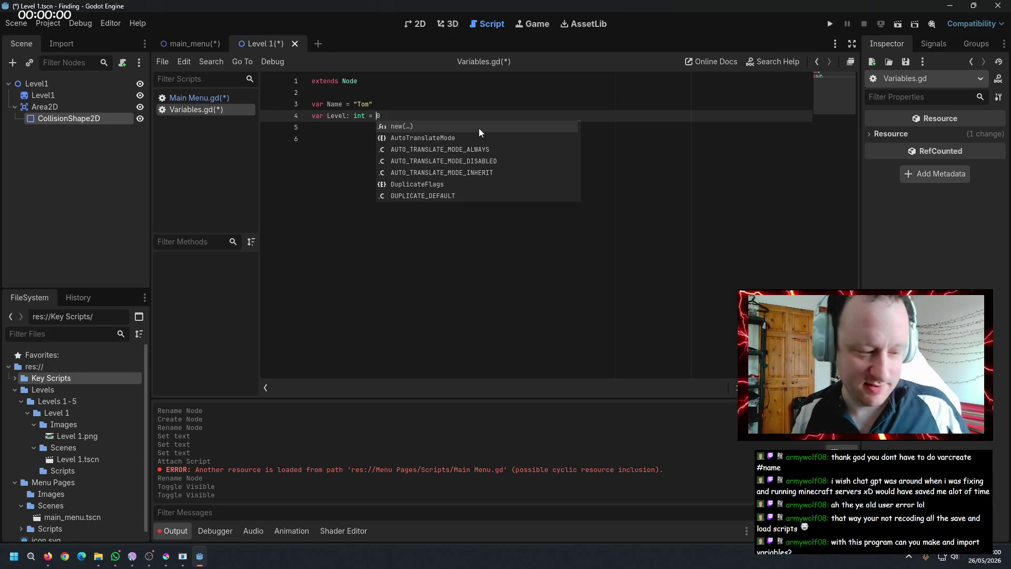
left_click(398, 254)
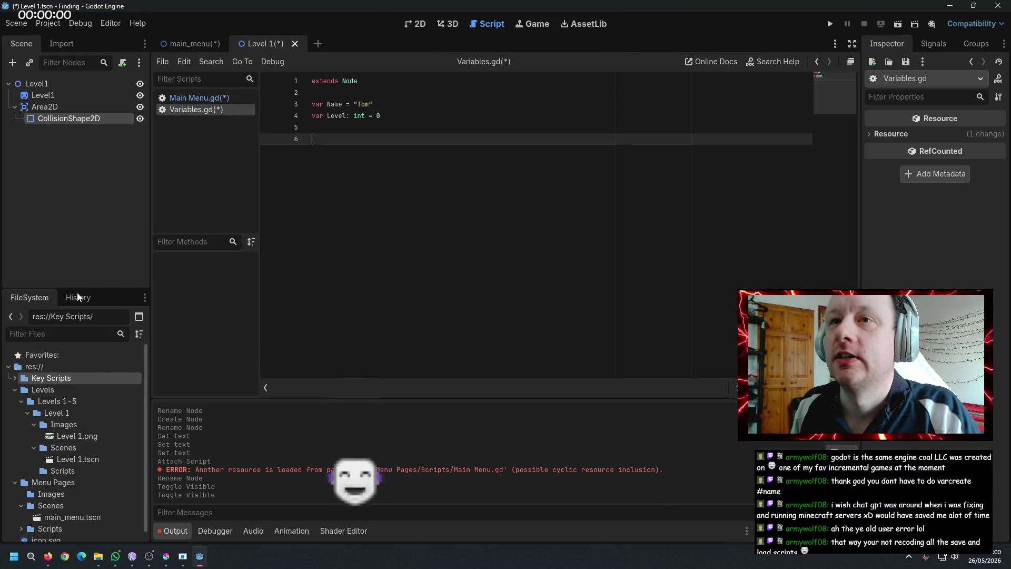
right_click(46, 378)
Create Save and Load.gd in Key Scripts and add an empty line below extends Node
mouse_move(111, 364)
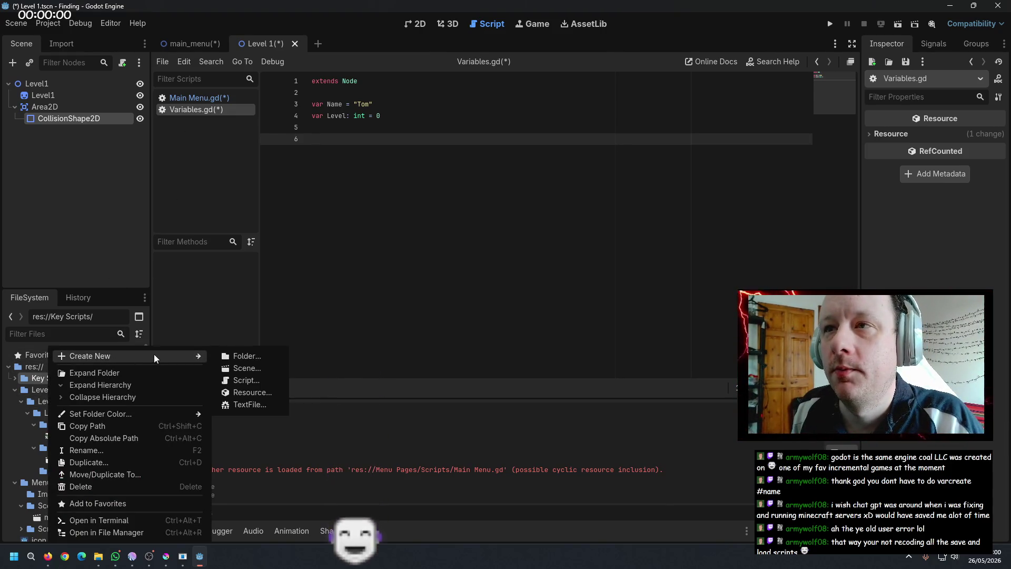
left_click(246, 379)
type("Save and ")
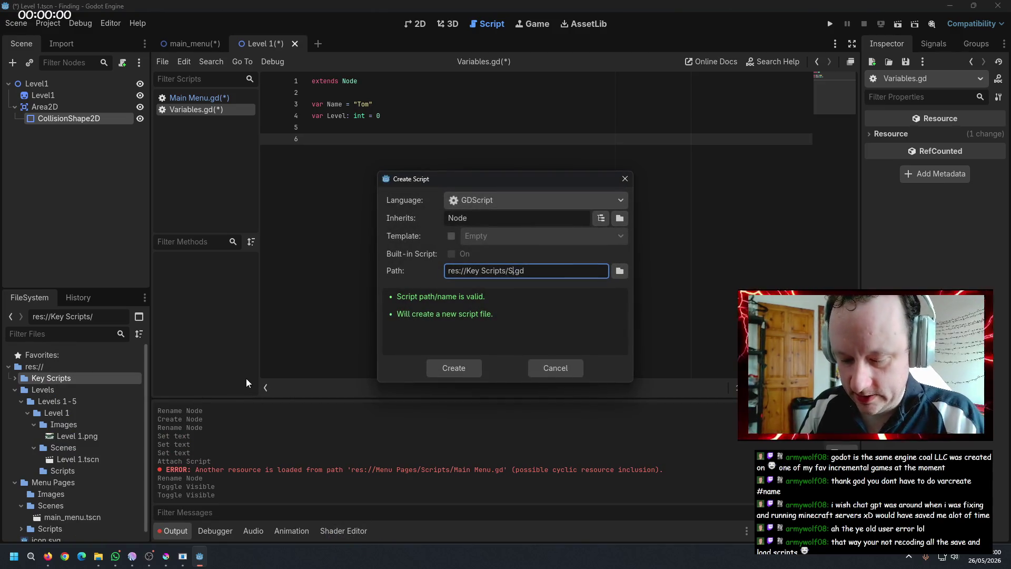
type("Loa")
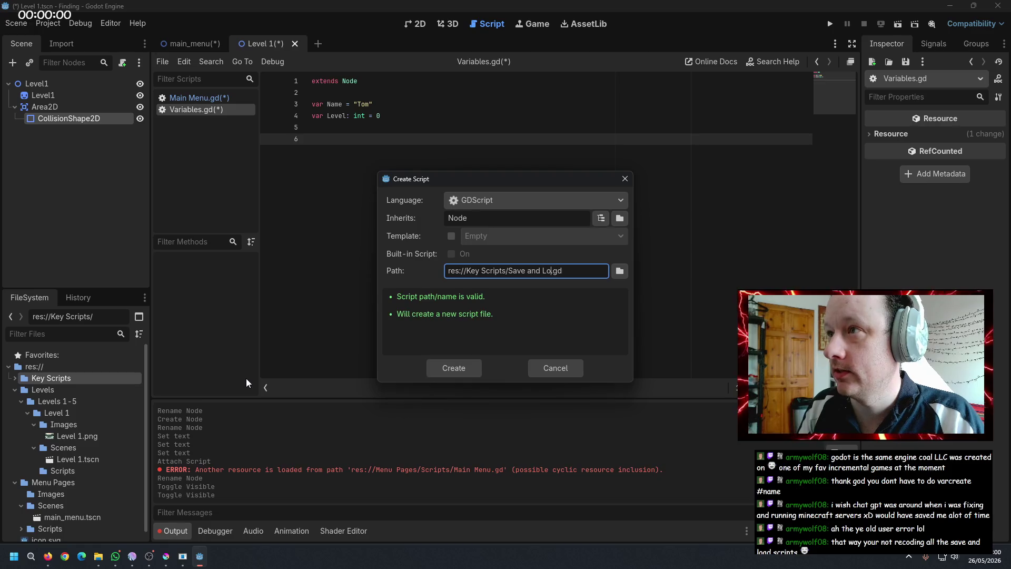
type("d")
key("Return")
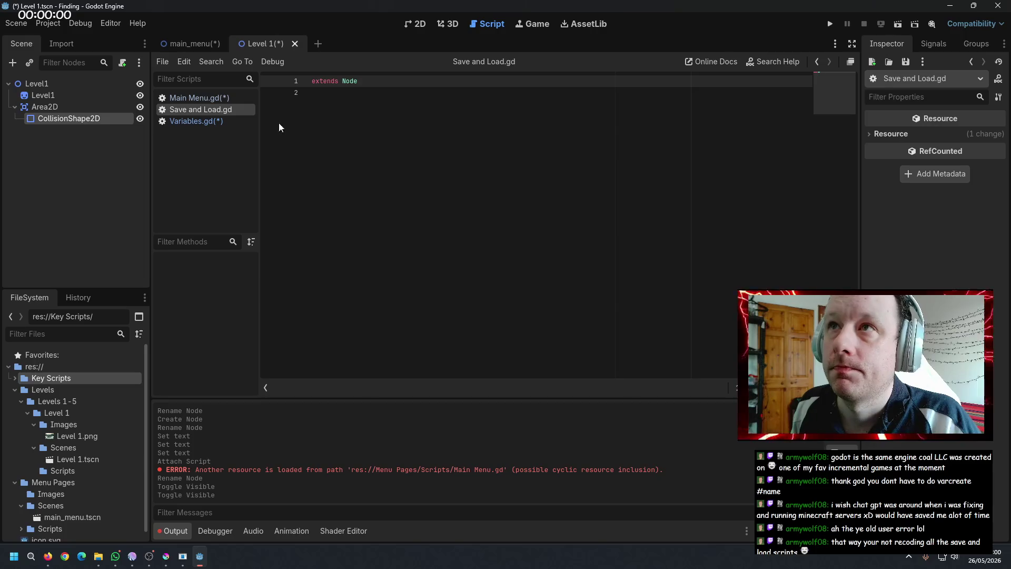
left_click(345, 93)
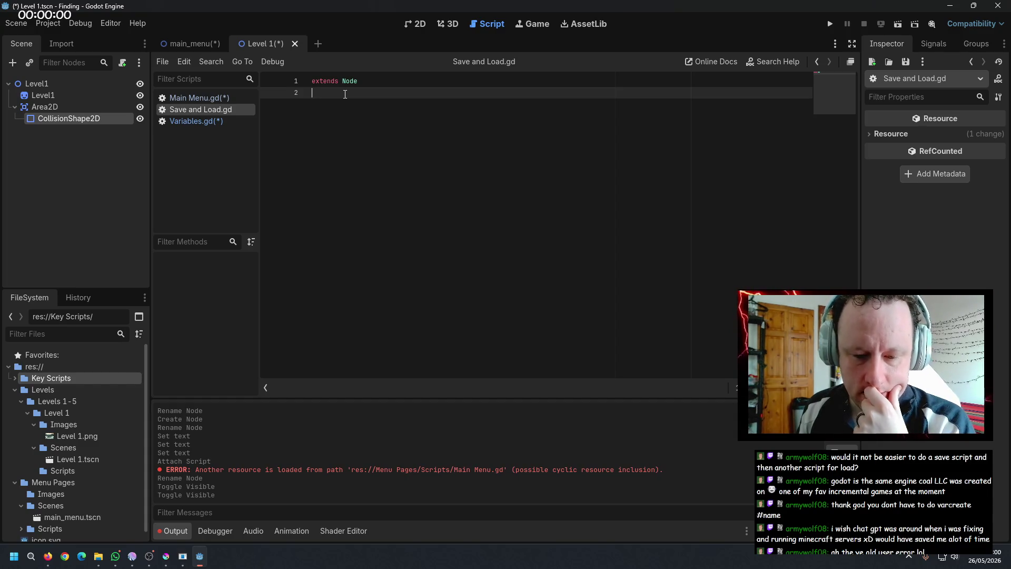
key("Return")
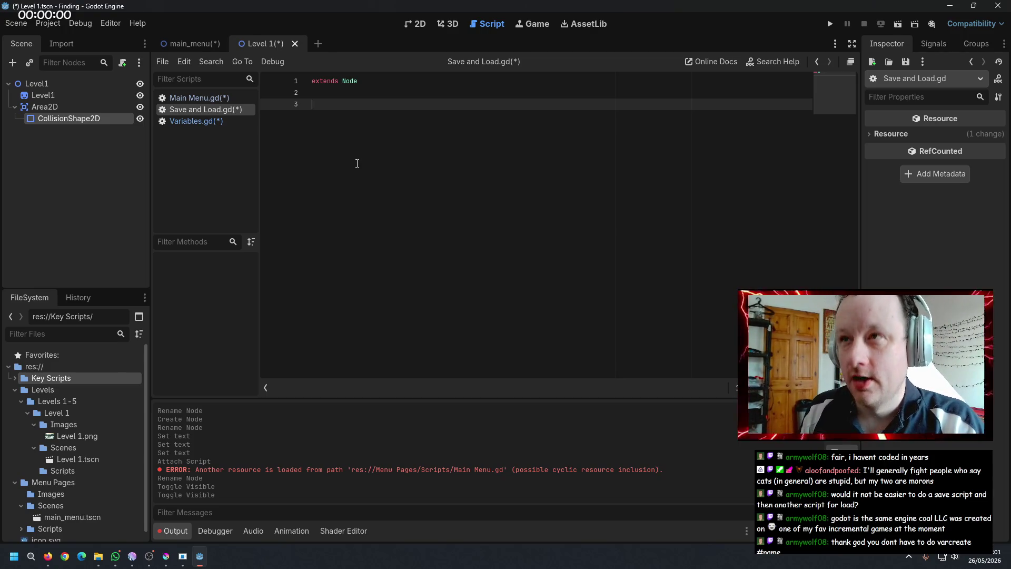
Type a placeholder 'const json.....' on line 3, followed by two empty lines
type("CONST")
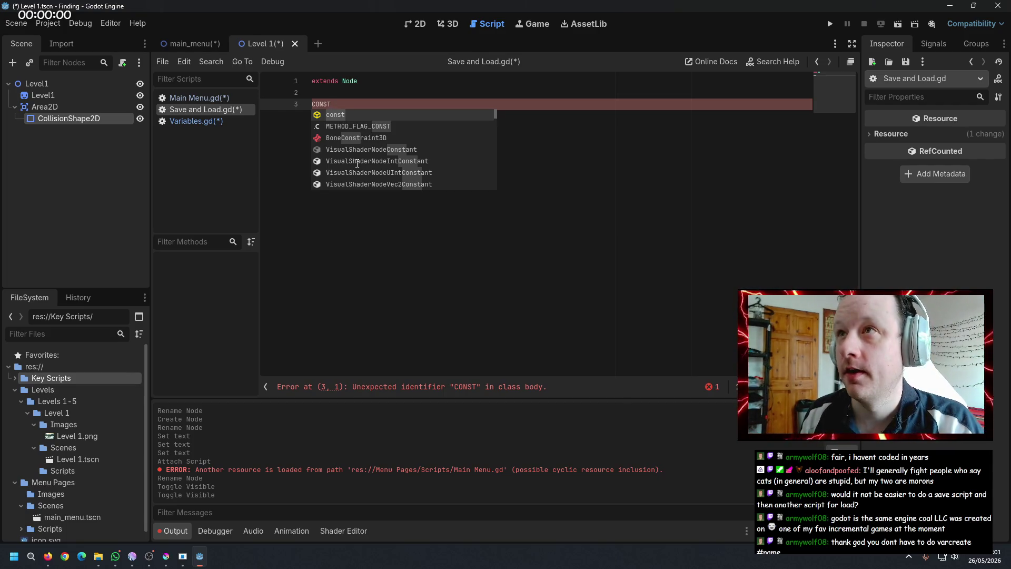
key("Return")
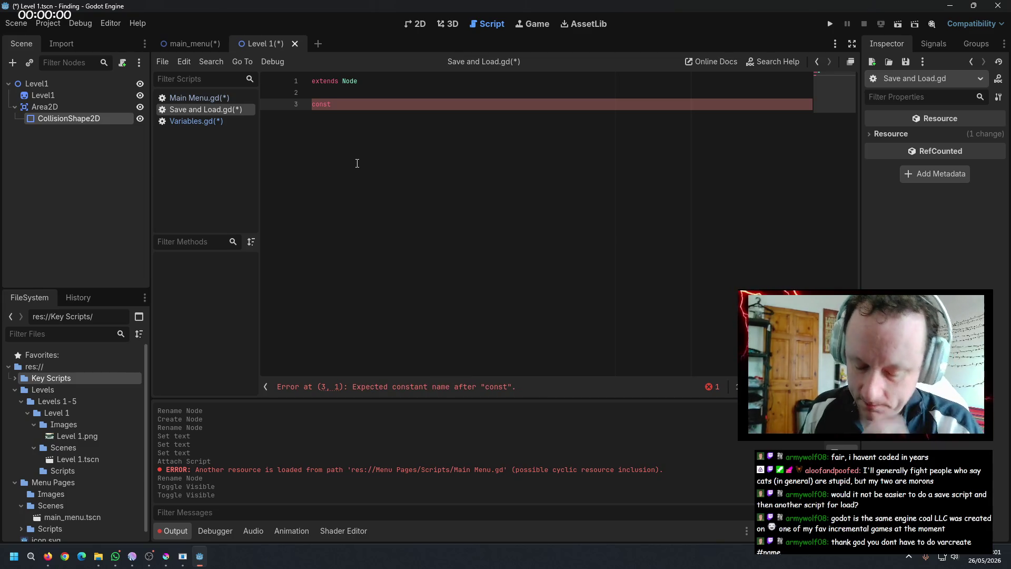
type("json")
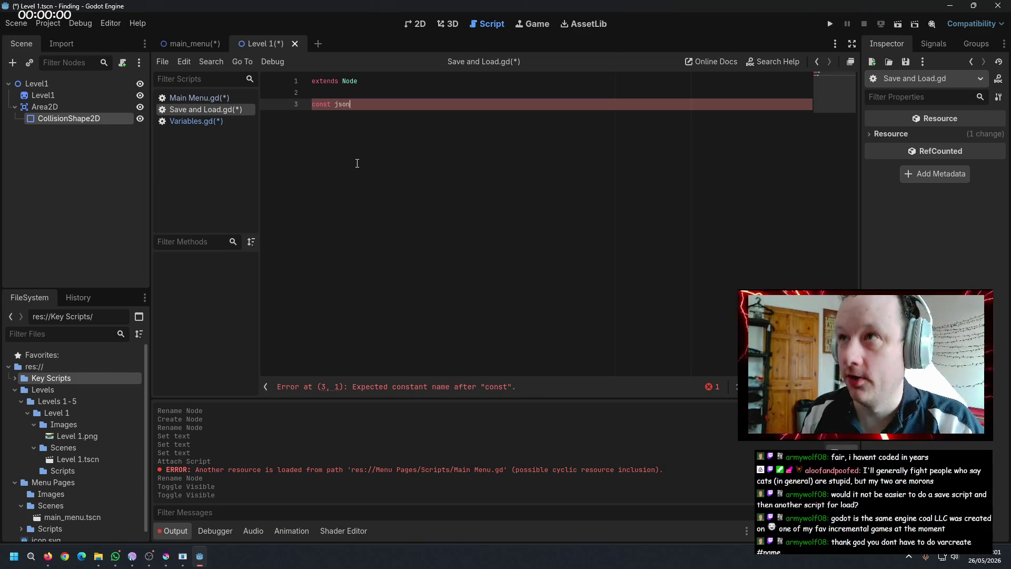
type(".......")
key("Return")
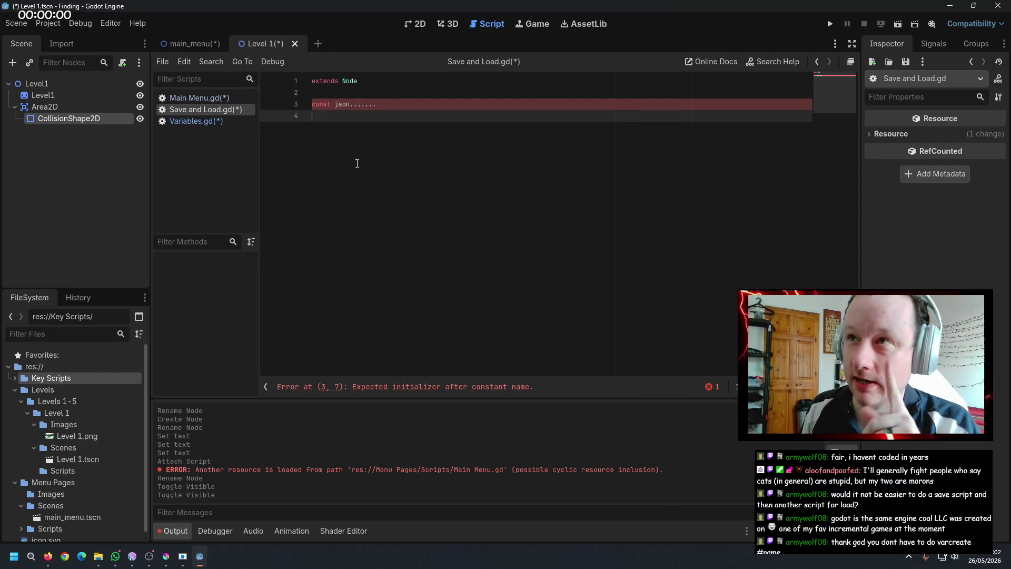
key("Return")
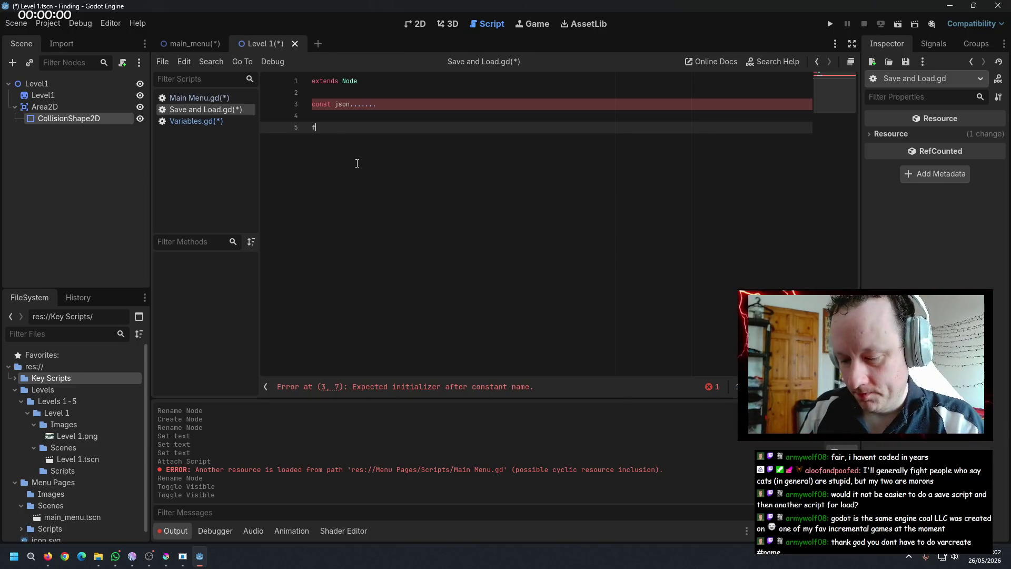
Write a func Save(): stub whose body is just pass
type("un Sa")
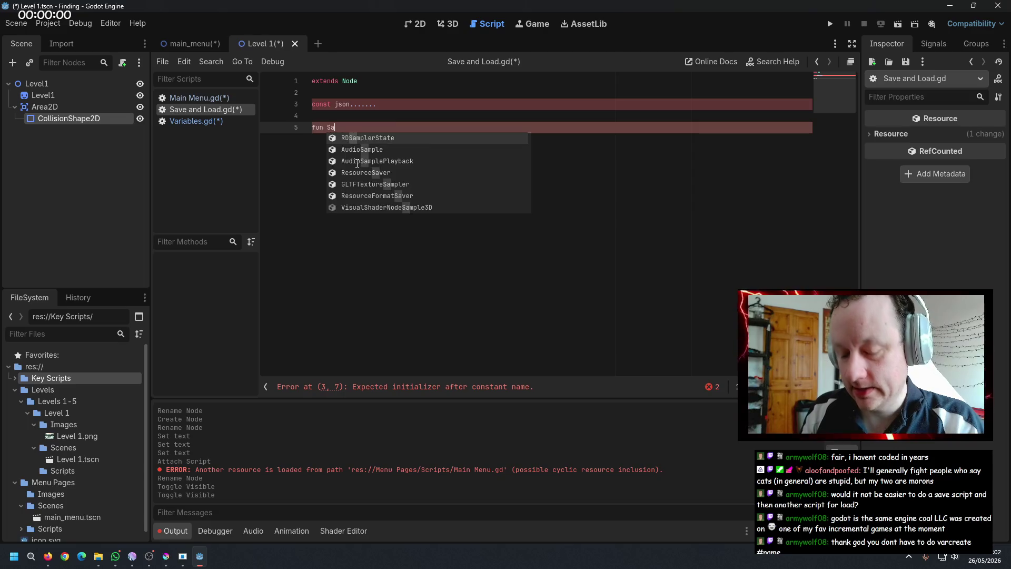
key("Escape")
key("BackSpace")
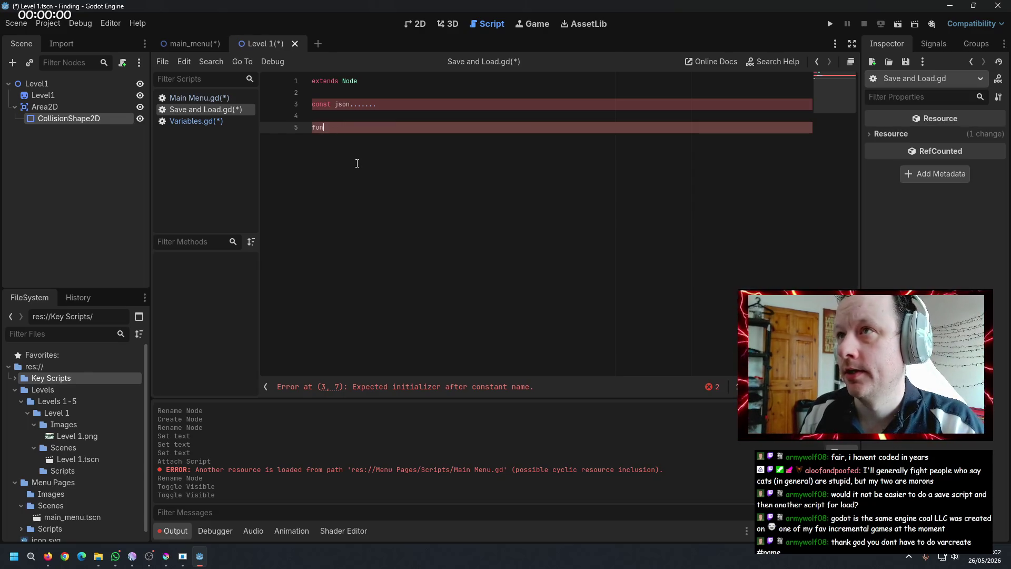
type("c Sav")
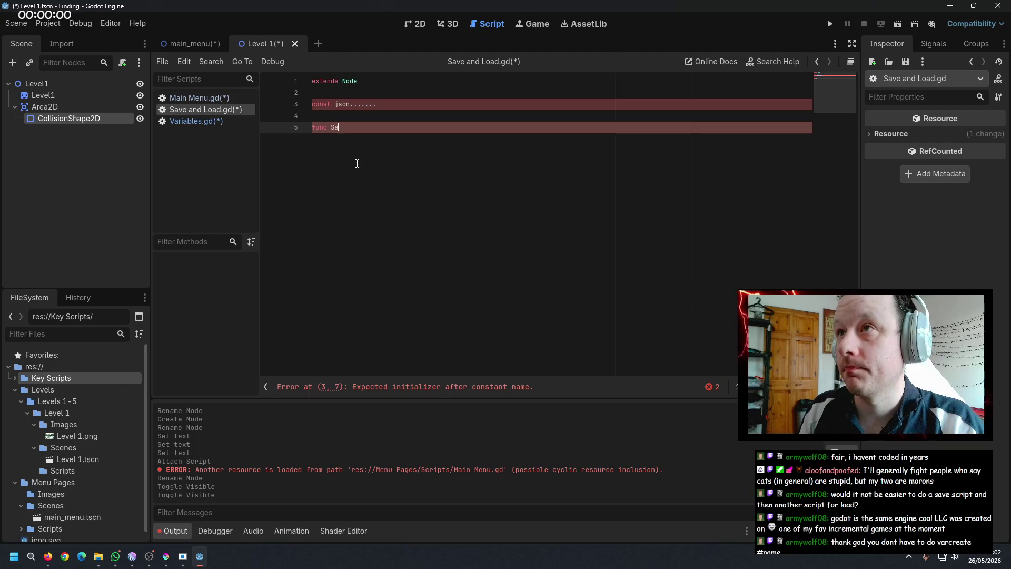
type("e")
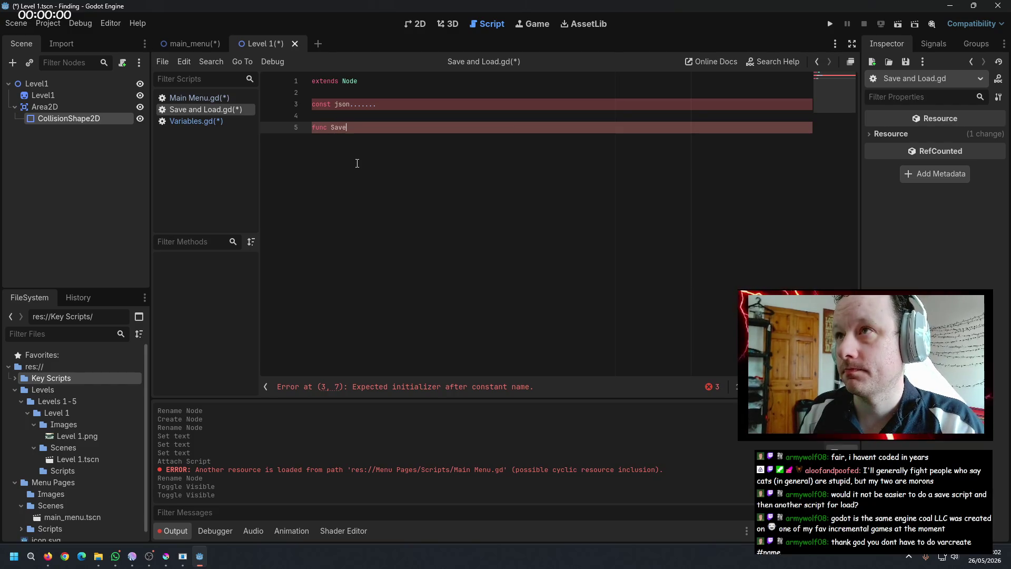
type("():")
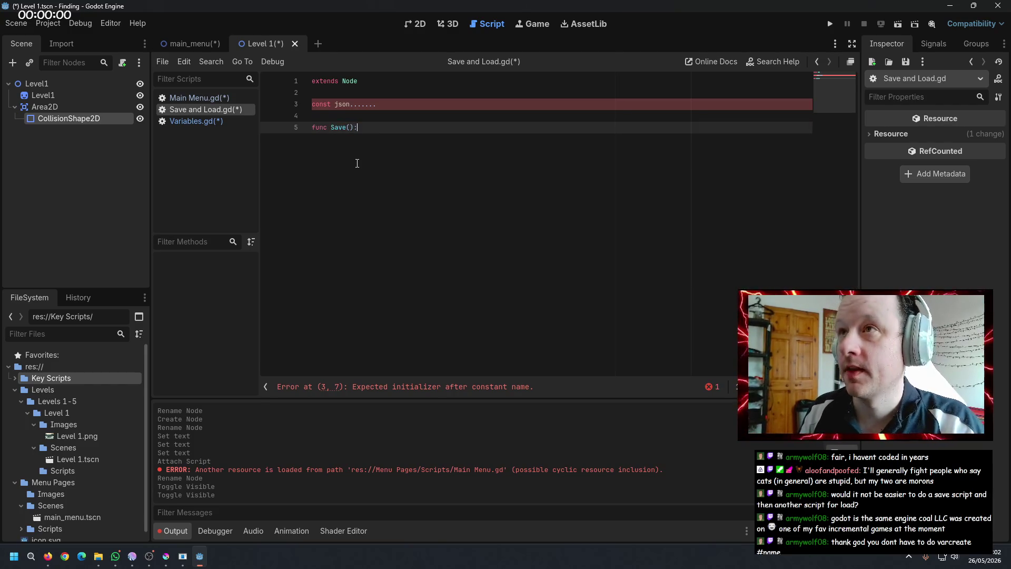
key("Return")
type("pass")
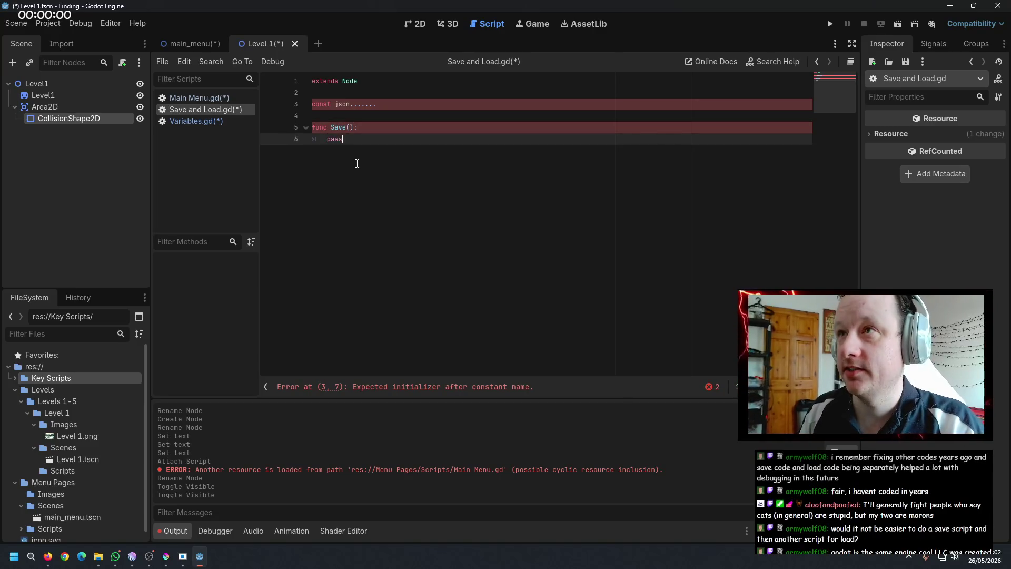
key("Return")
key("Return")
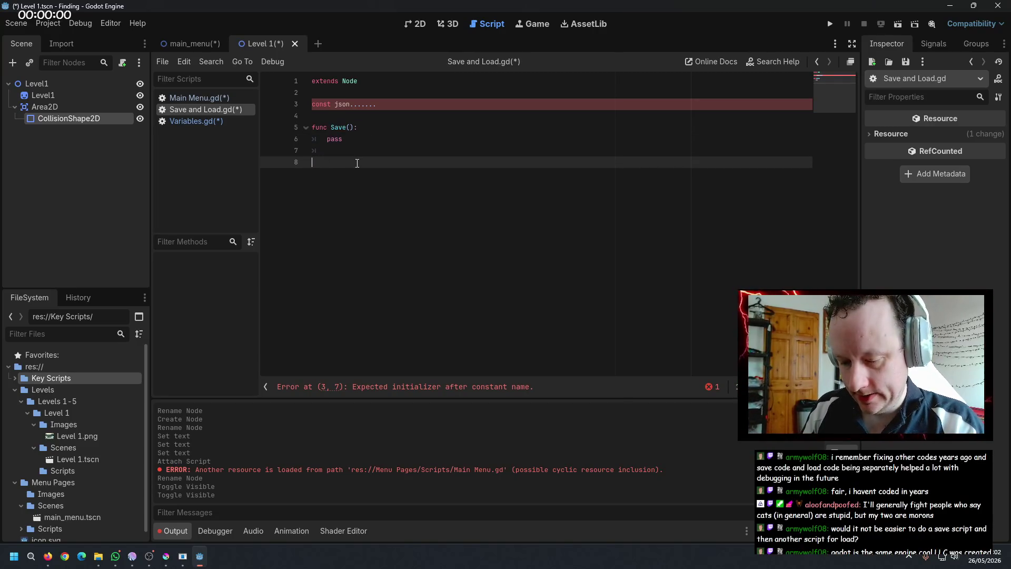
Add a func Load_Game(): stub with pass a few lines below
type("fu")
key("BackSpace")
key("BackSpace")
key("Return")
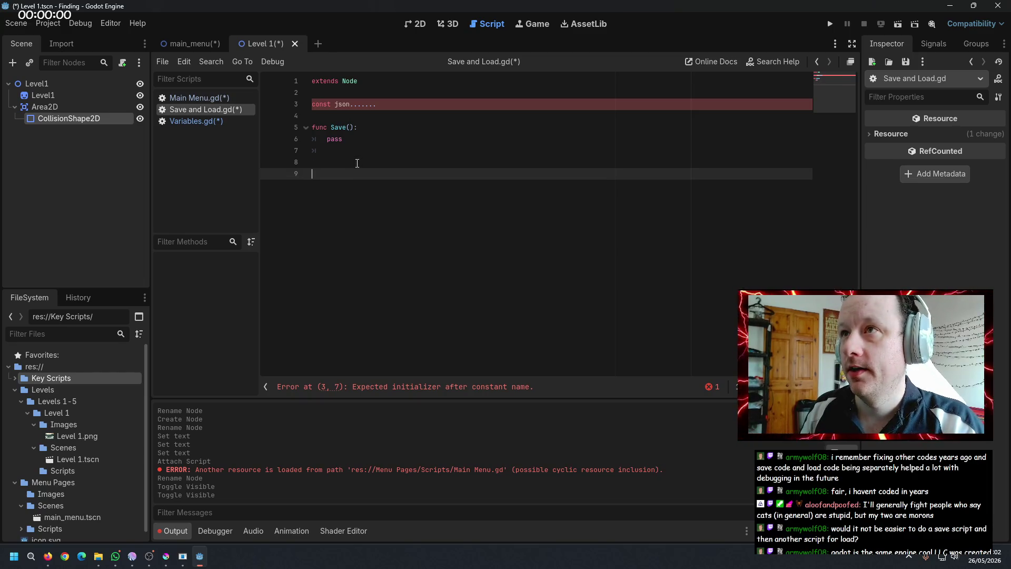
key("Return")
type("func")
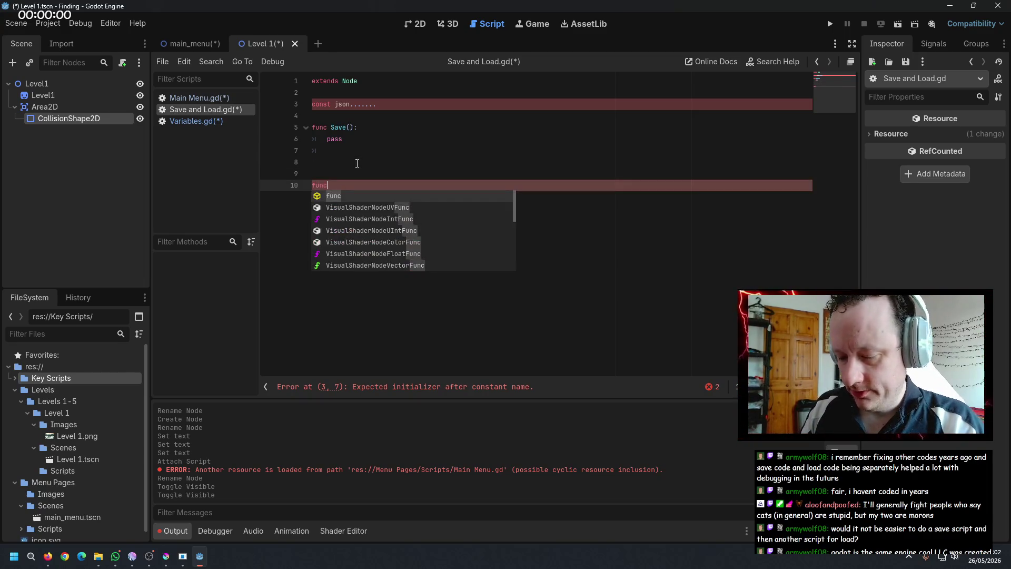
type(" Load")
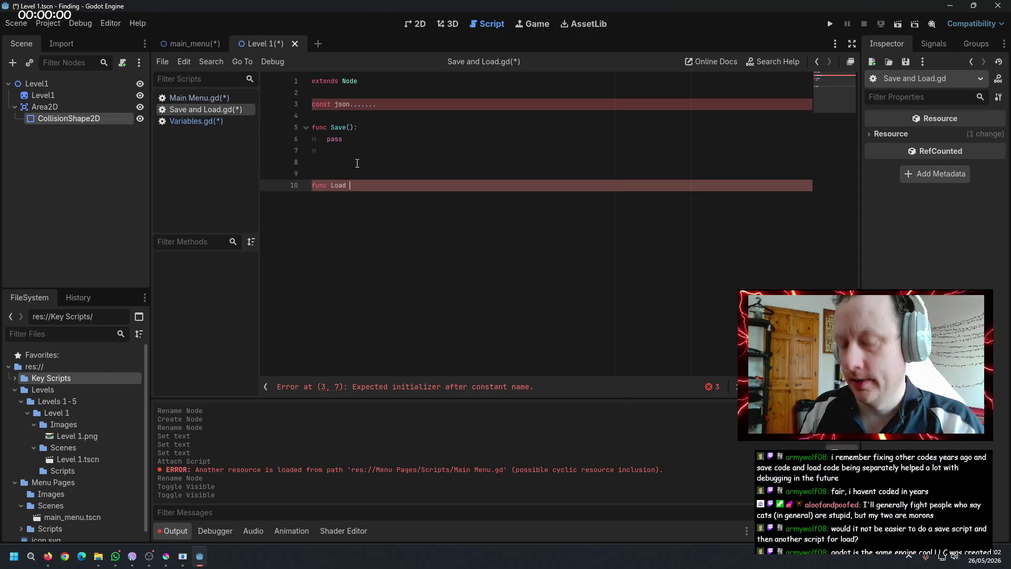
type(" Game")
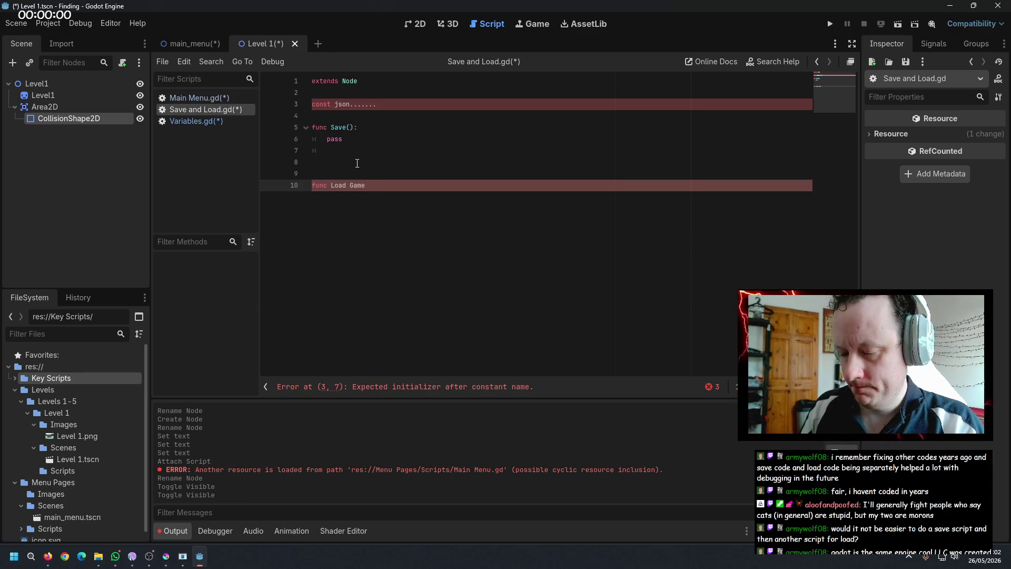
key("BackSpace")
key("BackSpace")
key("BackSpace")
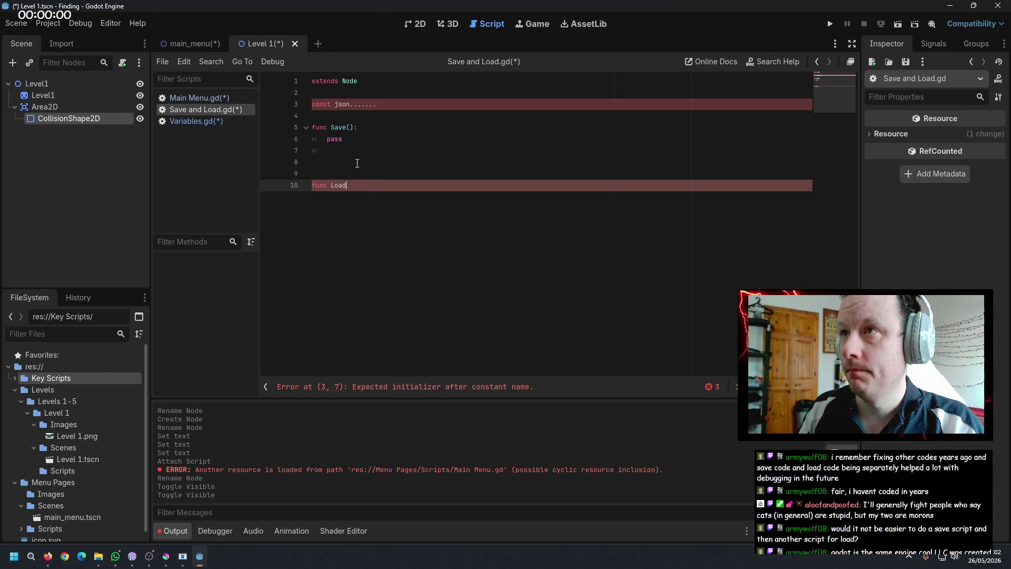
type("_Game")
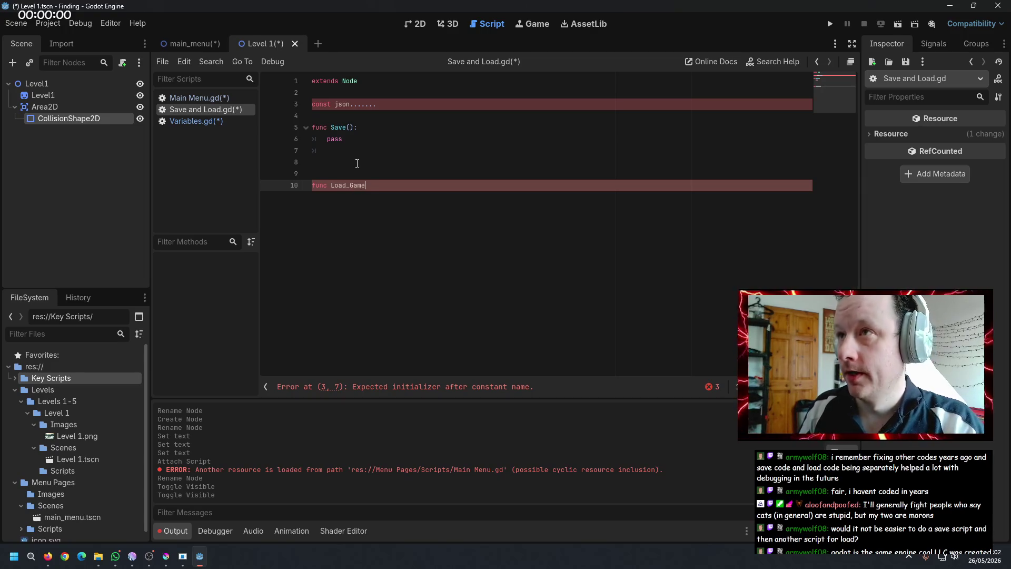
type("():")
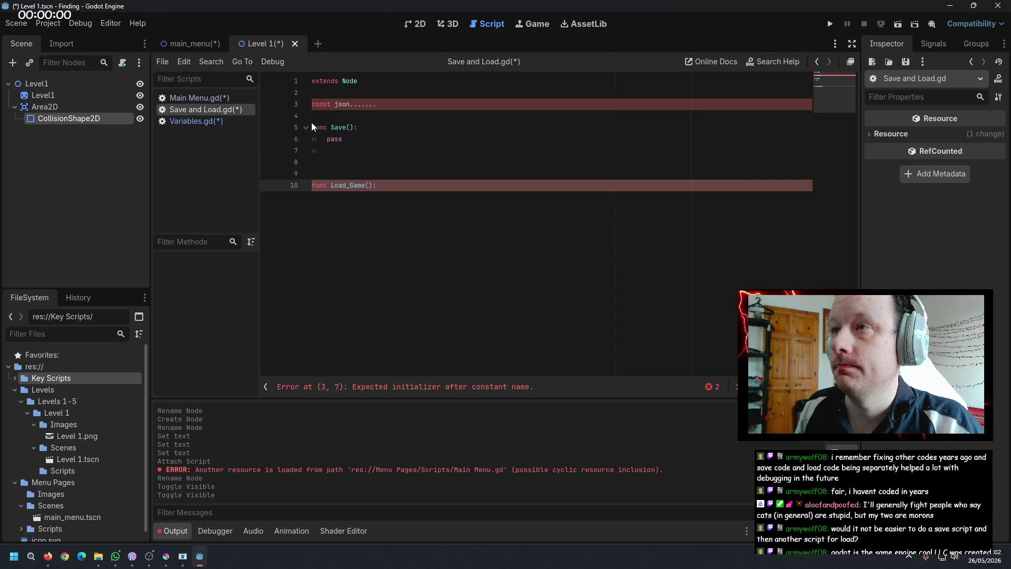
key("Return")
type("pass")
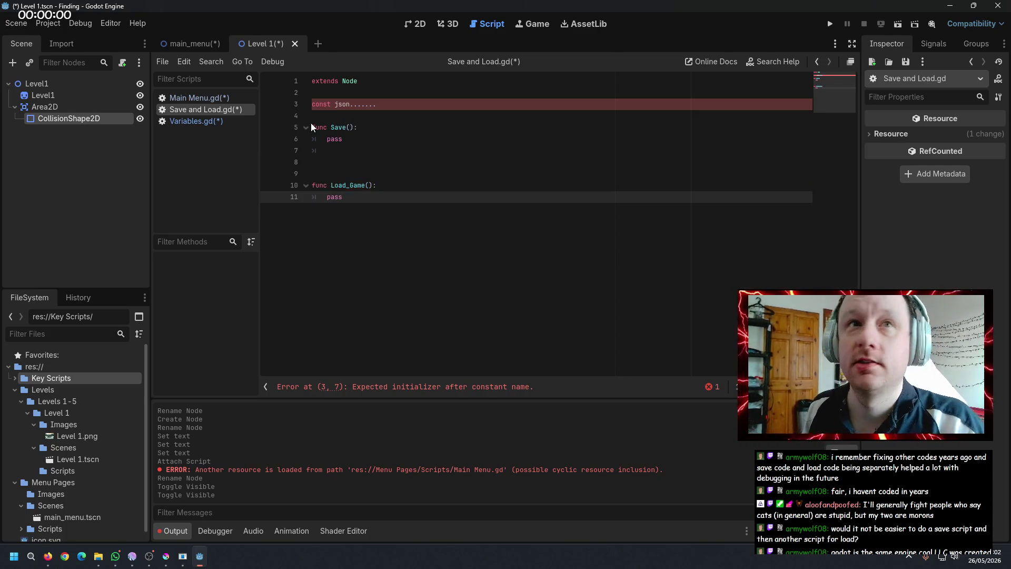
Append _Game to the Save function name, making it Save_Game
left_click(371, 182)
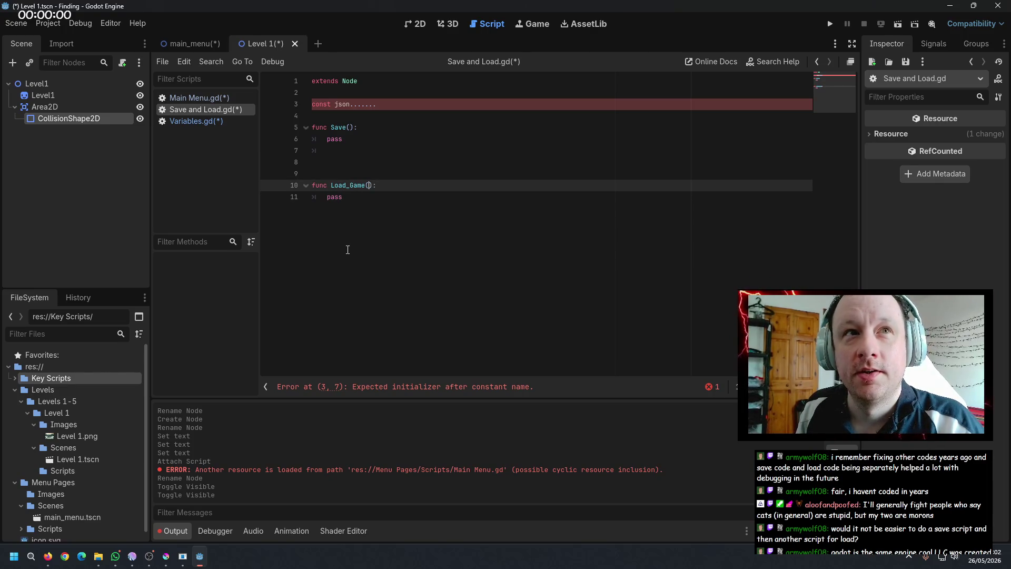
left_click(348, 127)
type("_Game")
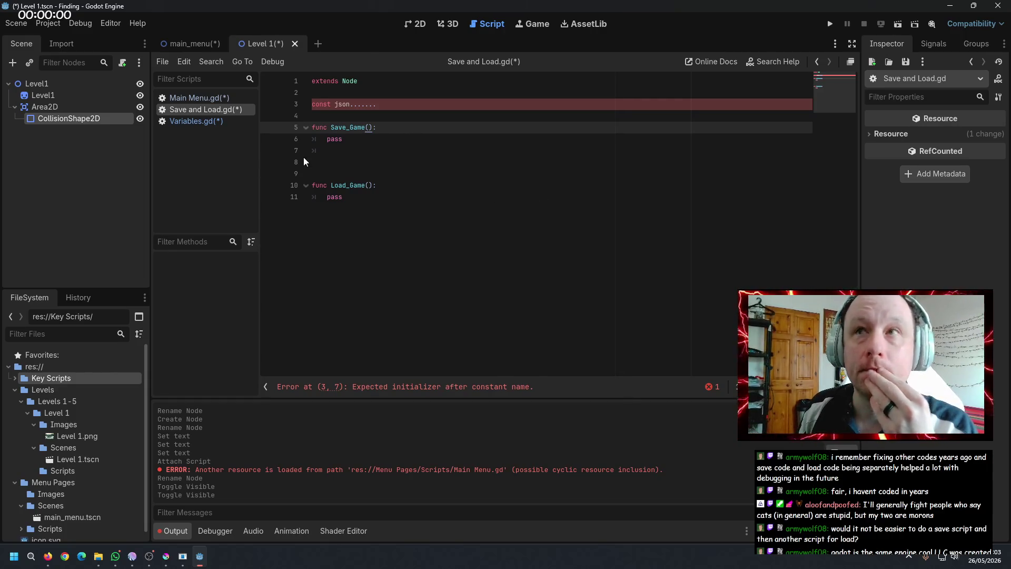
Delete the extra blank lines below the Save_Game function
left_click(350, 147)
key("BackSpace")
key("BackSpace")
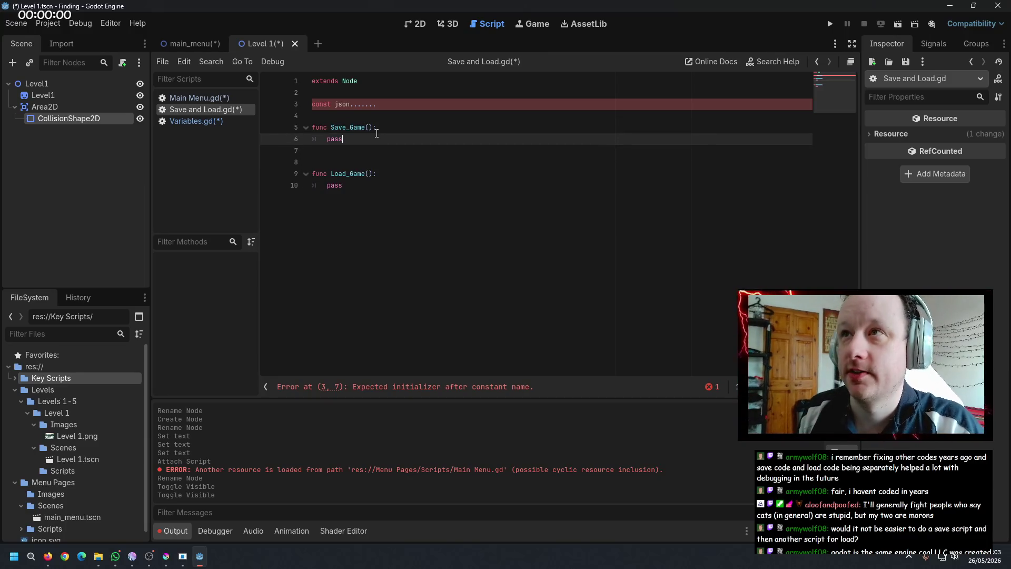
left_click(306, 150)
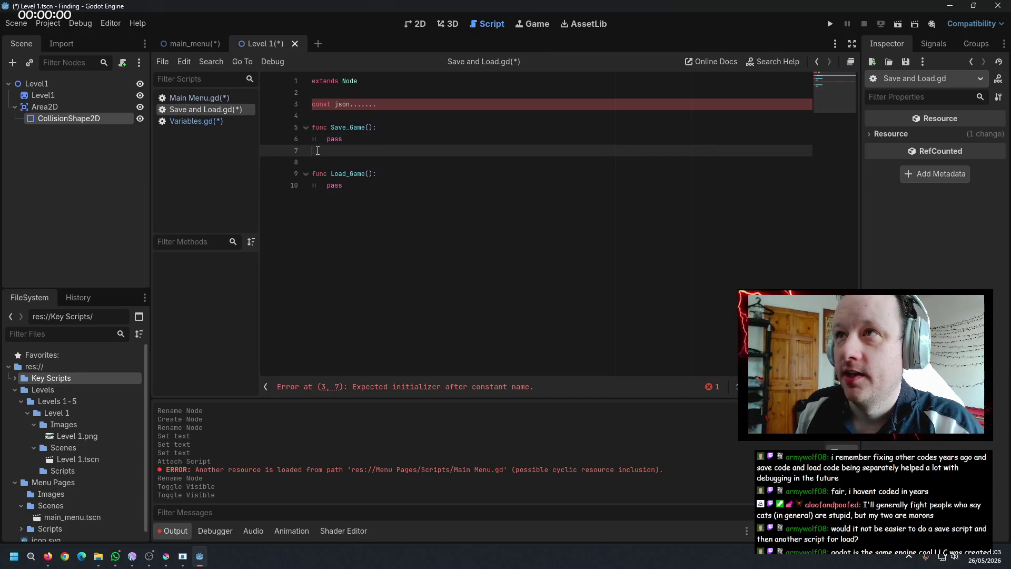
key("BackSpace")
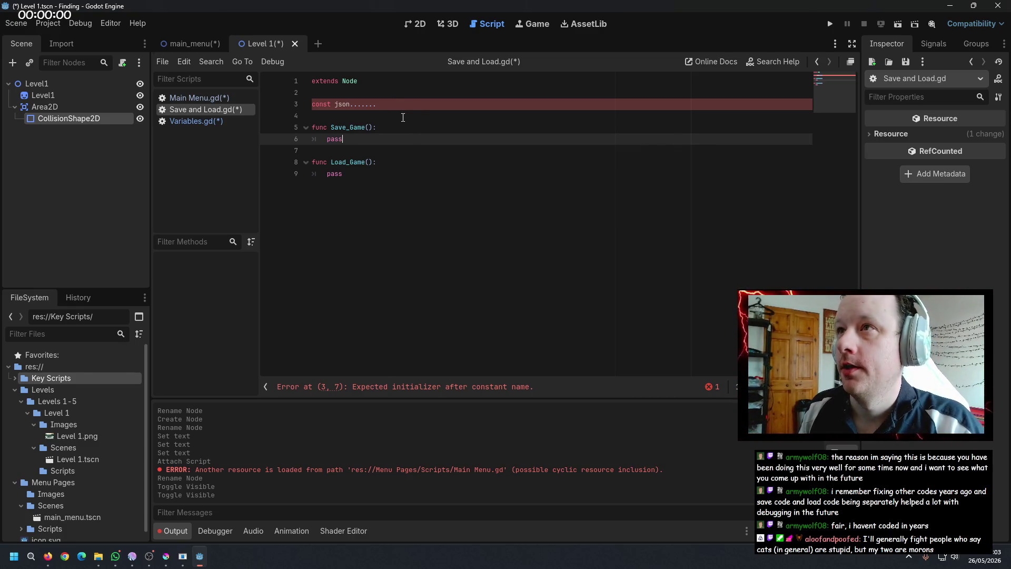
Clear the dots after const json and open a new line inside Save_Game
left_click(391, 125)
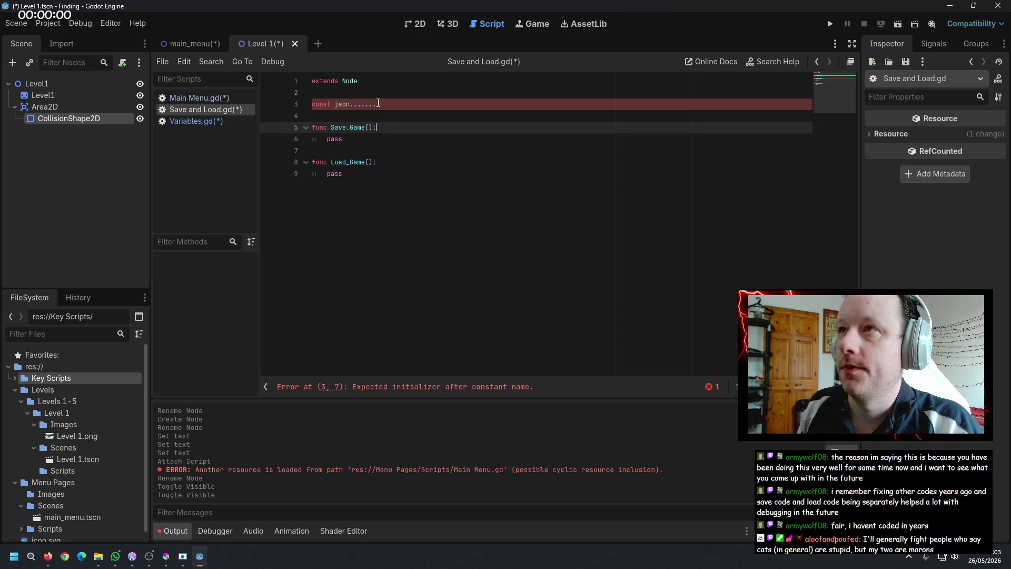
left_click_drag(378, 103, 349, 103)
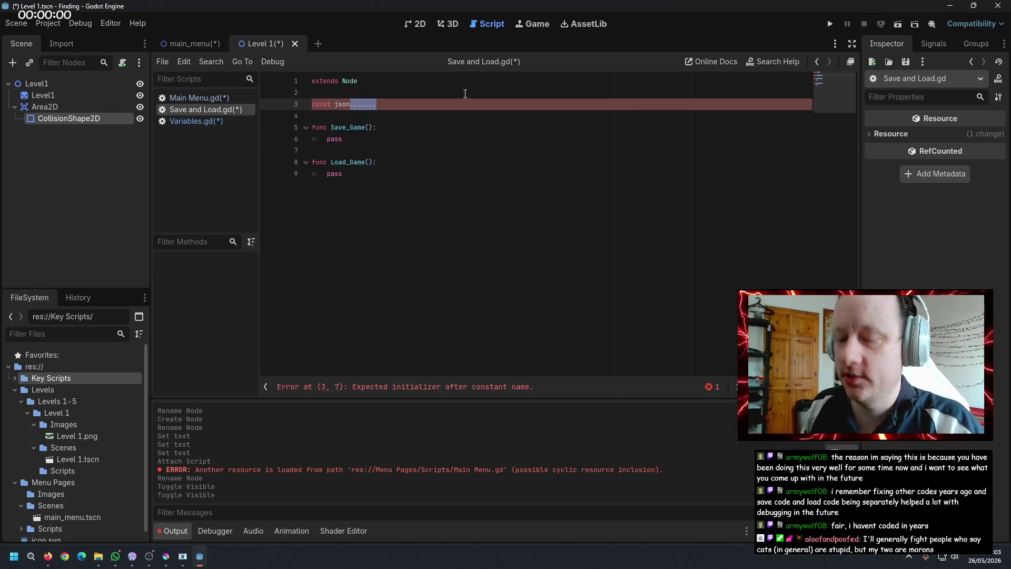
type("user")
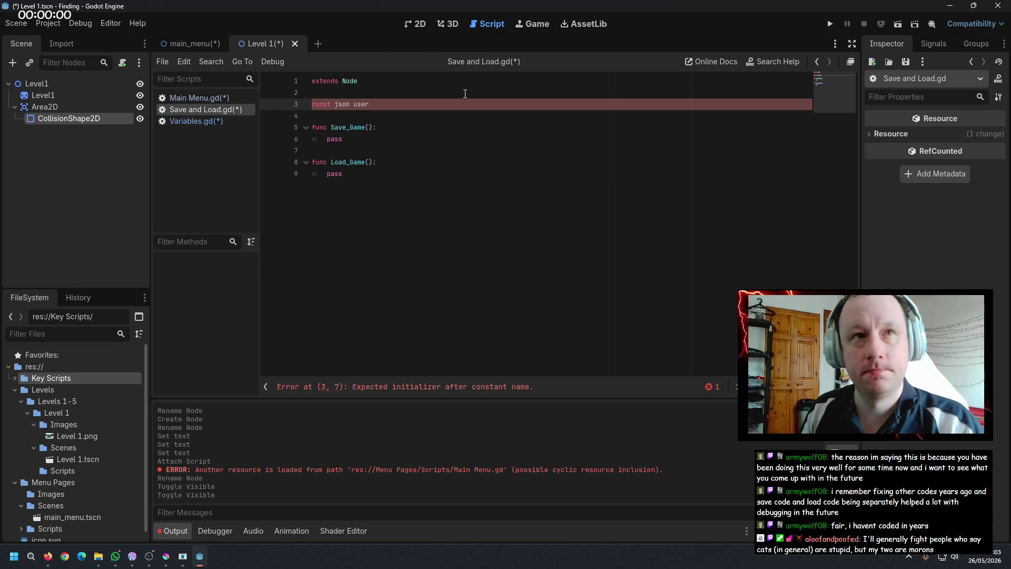
type("blah blah")
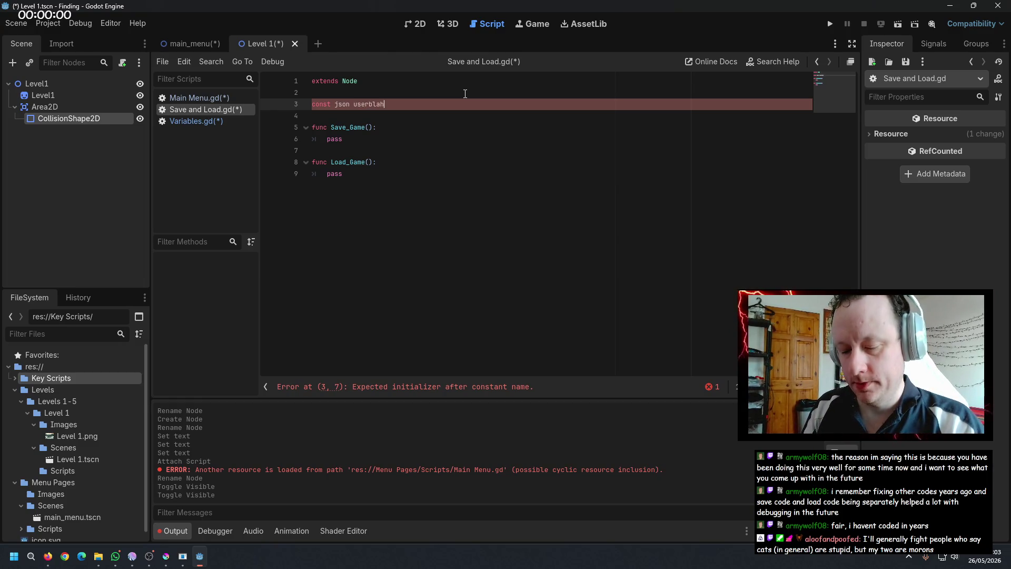
type(" blah")
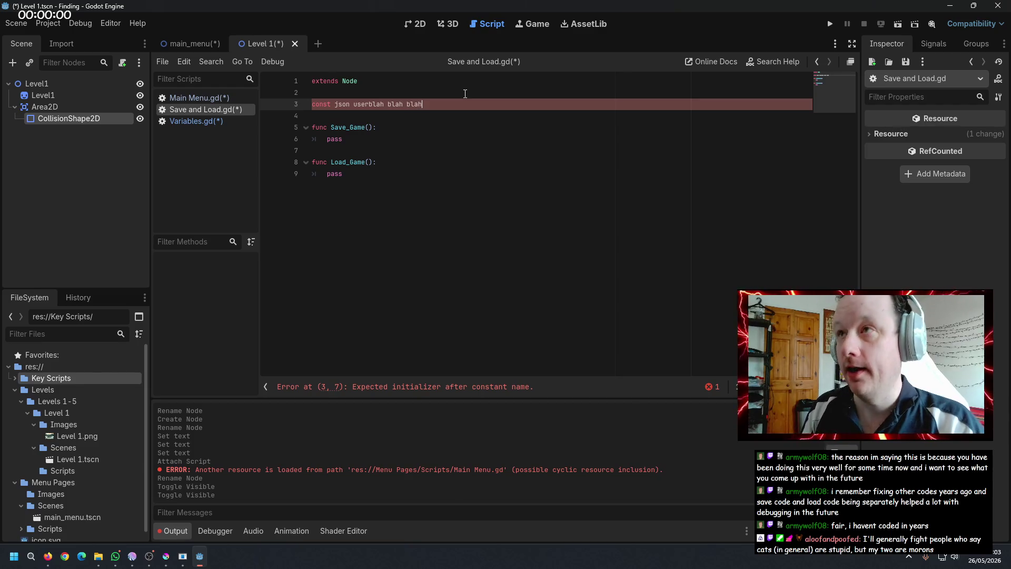
key("BackSpace")
key("BackSpace")
key("BackSpace")
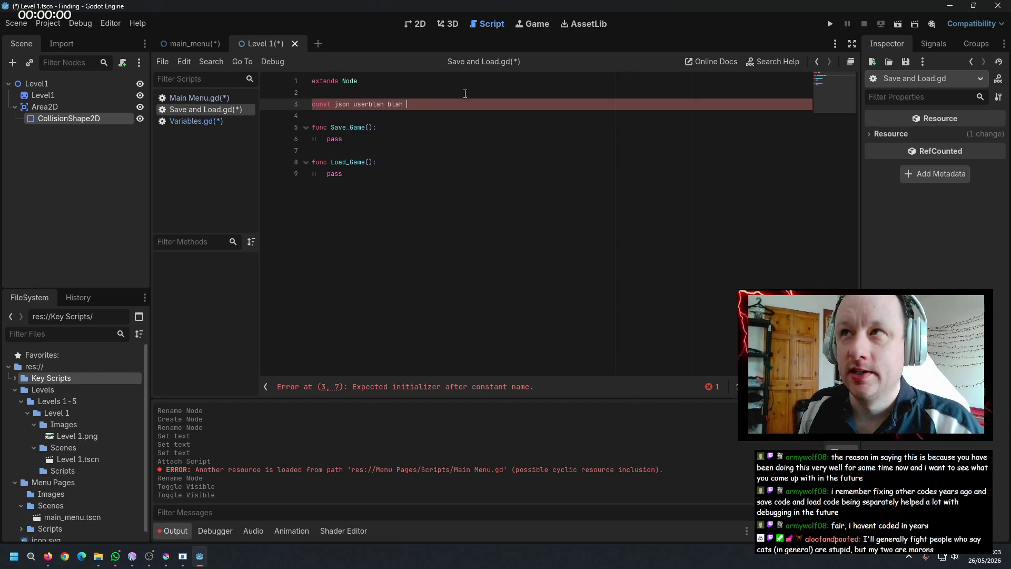
key("BackSpace")
key("BackSpace")
key("BackSpace")
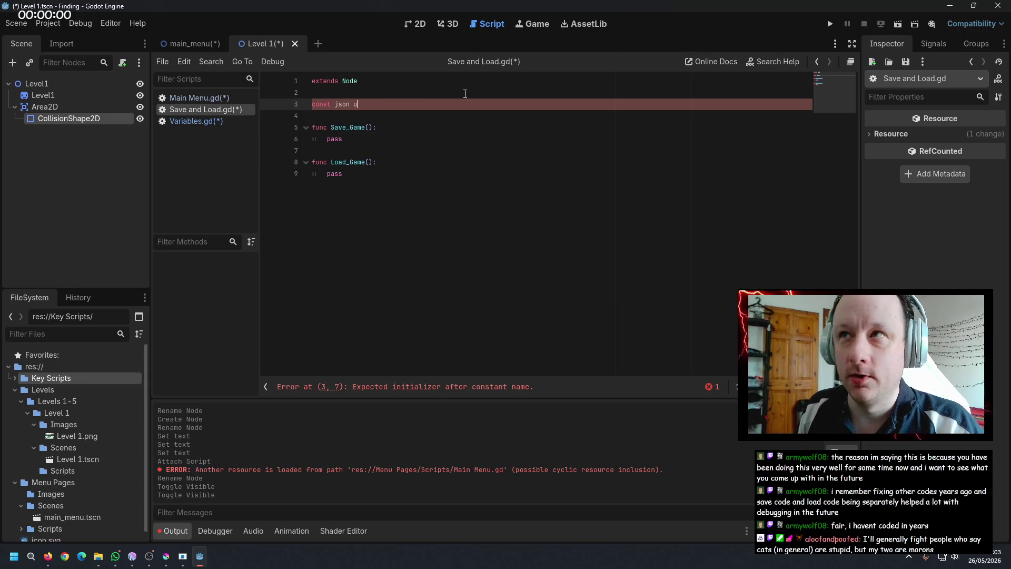
left_click(375, 127)
key("Return")
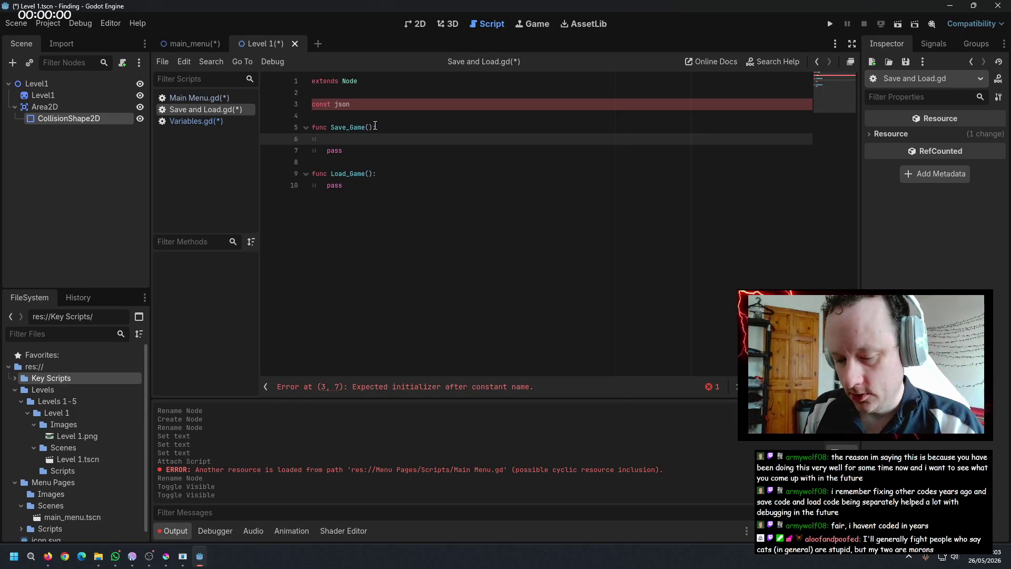
Start Save_Game with a var data [ ] list on separate lines containing "Name"
type("var d")
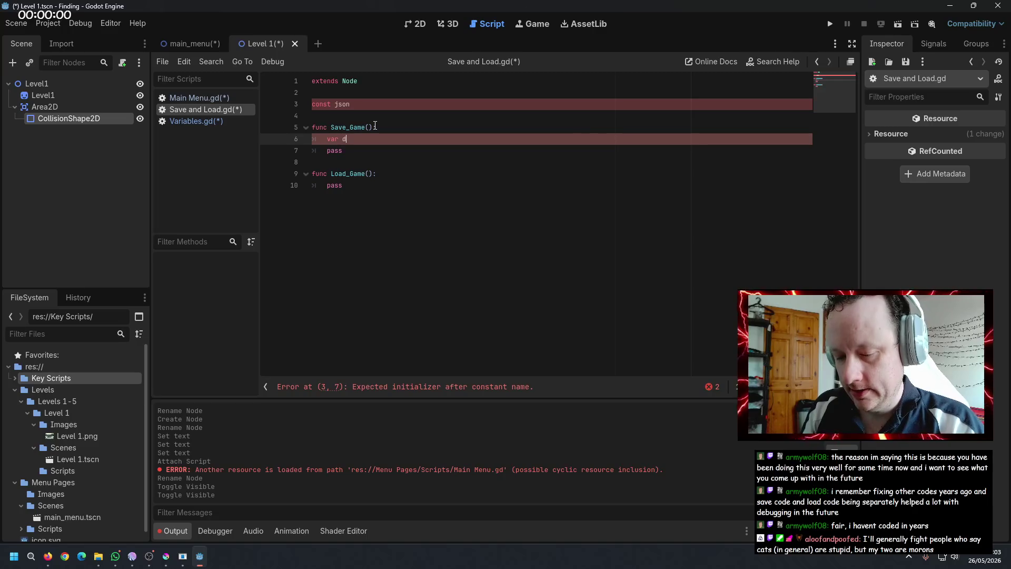
type("ata")
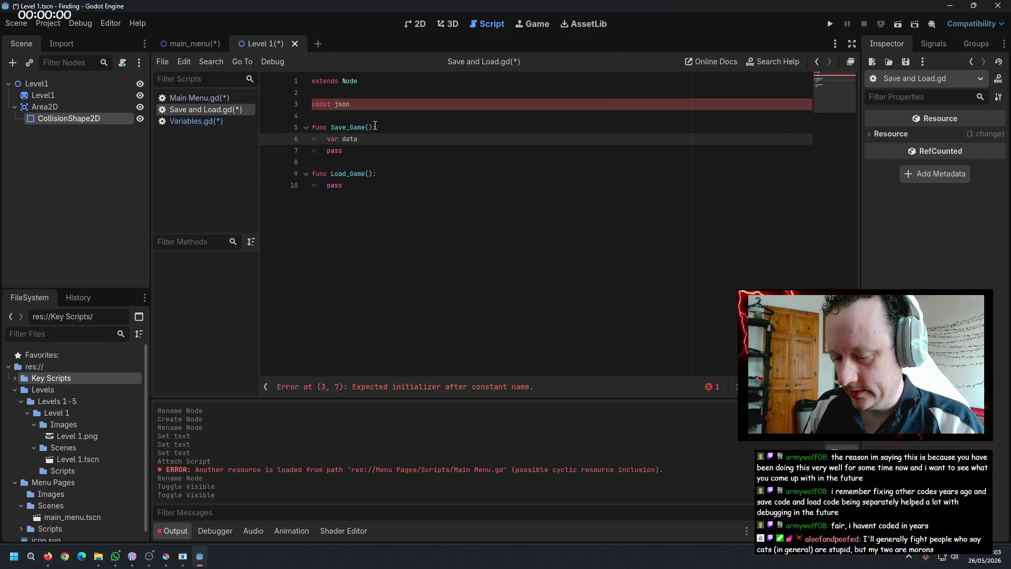
type("[")
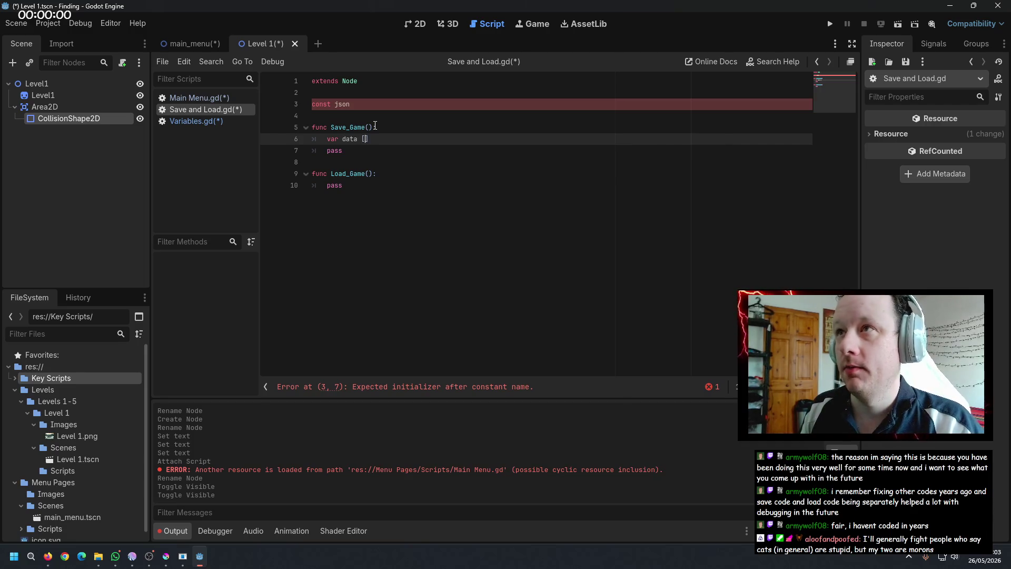
key("Return")
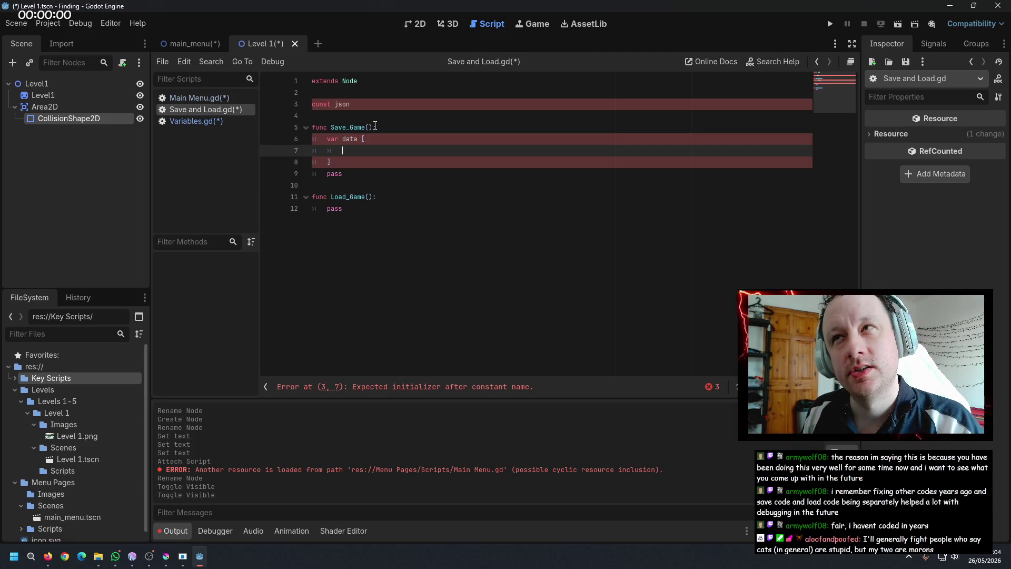
type("\"")
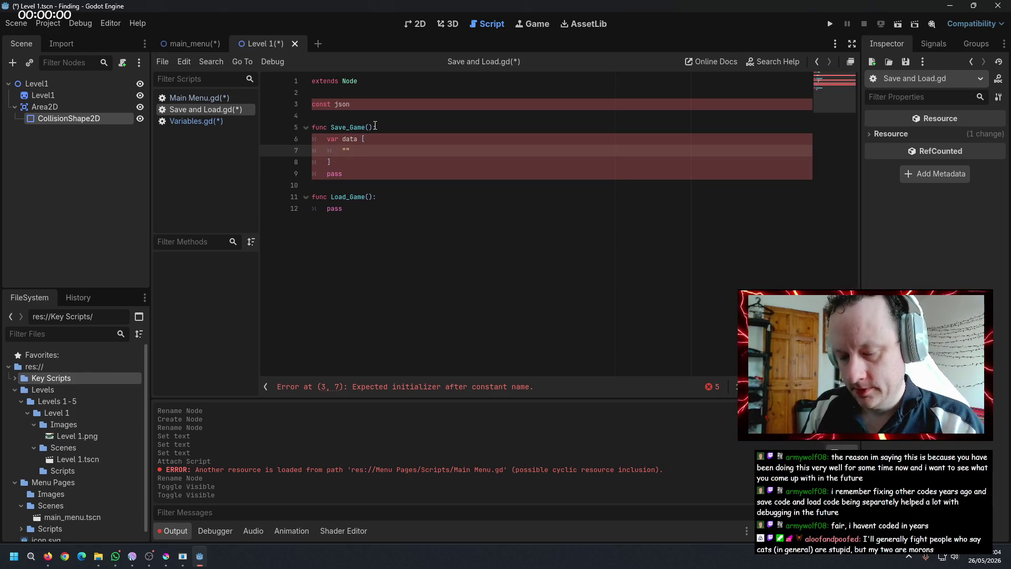
type("Name")
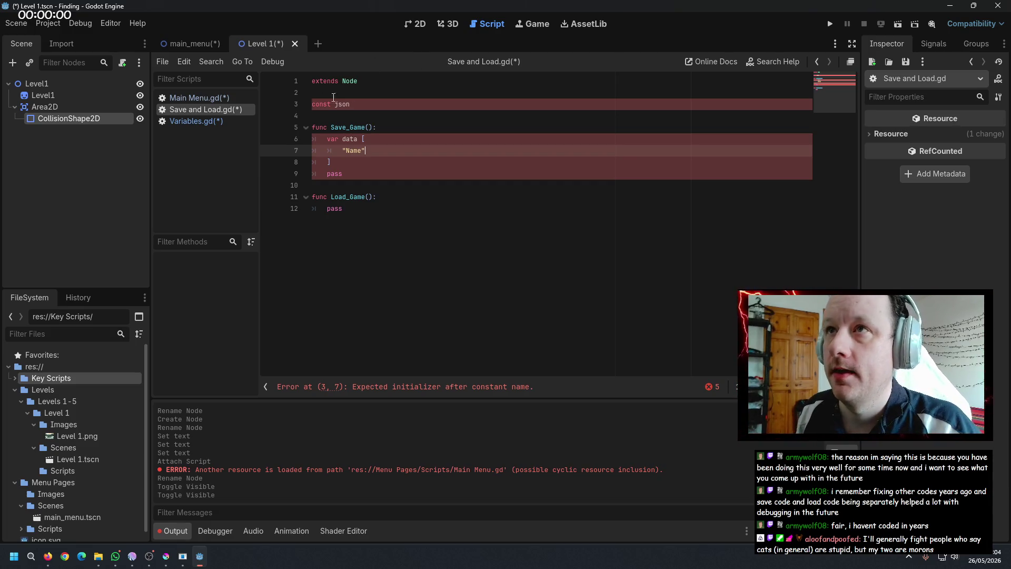
left_click(198, 120)
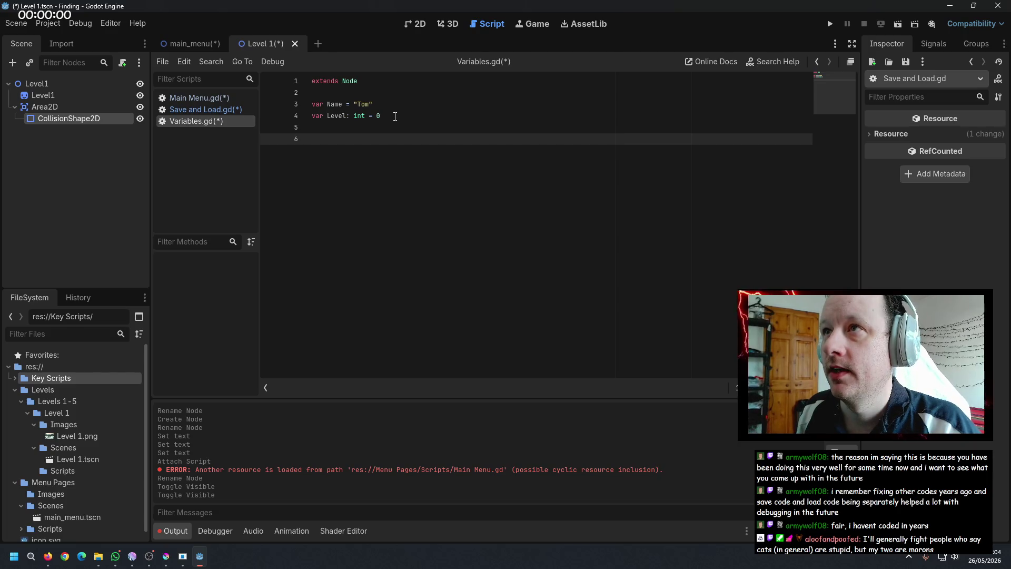
After checking Variables.gd, set the "Name" entry to = Tom and start a new line
left_click_drag(395, 116, 312, 103)
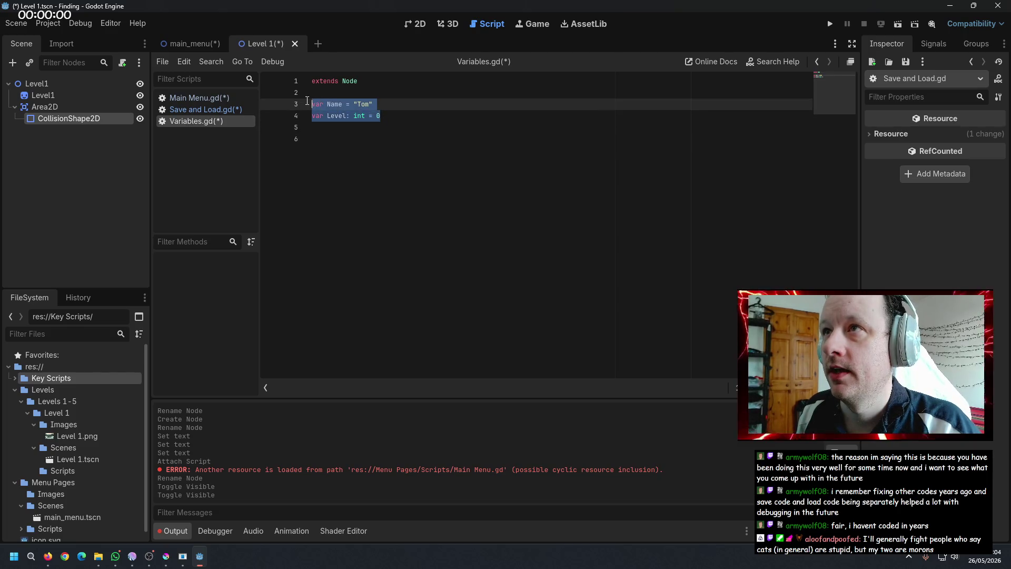
left_click(174, 109)
type(": T")
key("BackSpace")
key("BackSpace")
key("BackSpace")
type("Tom")
key("Return")
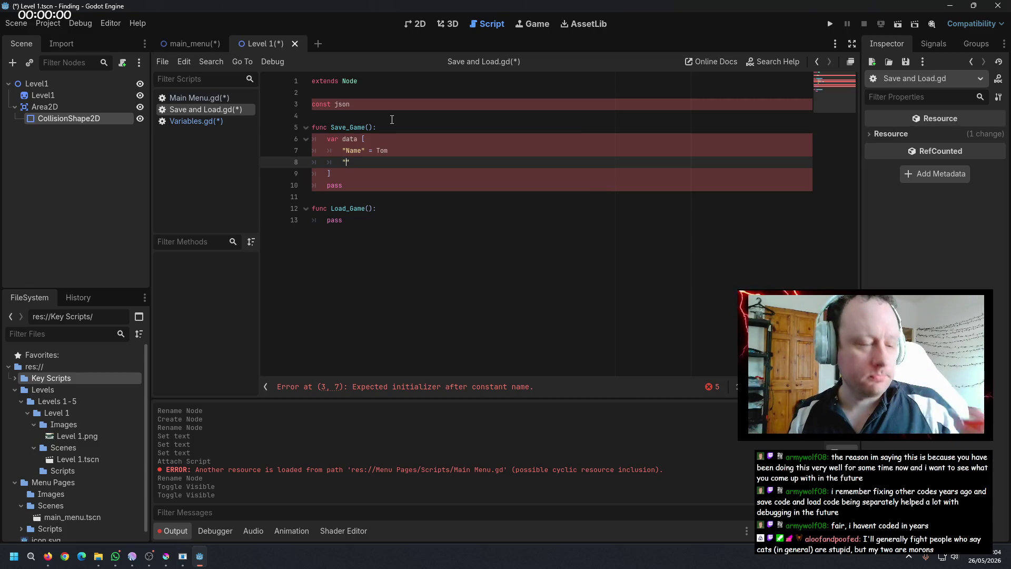
Add a "Level": int = 0 entry and a comma after the Name entry
type("Level")
type(": int")
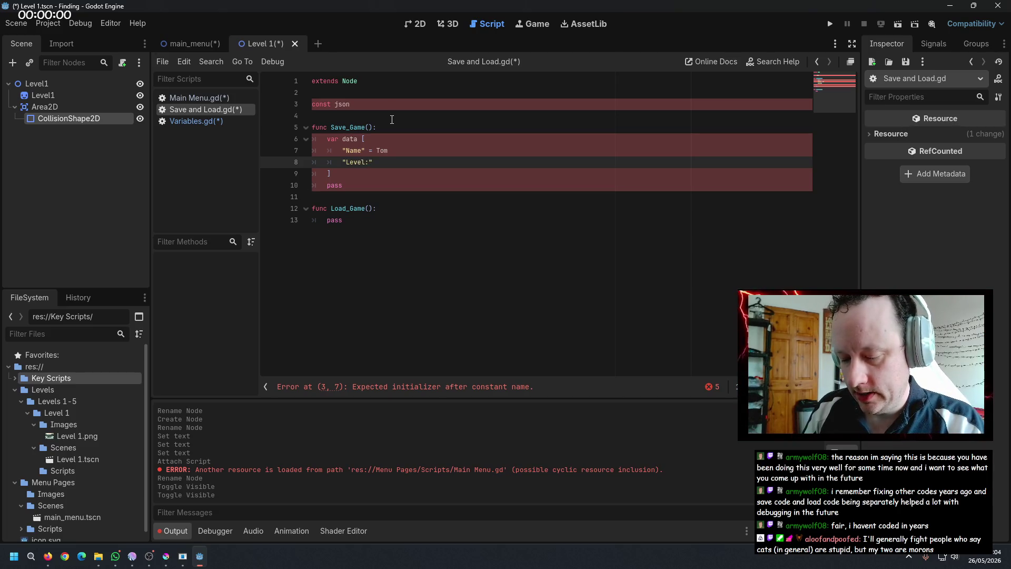
type(" = 0")
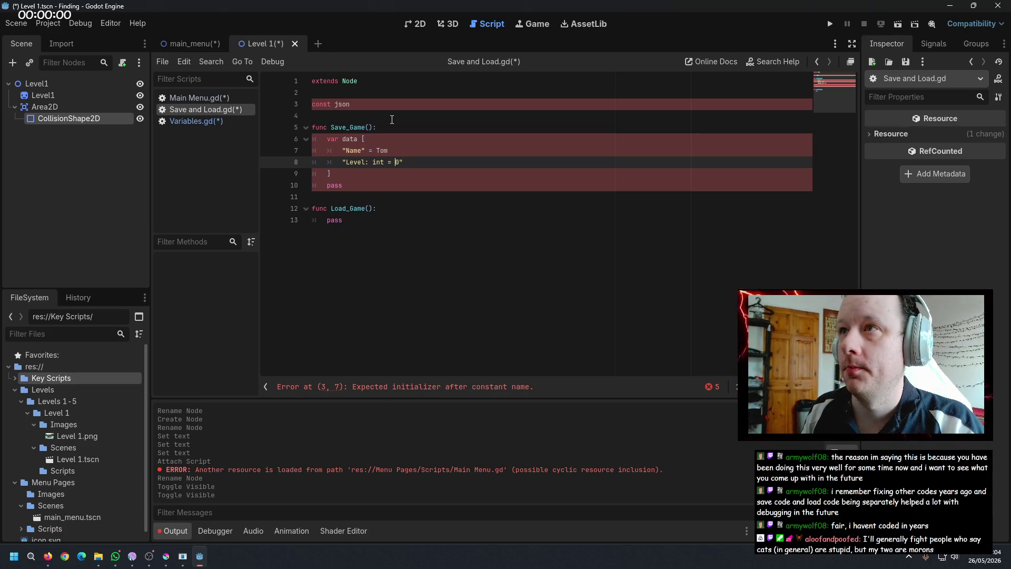
type("\"")
key("End")
key("BackSpace")
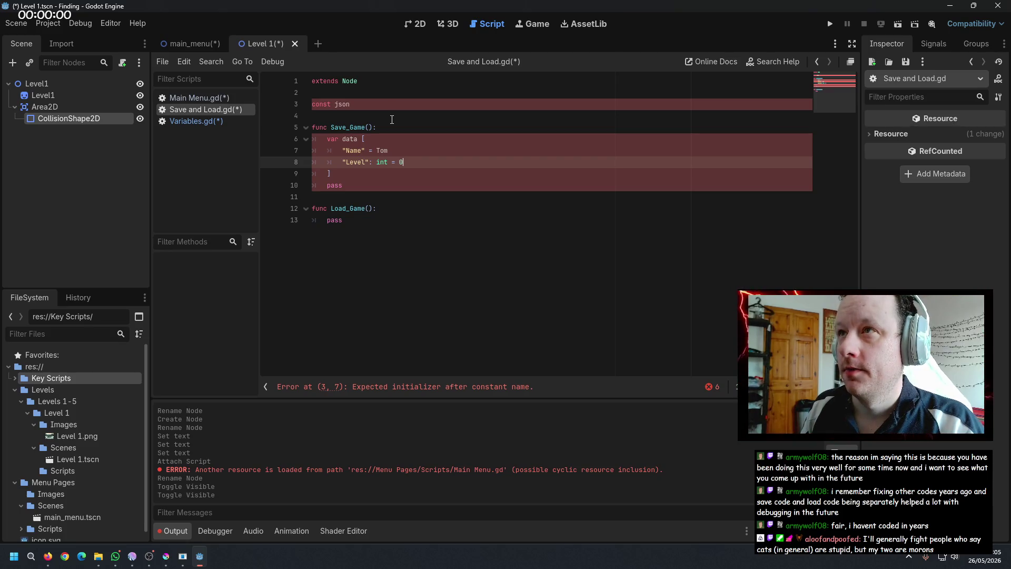
key("Up")
type(",")
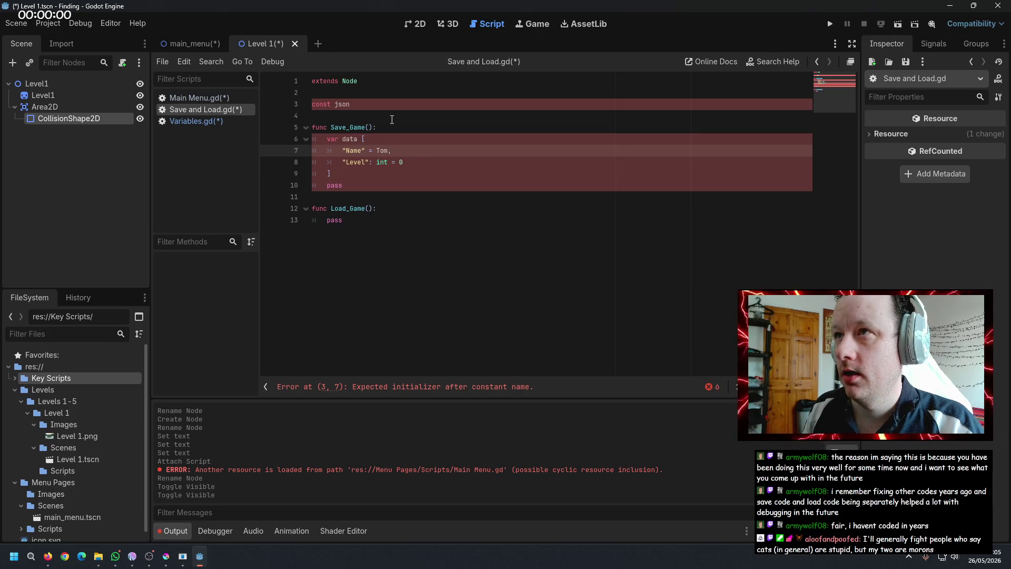
Put a colon after data and wrap Tom in quotes as "Tom"
key("Up")
key("Up")
key("Down")
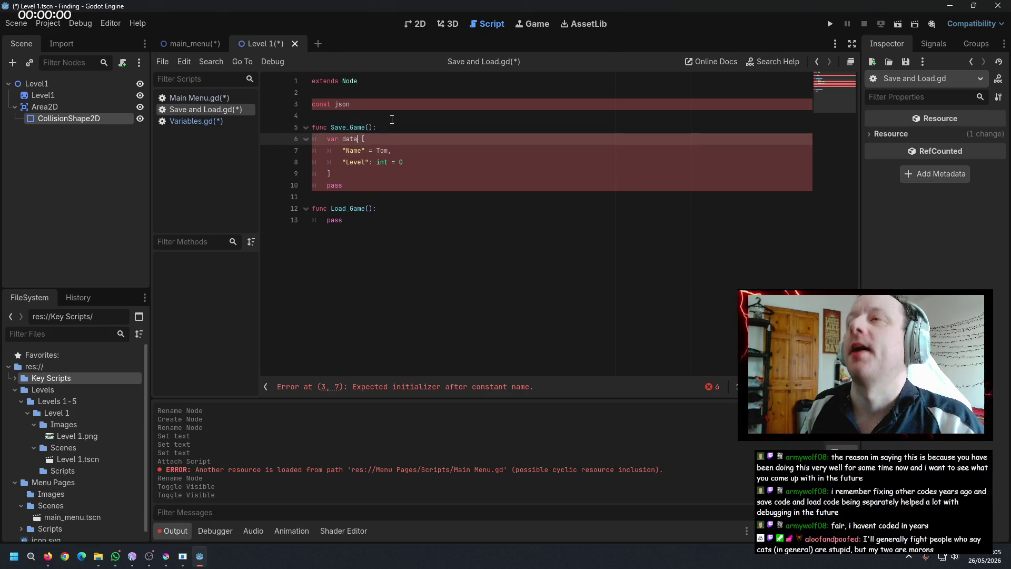
key("Left")
key("Left")
type(":")
key("Down")
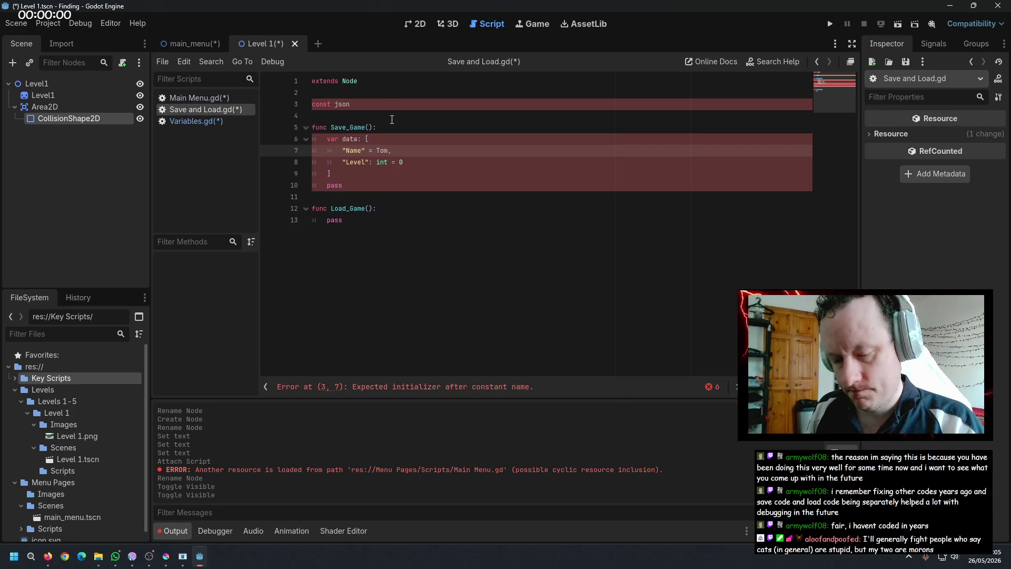
type("\"")
key("Right")
key("Right")
key("Right")
type("\"")
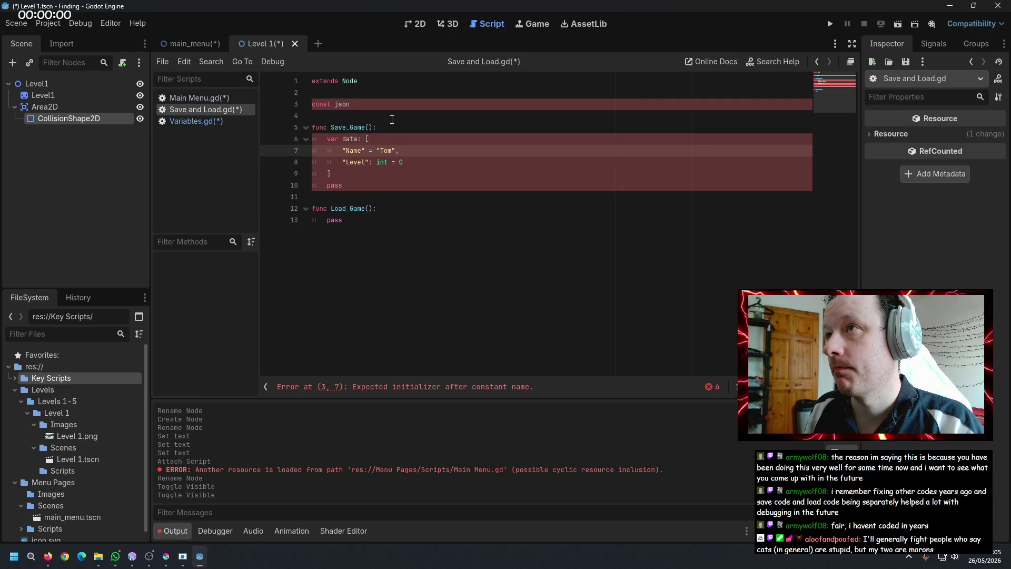
key("Down")
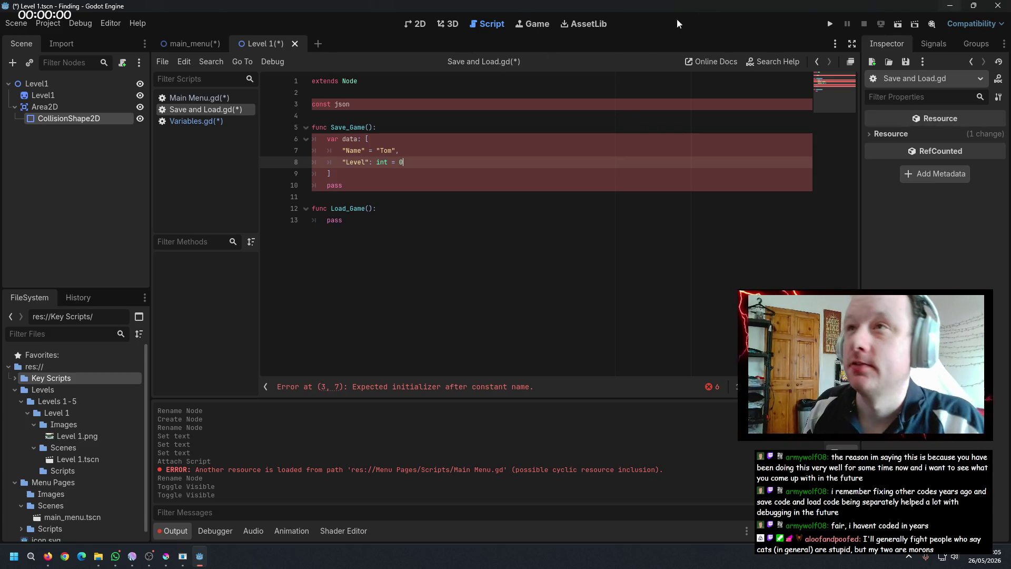
Replace the json constant on line 3 with SAVE_PATH := "user://savegame.json"
left_click(355, 104)
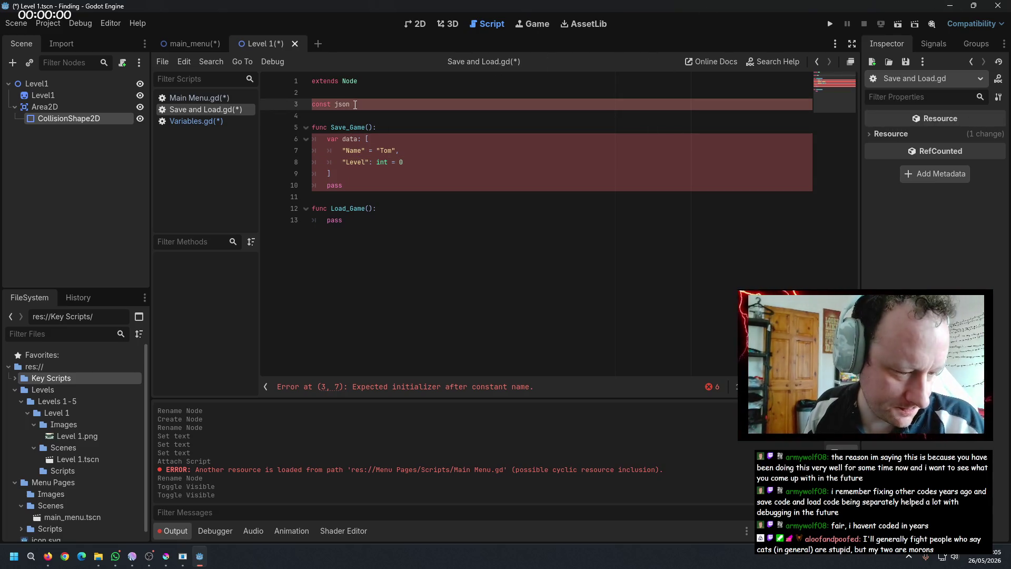
double_click(345, 105)
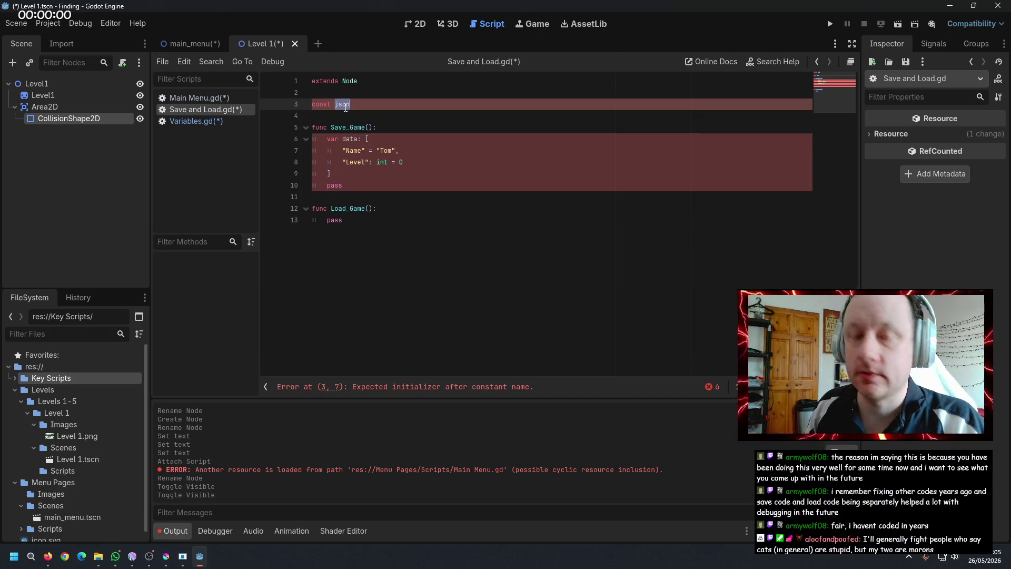
type("SAVE_P")
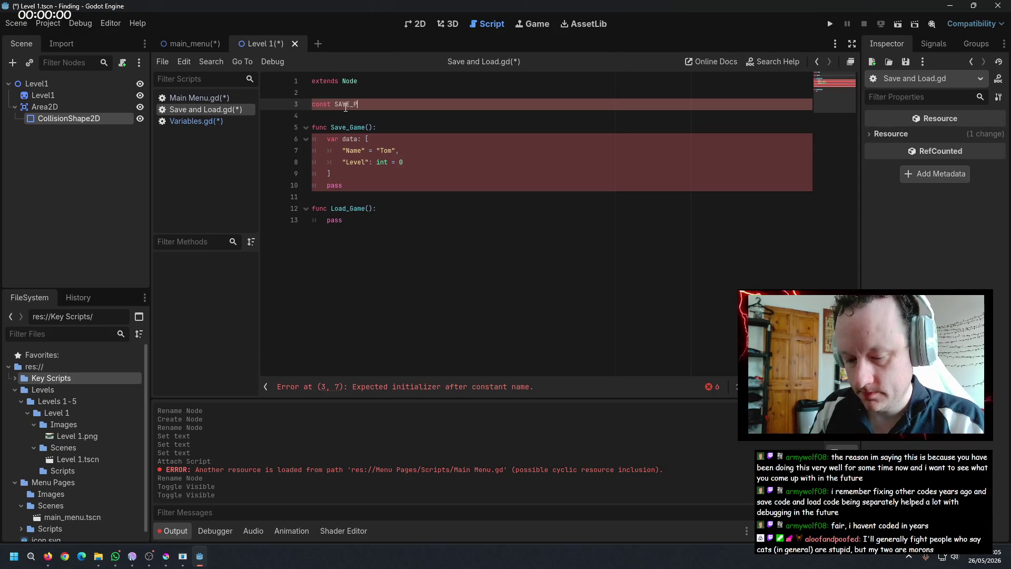
type("ATH")
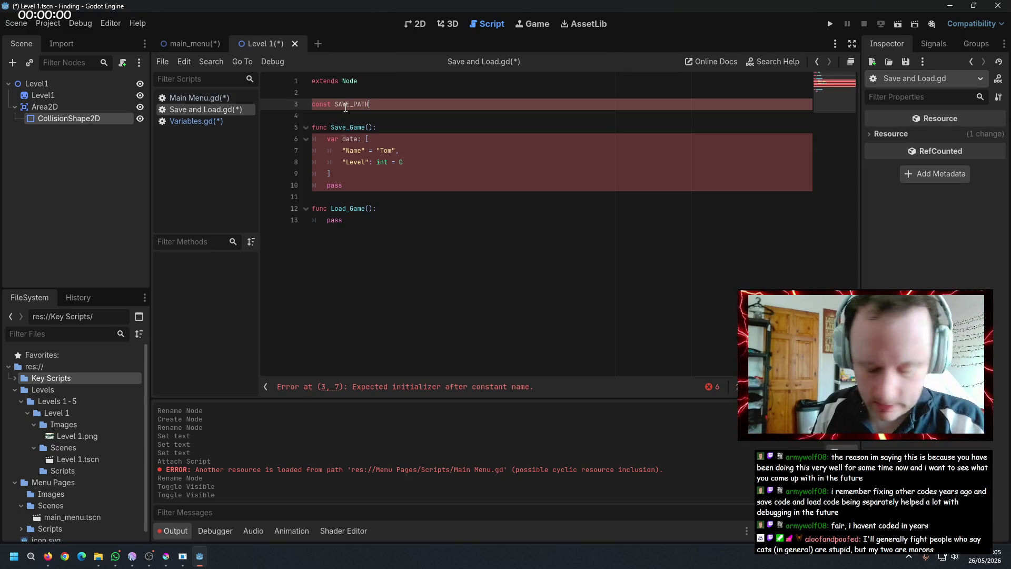
type(" :")
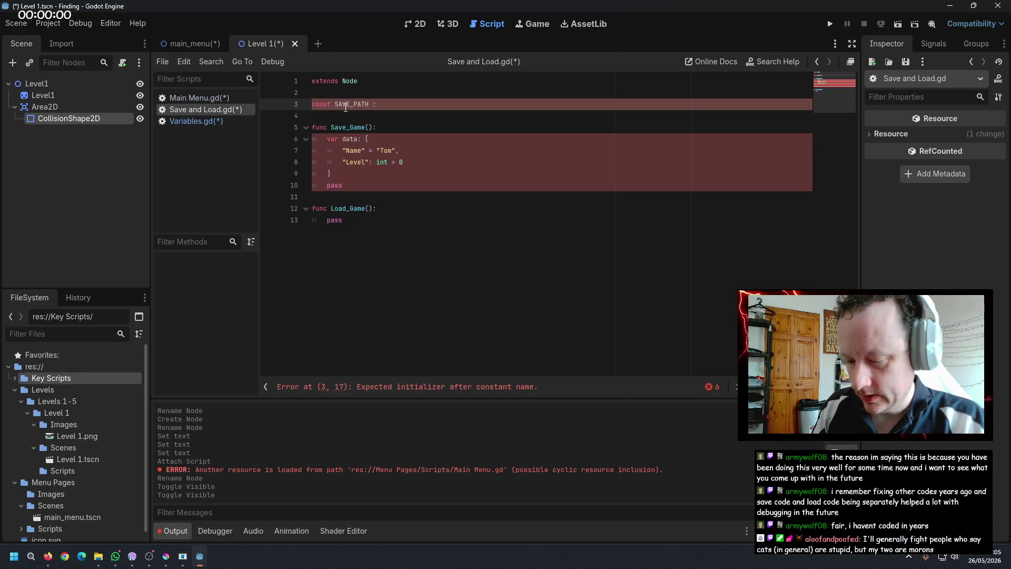
type("=")
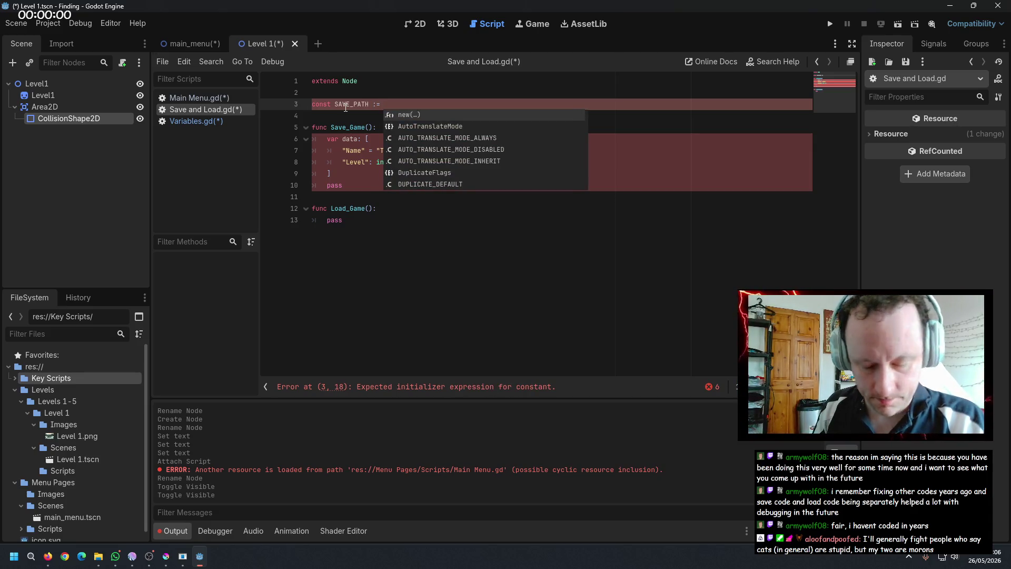
type(" \"use\"")
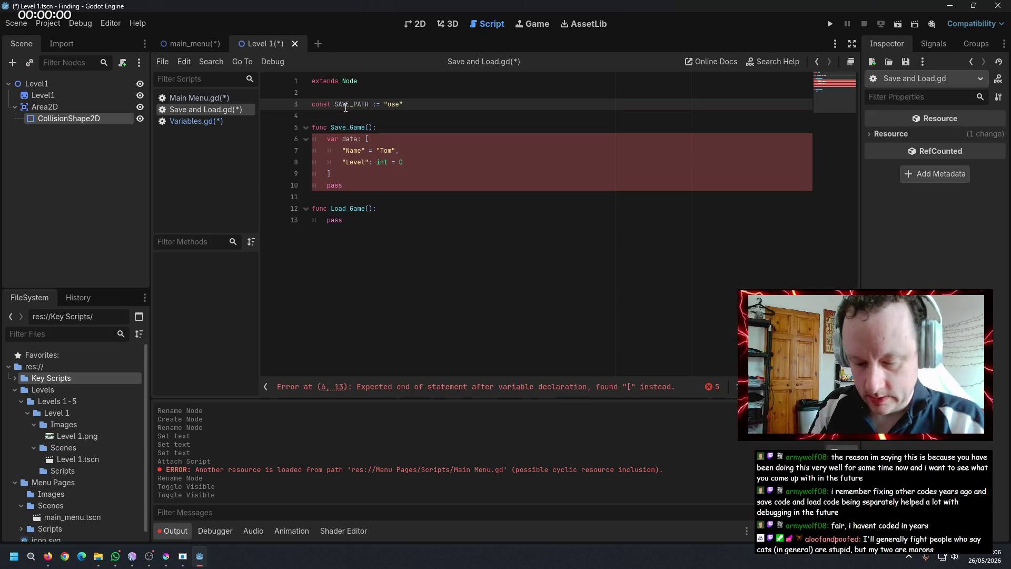
type("r://save")
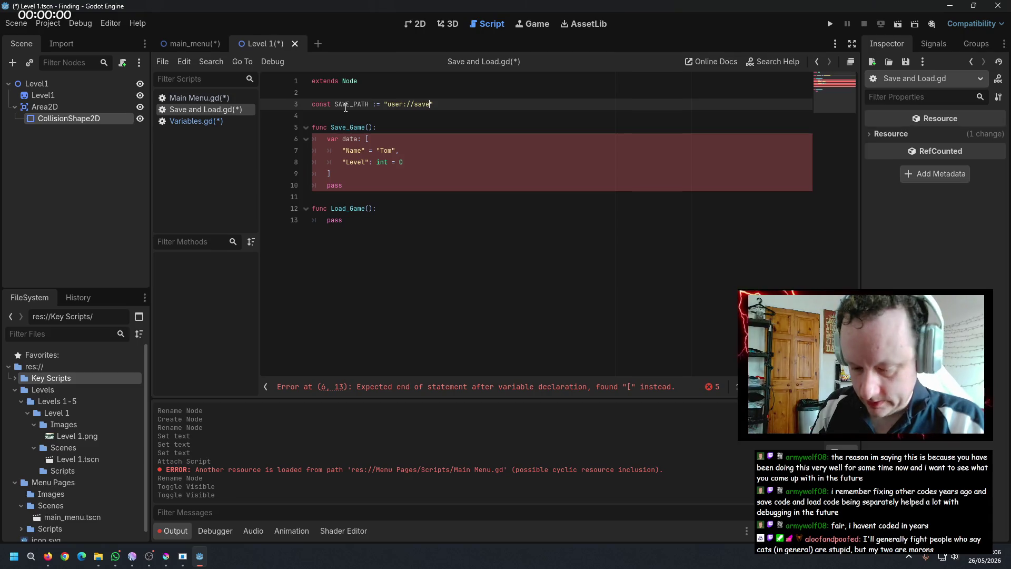
type("game.")
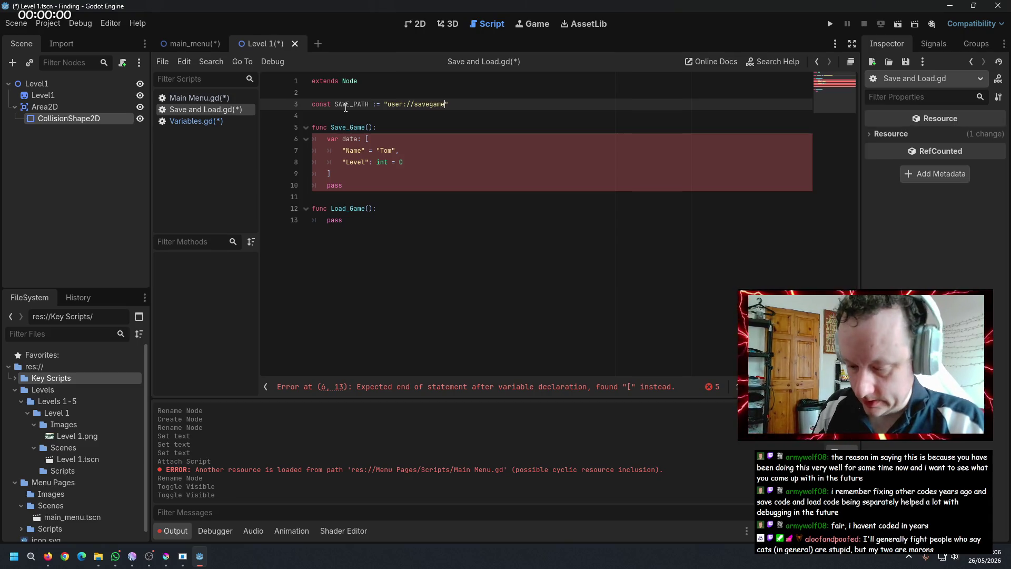
type("jo")
type("on")
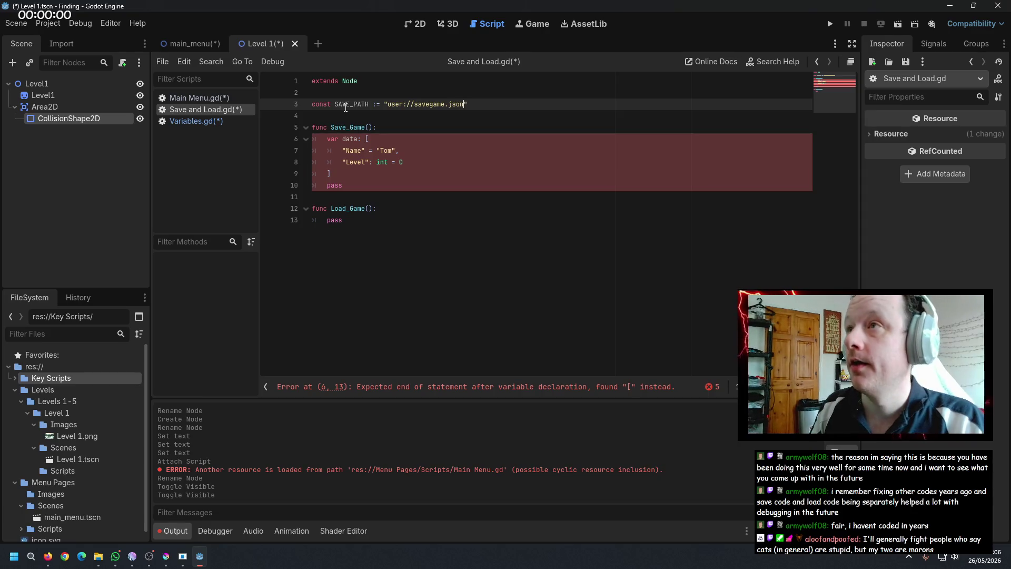
Make data a dictionary by using a brace and replacing the colon after data with =
left_click(370, 139)
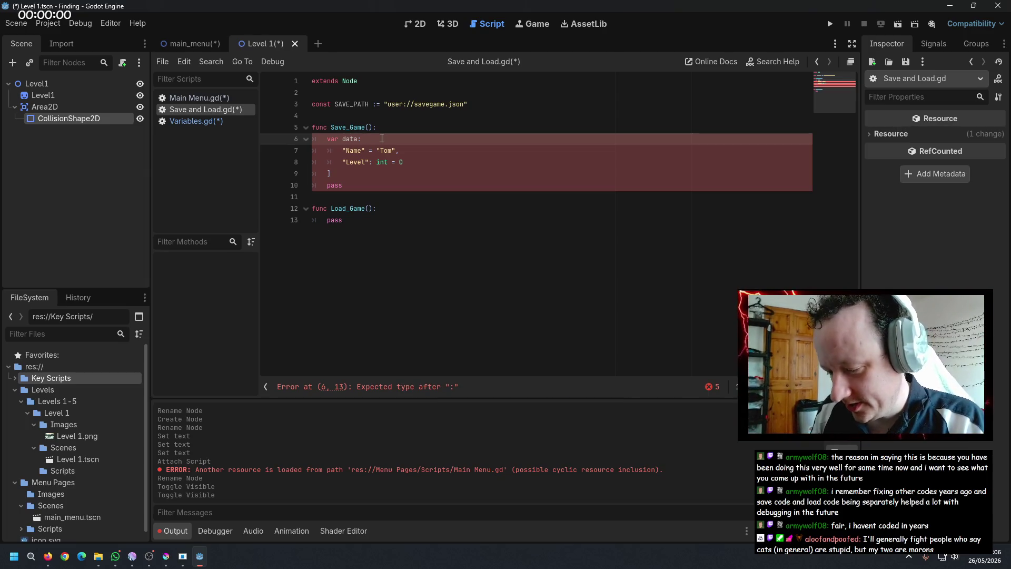
type("{")
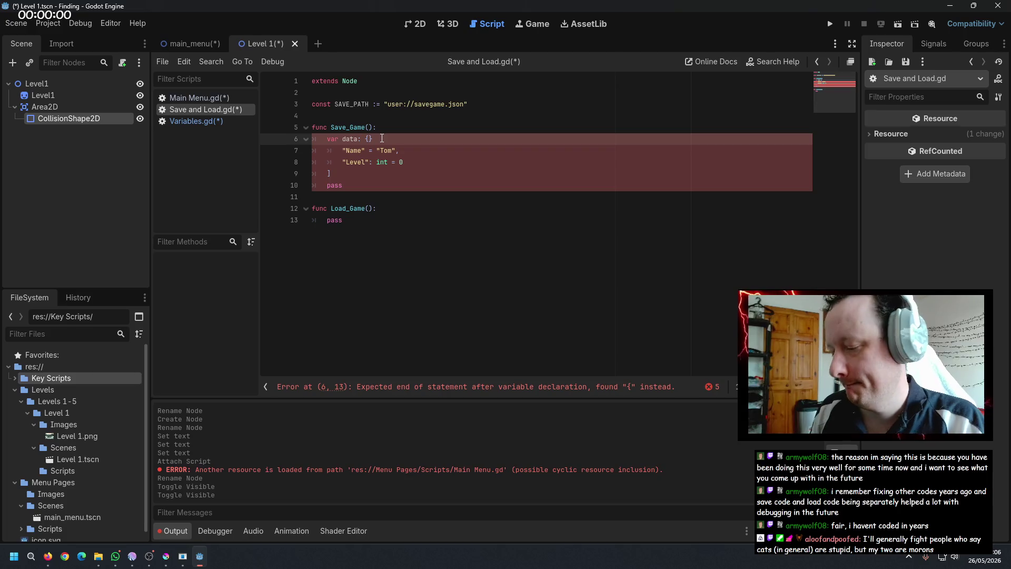
left_click(332, 174)
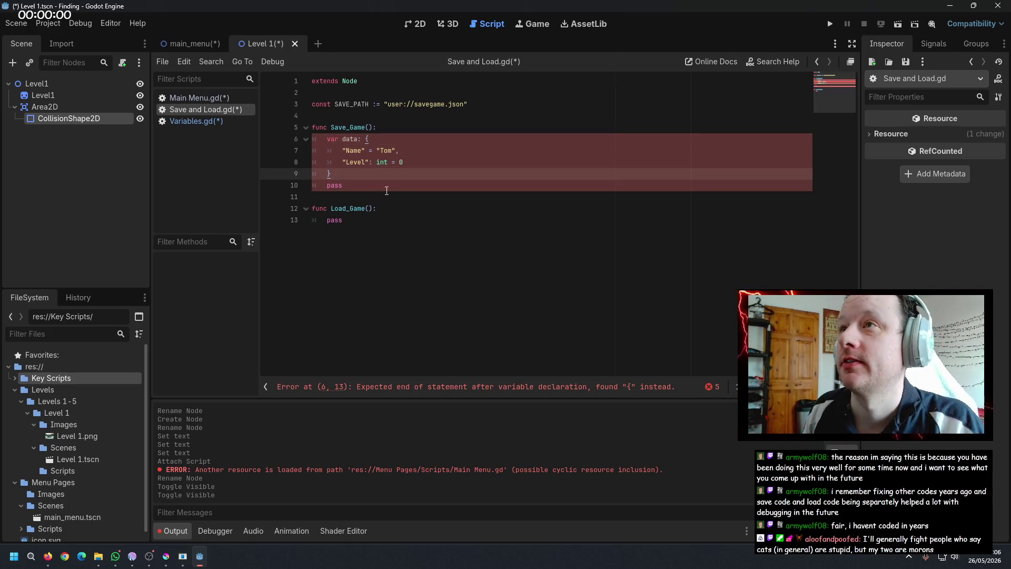
key("Down")
key("Down")
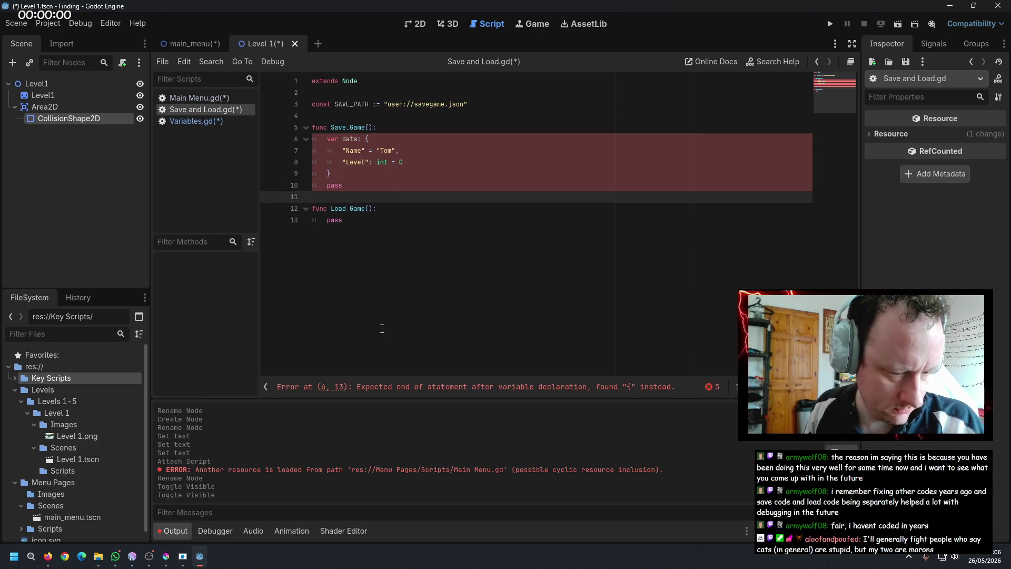
left_click(362, 139)
key("BackSpace")
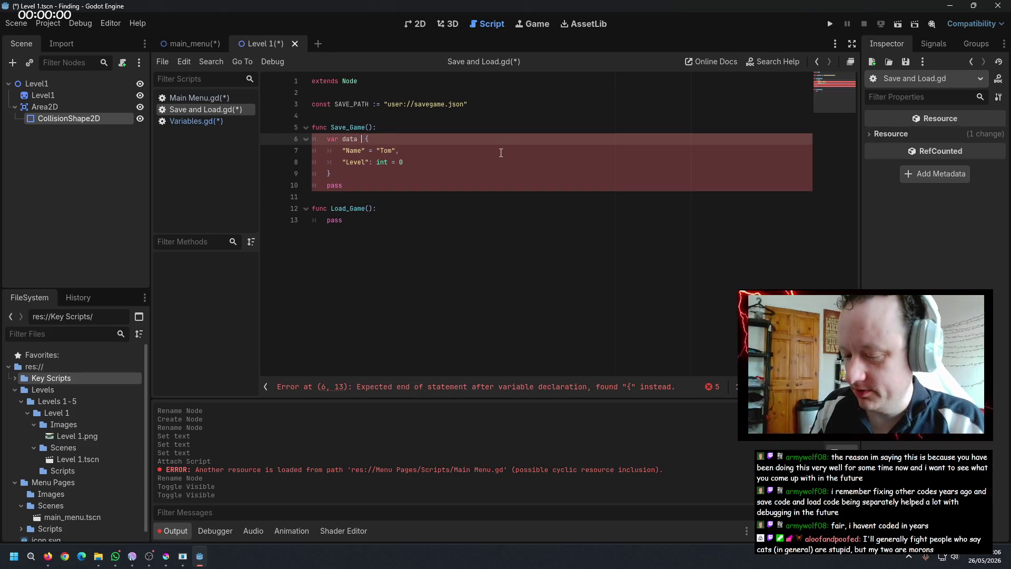
type("=")
left_click(421, 239)
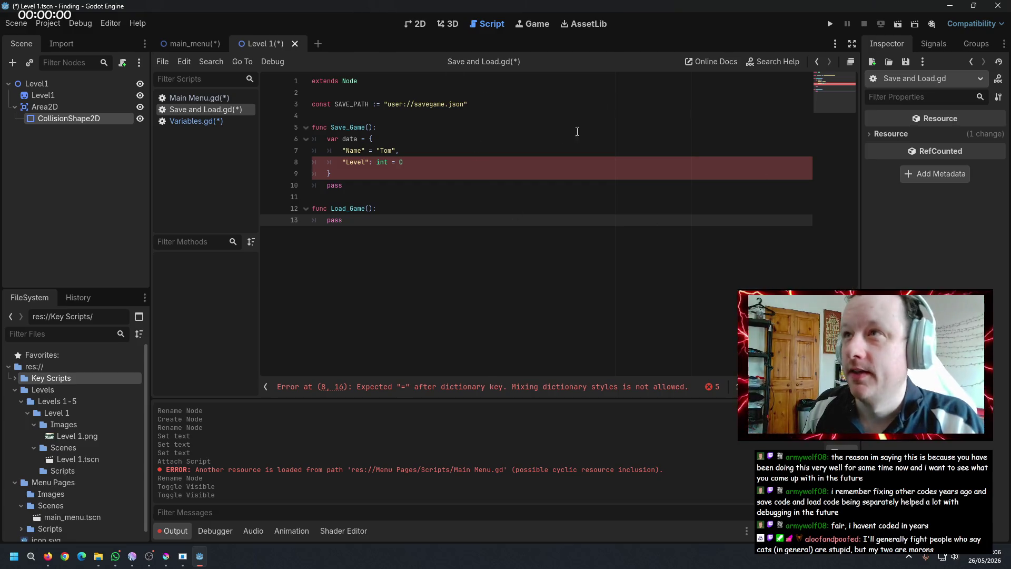
Delete the int = 0 type annotation from the Level line
left_click_drag(421, 161, 378, 164)
key("BackSpace")
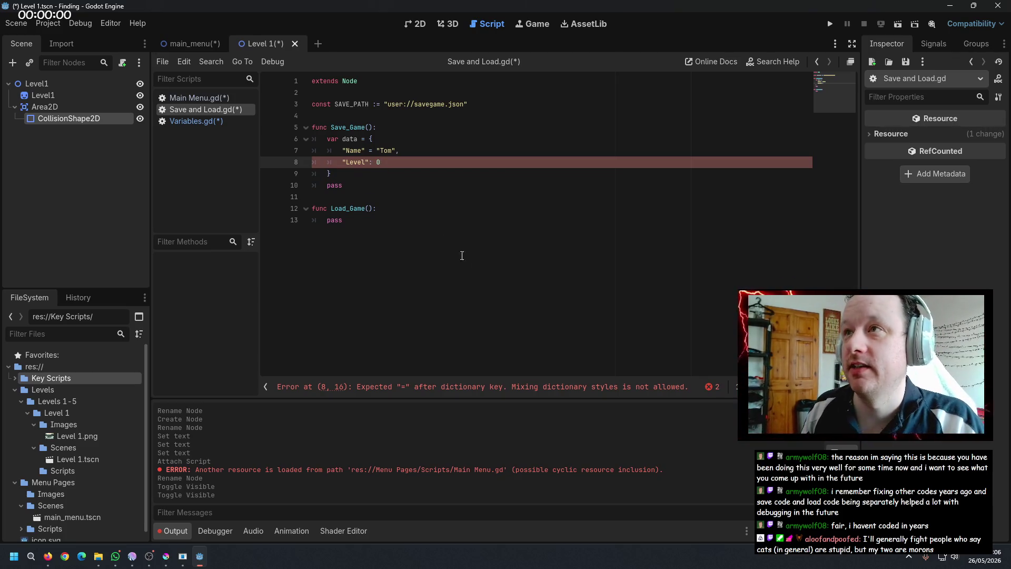
left_click(457, 231)
left_click(55, 24)
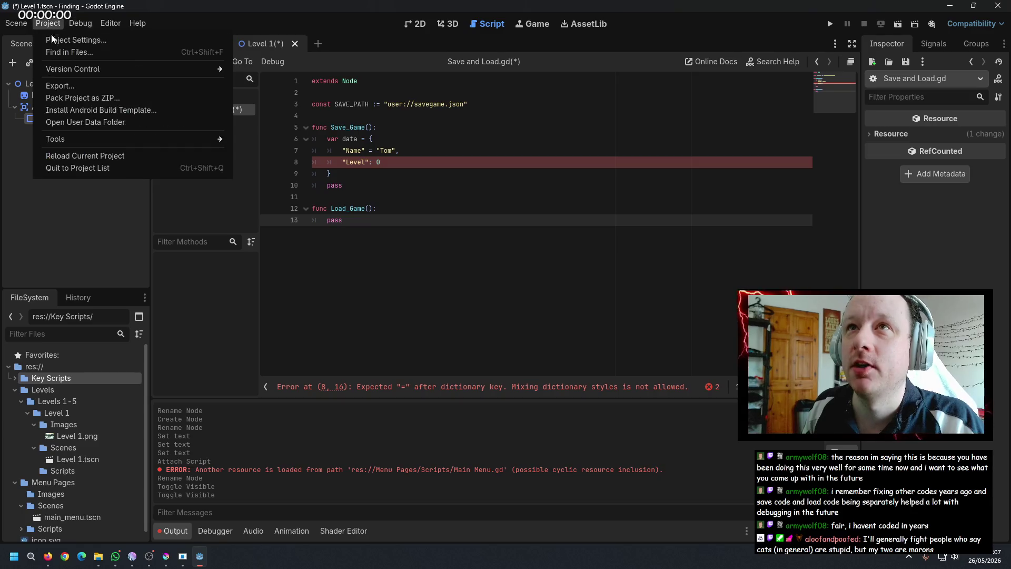
Add Save and Load.gd from the Key Scripts folder as the SaveAndLoad autoload
left_click(131, 40)
left_click(385, 113)
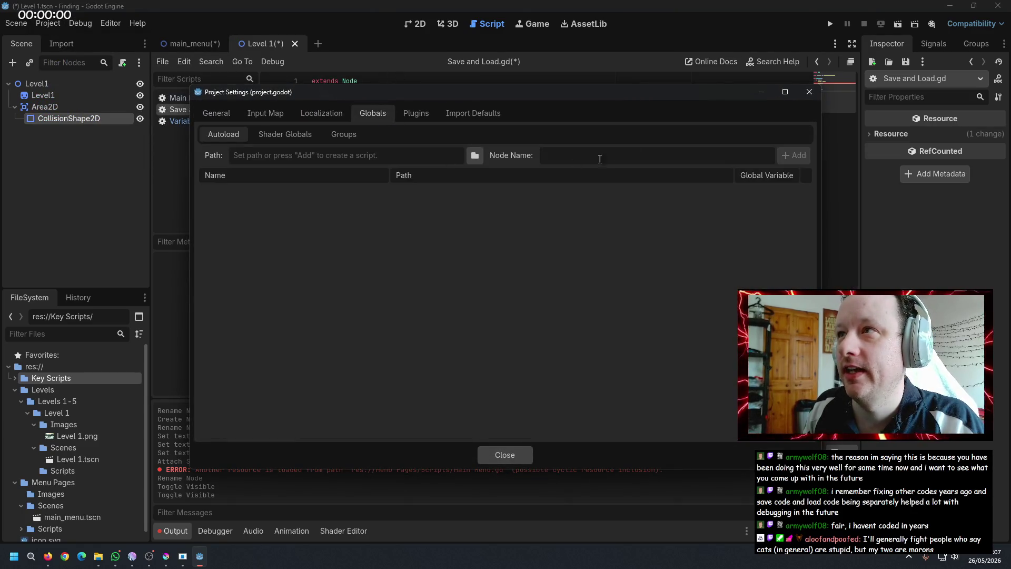
left_click(474, 155)
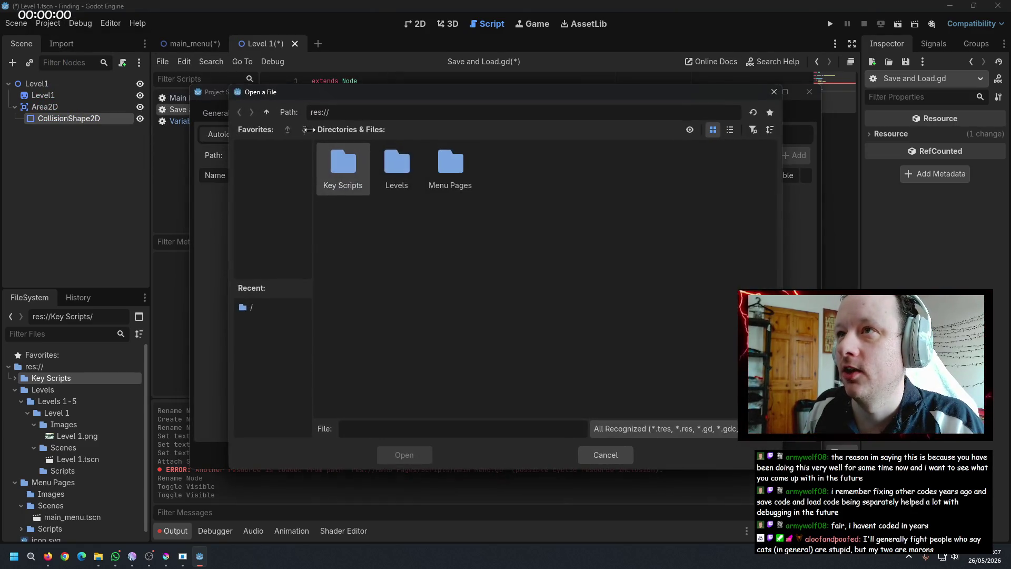
double_click(360, 170)
double_click(362, 167)
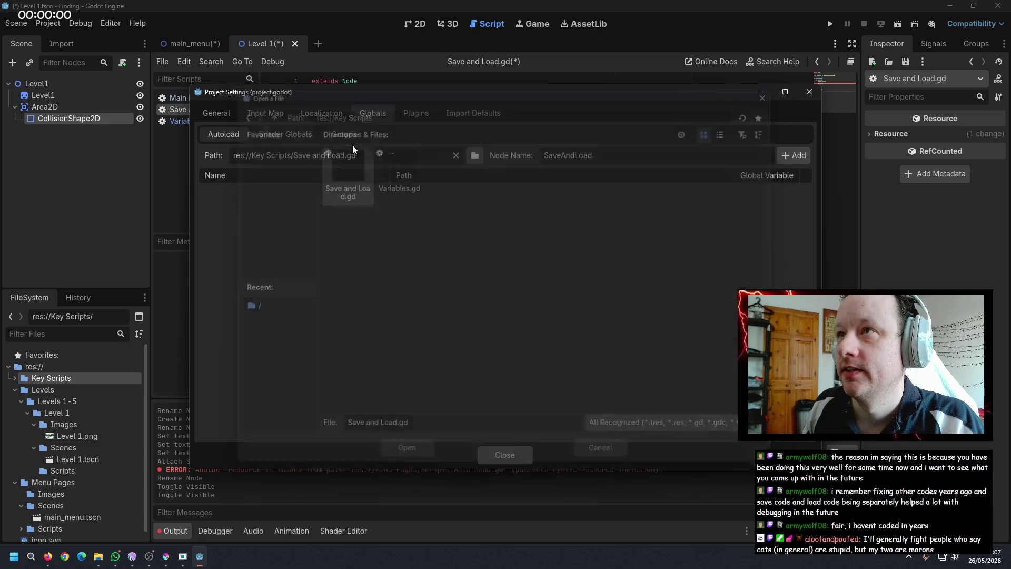
left_click(796, 155)
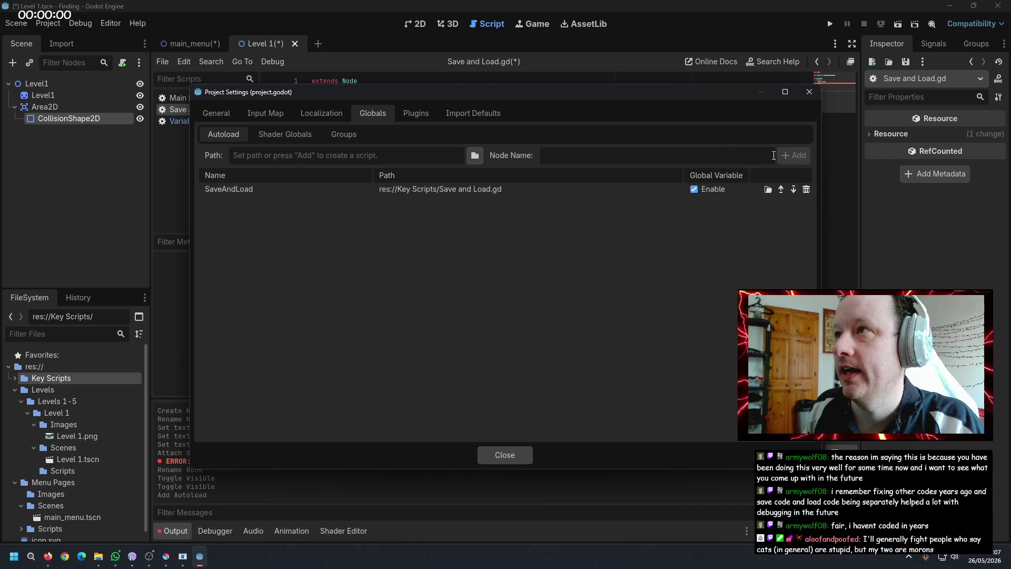
Add Variables.gd as the Variables autoload and close Project Settings
left_click(475, 155)
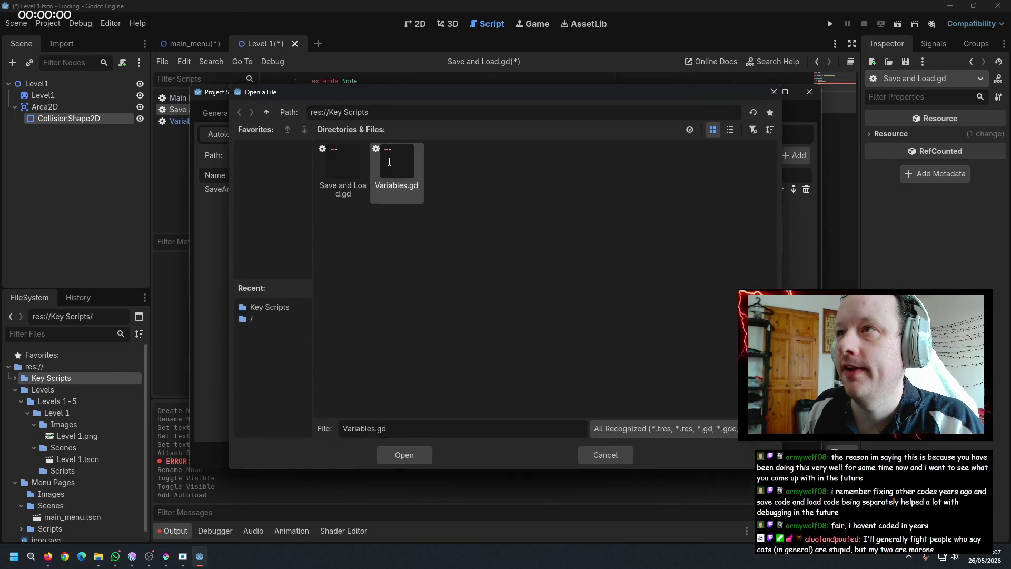
double_click(388, 162)
left_click(782, 157)
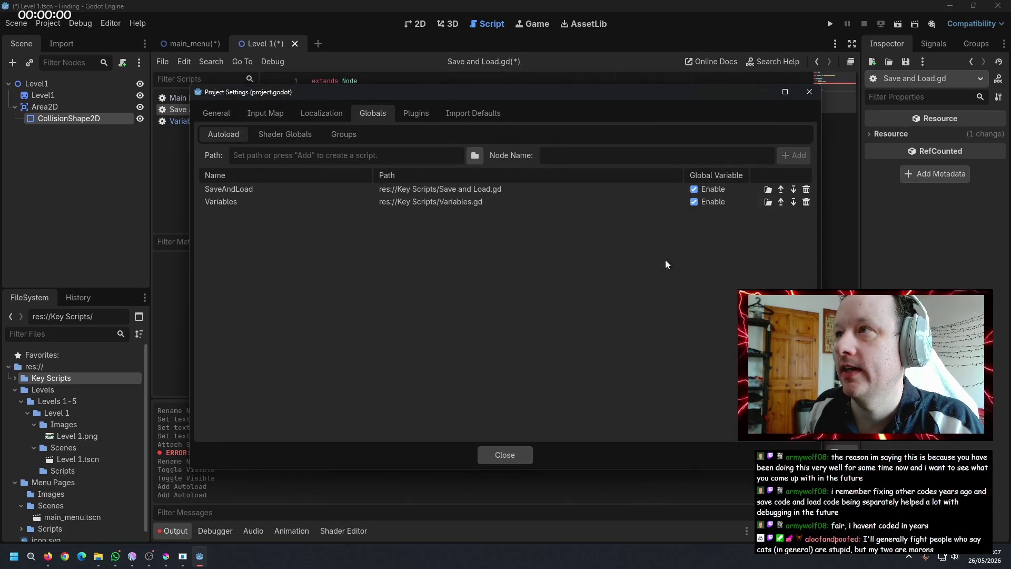
left_click(504, 456)
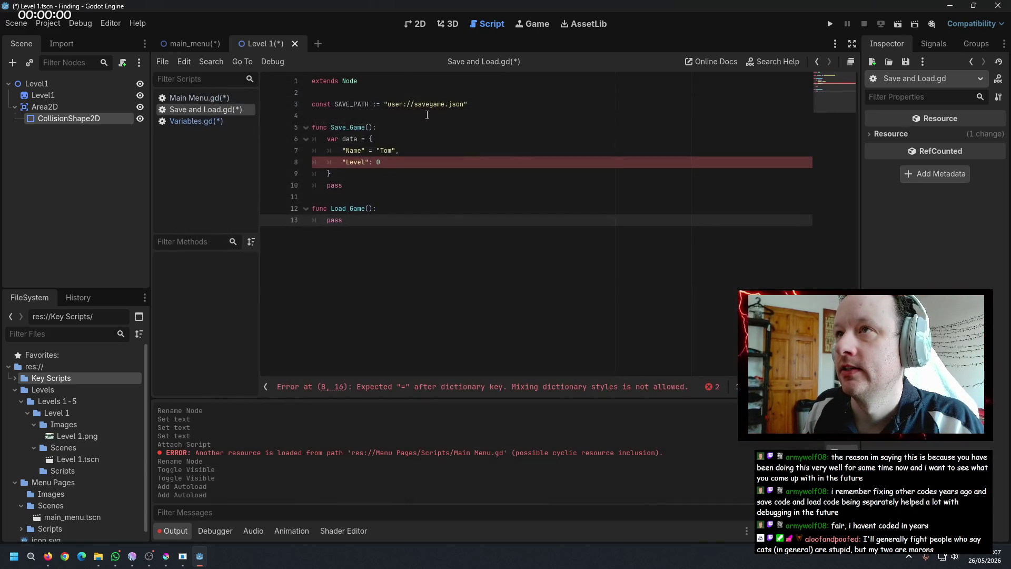
Change the Level entry on line 8 to "Level" = Variables.Level
left_click(392, 160)
key("BackSpace")
key("BackSpace")
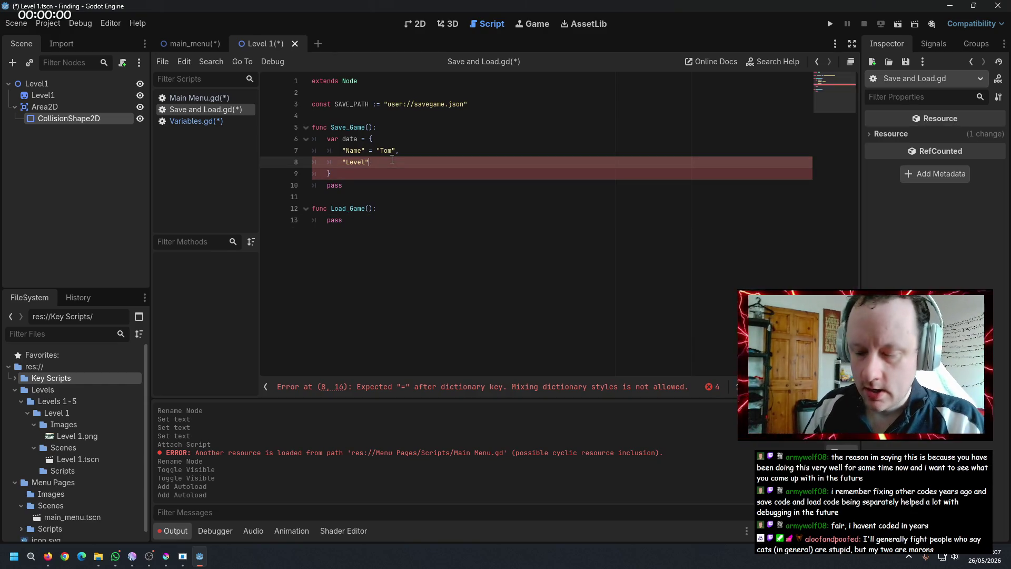
key("BackSpace")
type("= Variables")
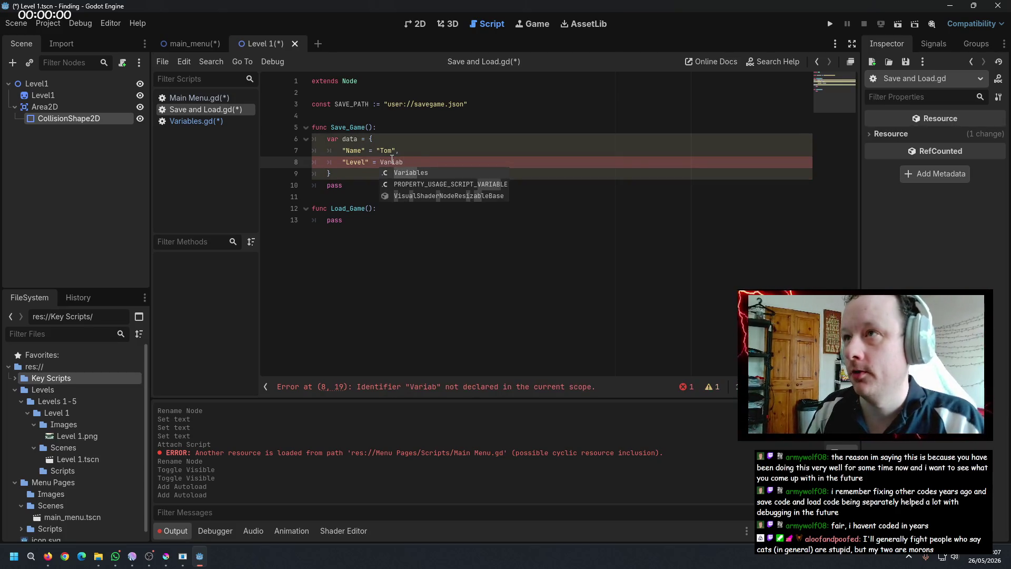
key("Return")
type(".Level")
key("Return")
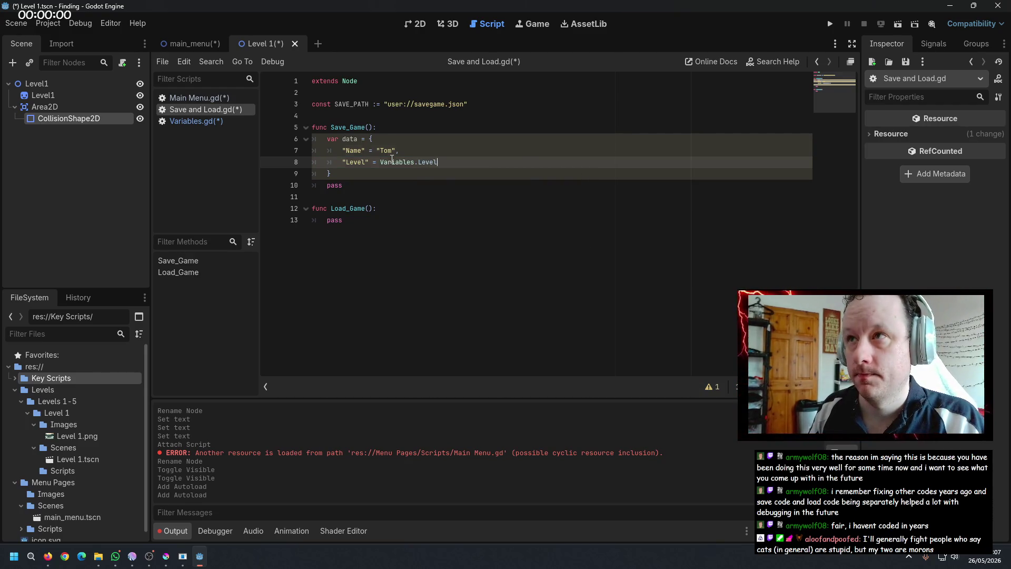
Replace the hardcoded Tom value with Variables.Name on line 7
key("Up")
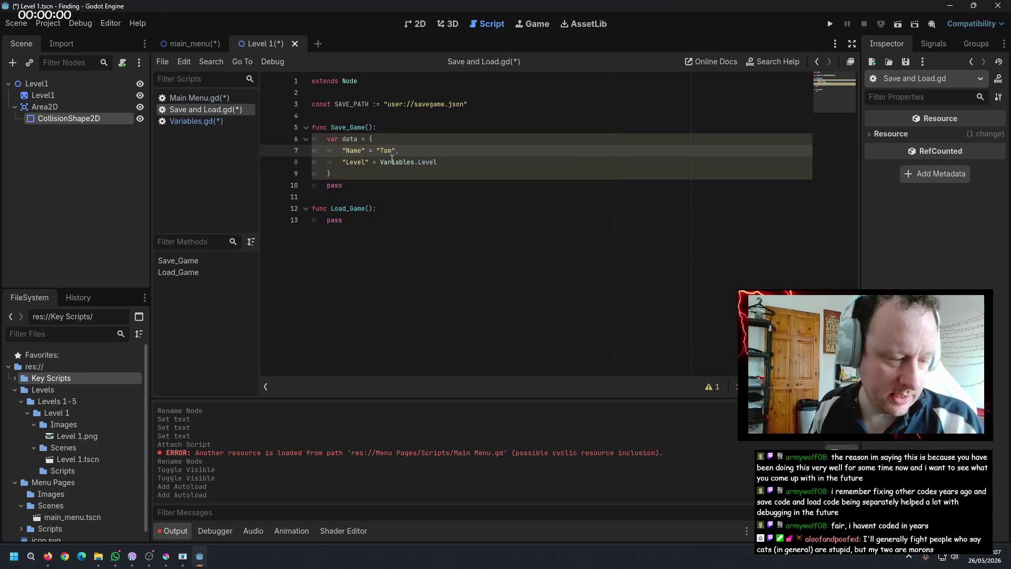
key("BackSpace")
key("BackSpace")
key("BackSpace")
key("BackSpace")
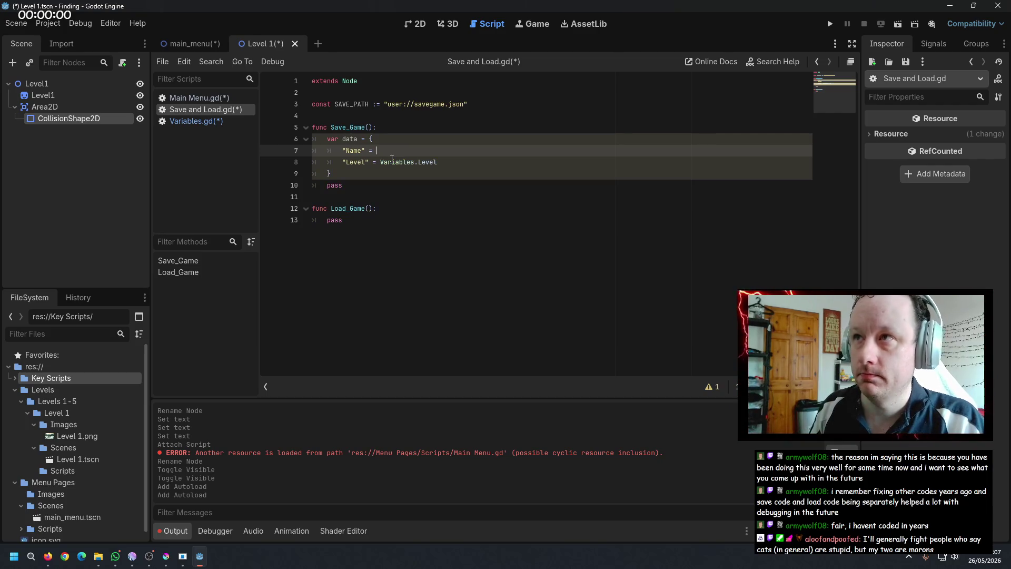
type("Variables")
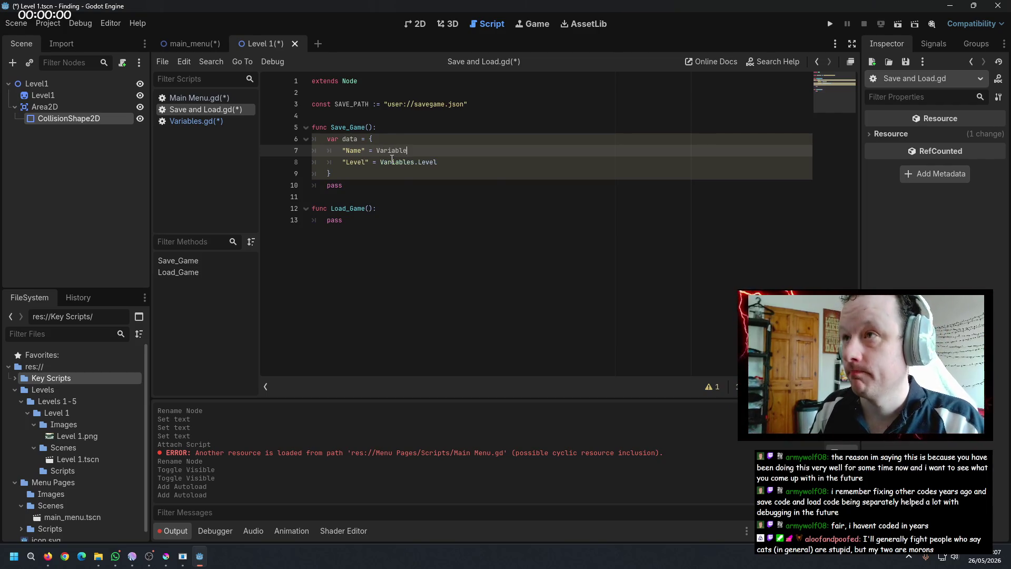
type(".Name")
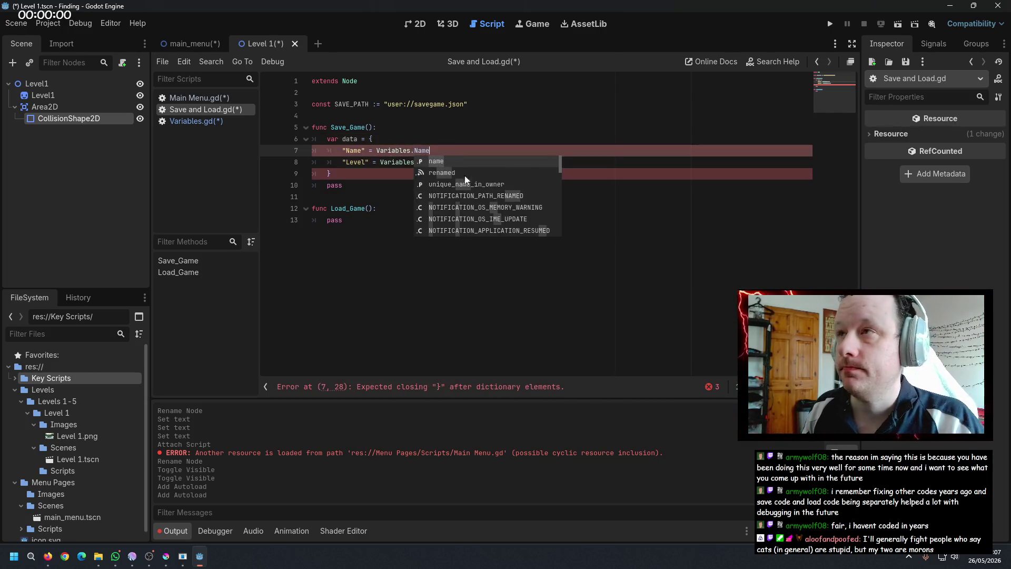
left_click(435, 161)
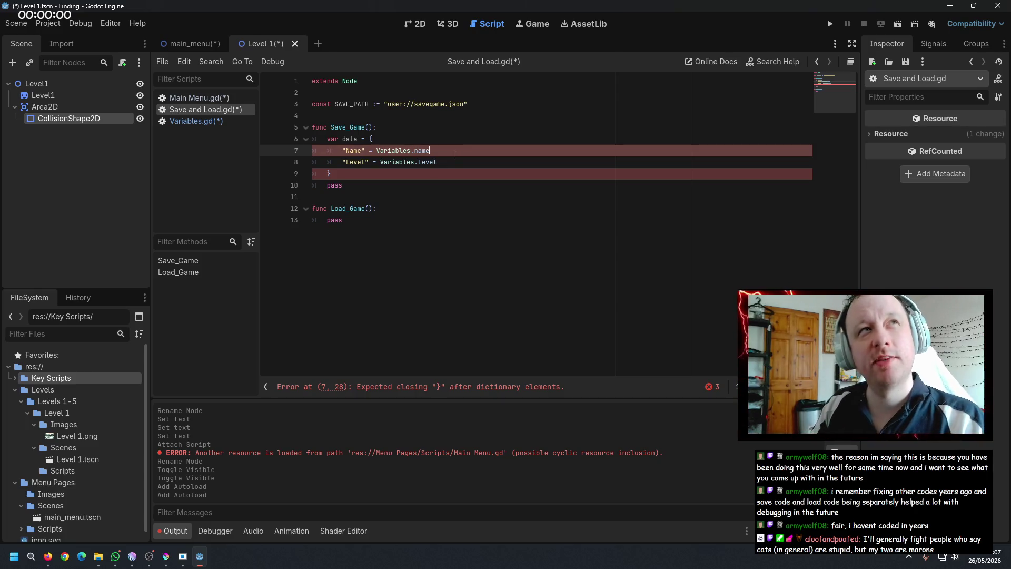
left_click(432, 230)
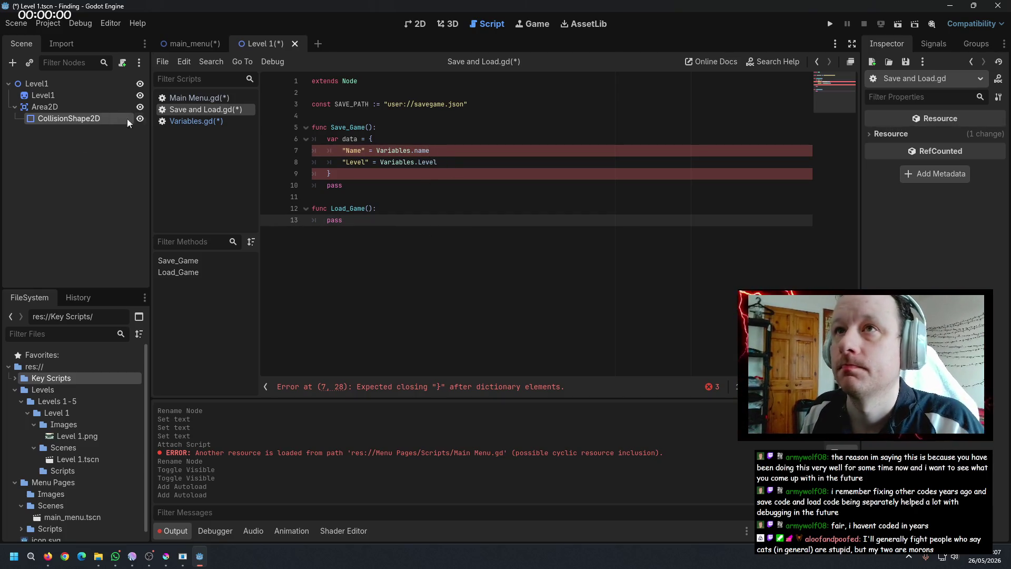
Check the variable names declared in Variables.gd
left_click(197, 118)
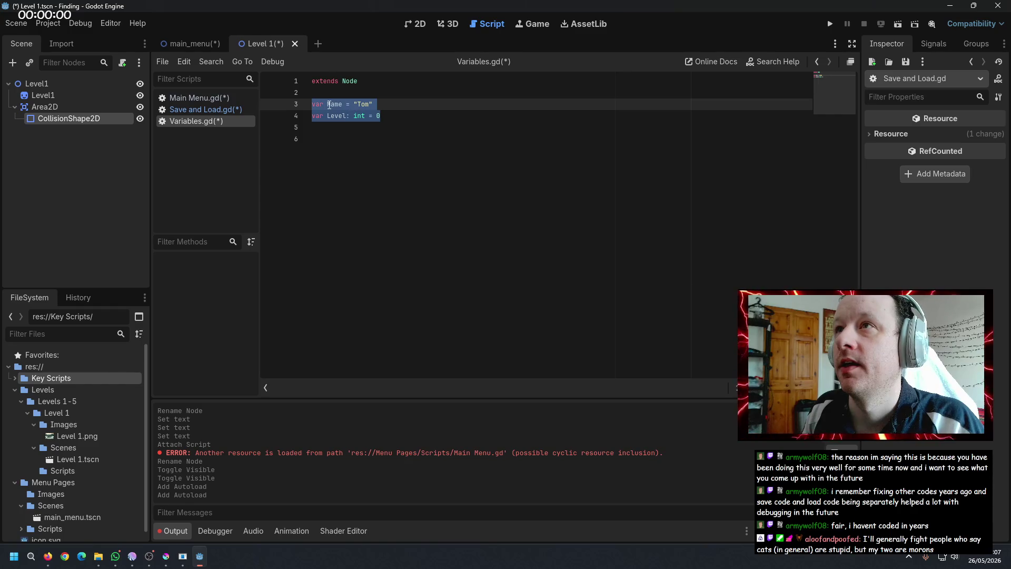
left_click(343, 150)
left_click(316, 104)
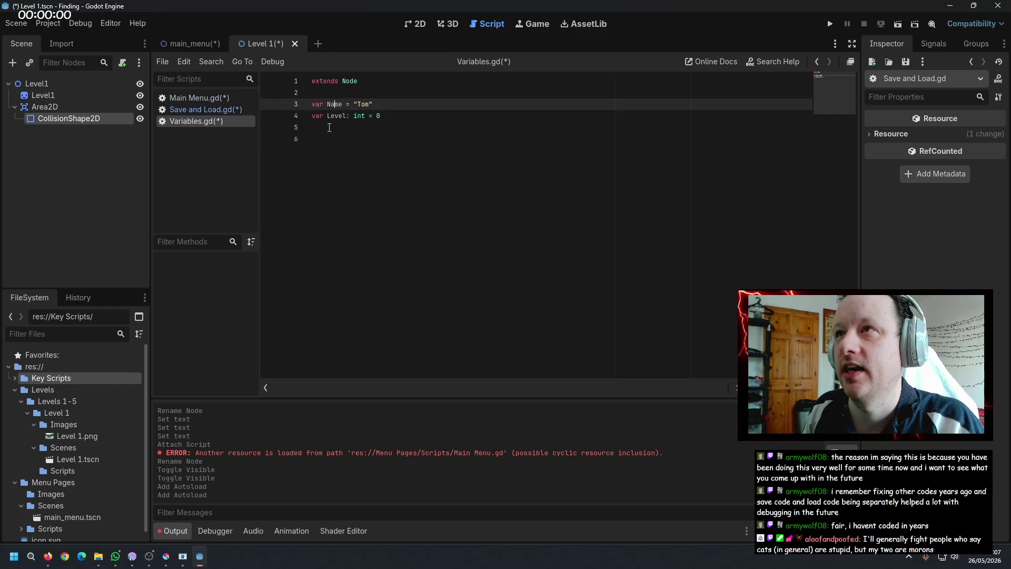
left_click(190, 108)
Capitalize the N in Variables.Name on line 7 and add a trailing comma
left_click(419, 152)
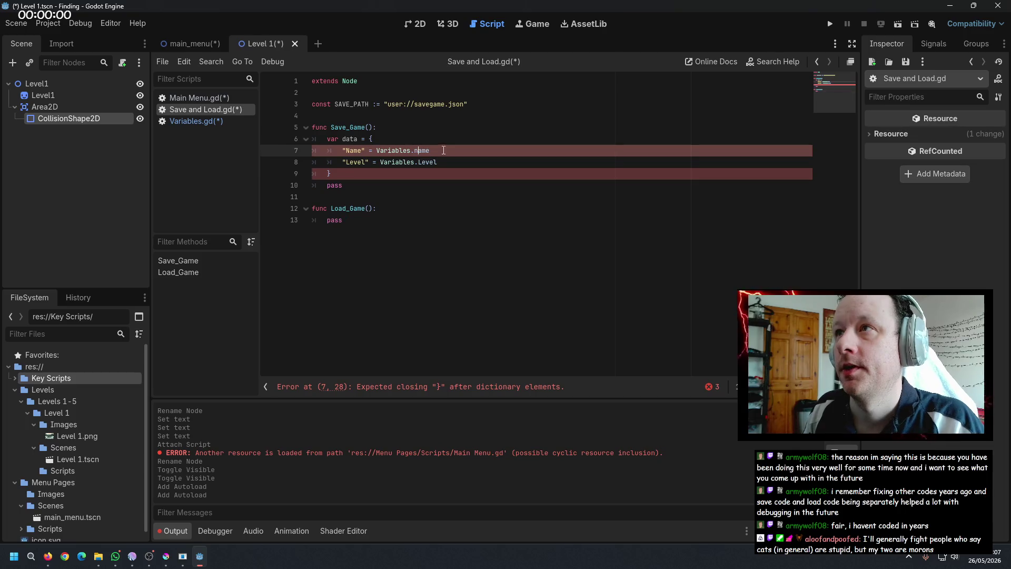
key("BackSpace")
type("N")
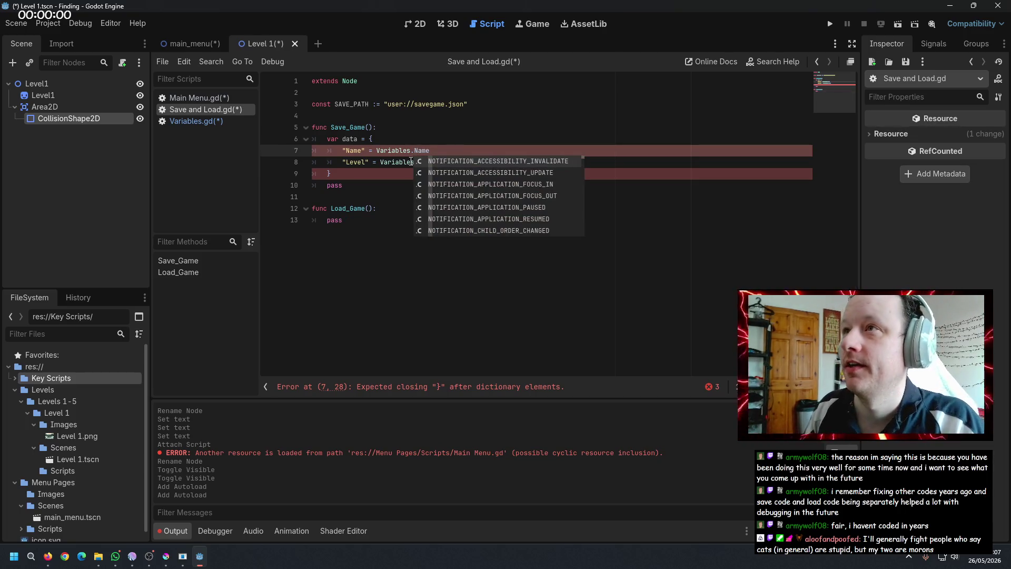
left_click(472, 133)
left_click(436, 221)
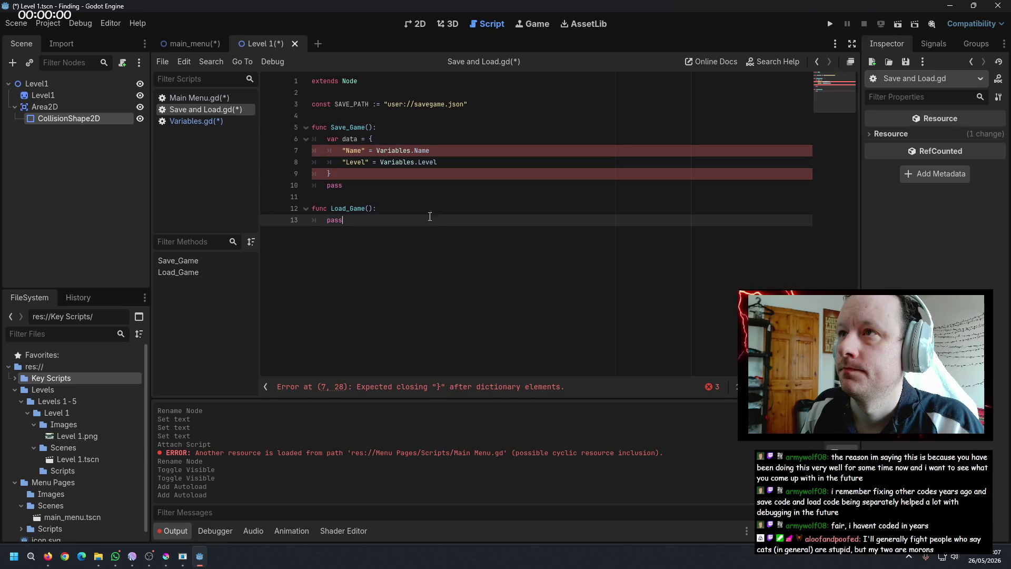
left_click(448, 151)
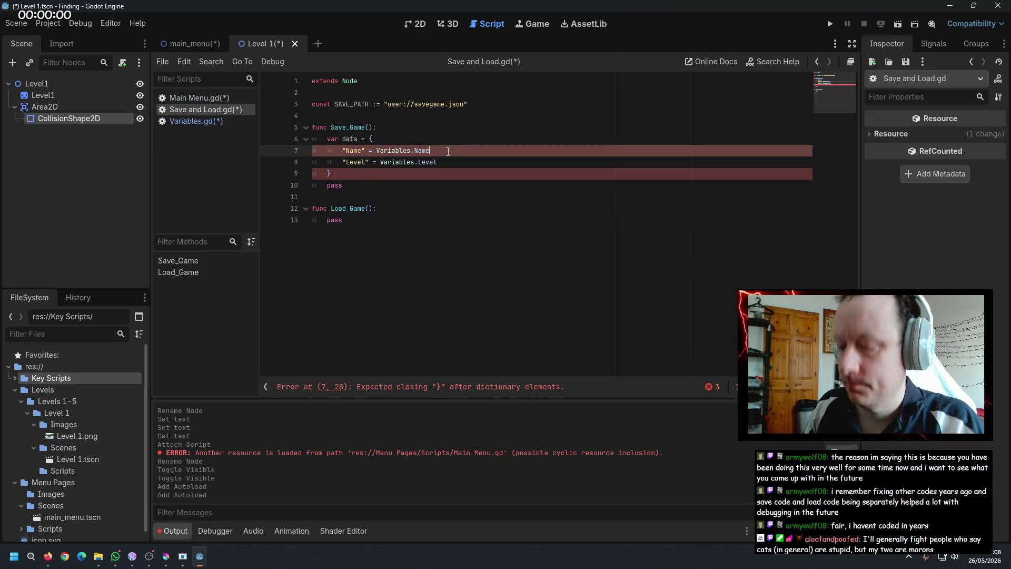
type(",")
left_click(387, 253)
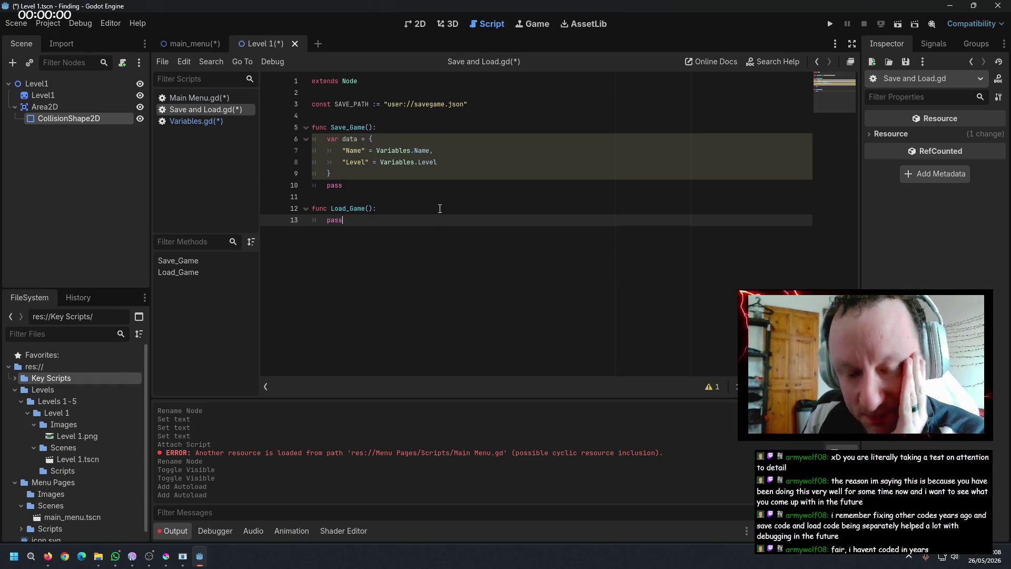
left_click_drag(478, 108, 309, 103)
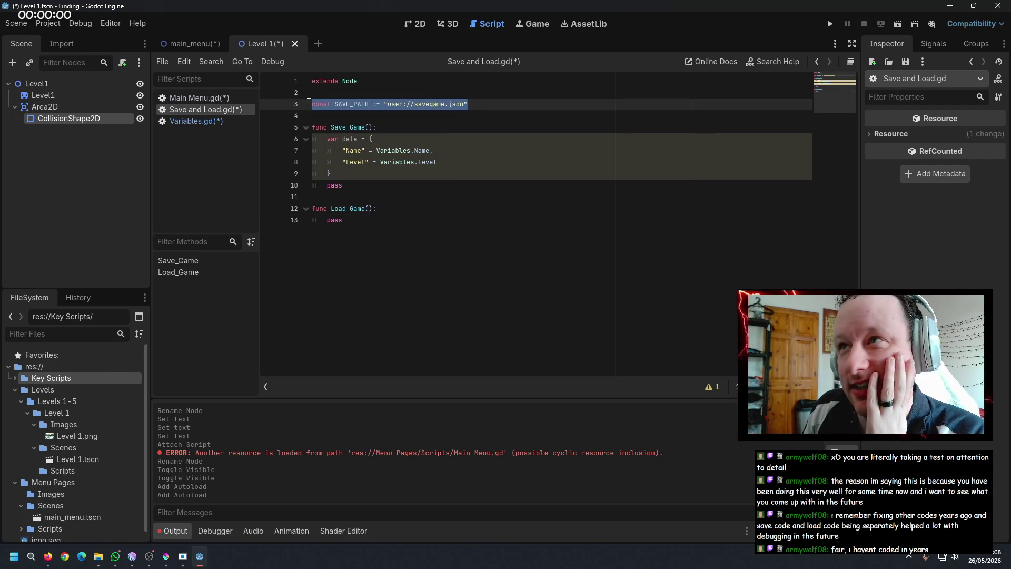
left_click(371, 139)
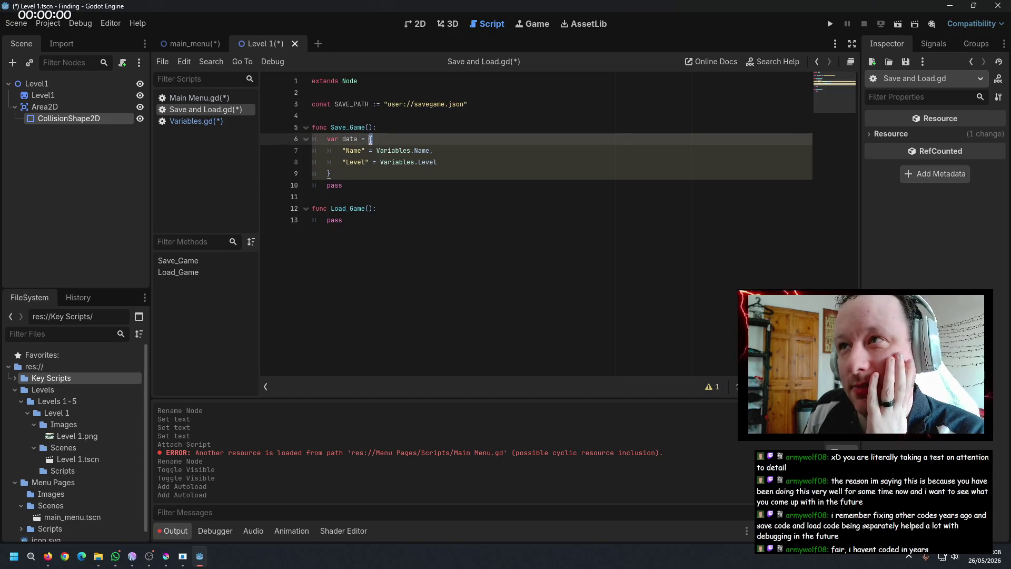
mouse_move(449, 162)
left_mouse_down()
mouse_move(378, 162)
mouse_move(388, 162)
left_mouse_up()
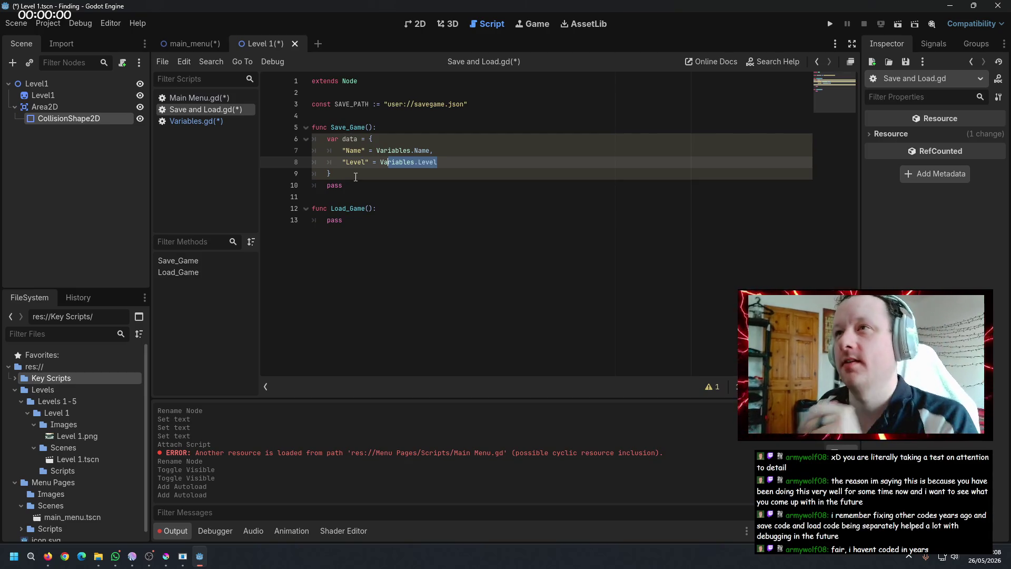
left_click(355, 177)
key("Return")
key("Return")
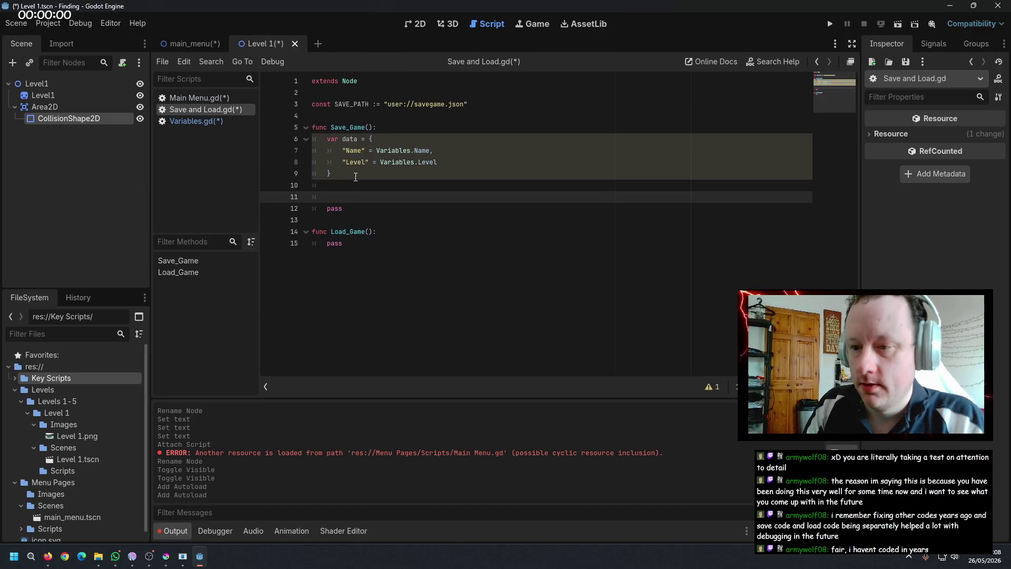
Type a var file declaration after the data dictionary, then erase it to leave a blank line
type("var ")
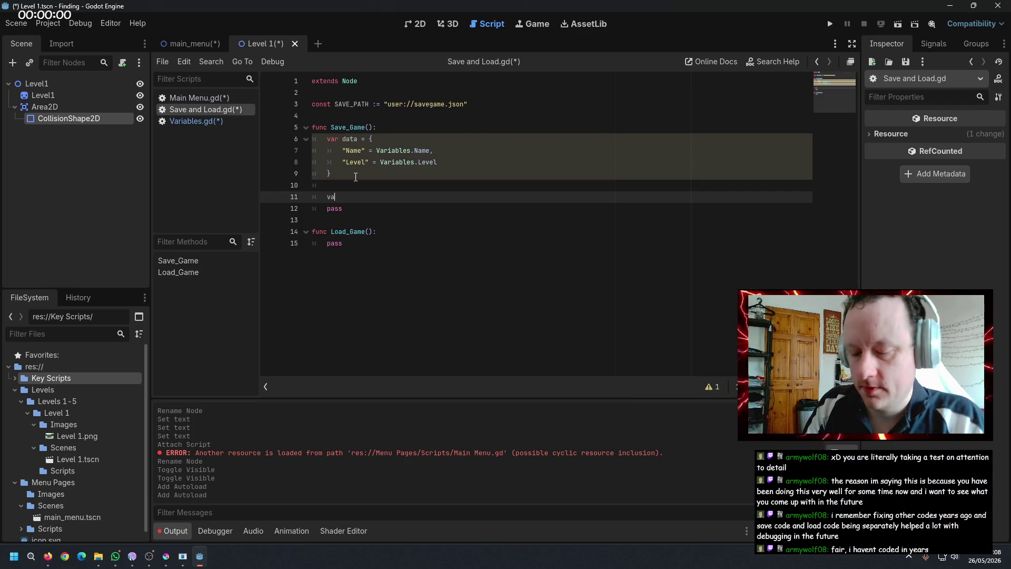
type("File")
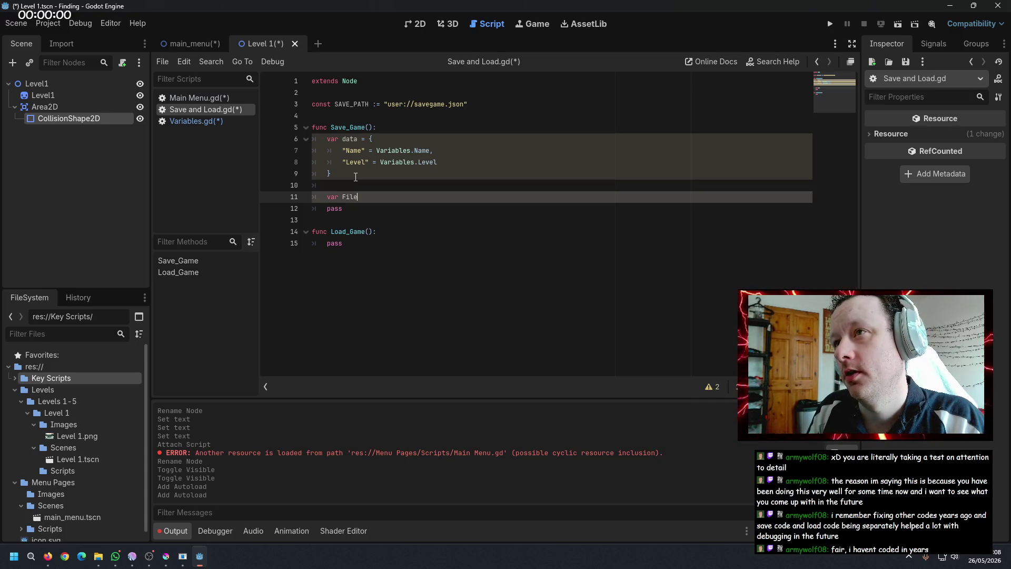
key("BackSpace")
key("BackSpace")
key("BackSpace")
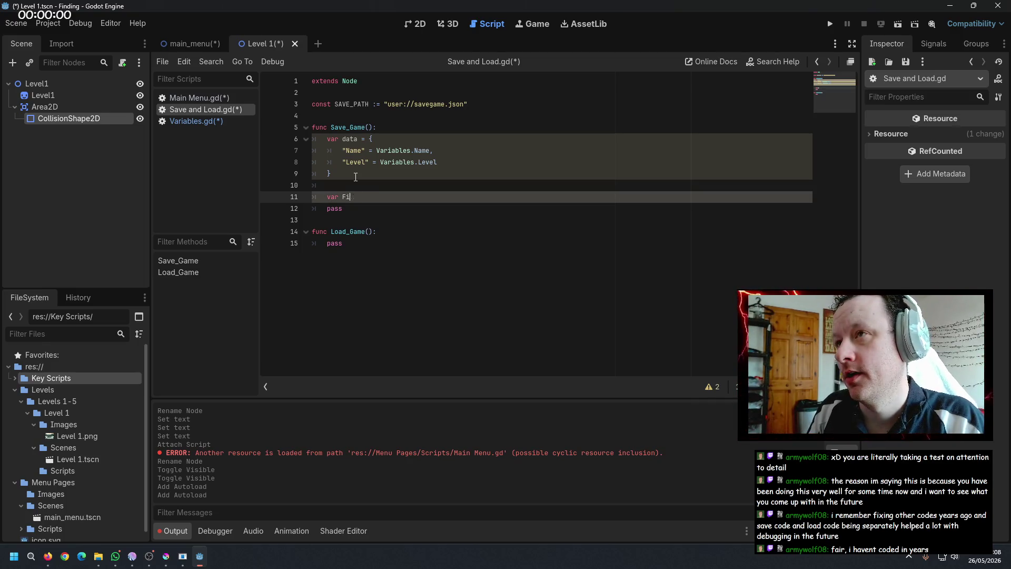
type("file")
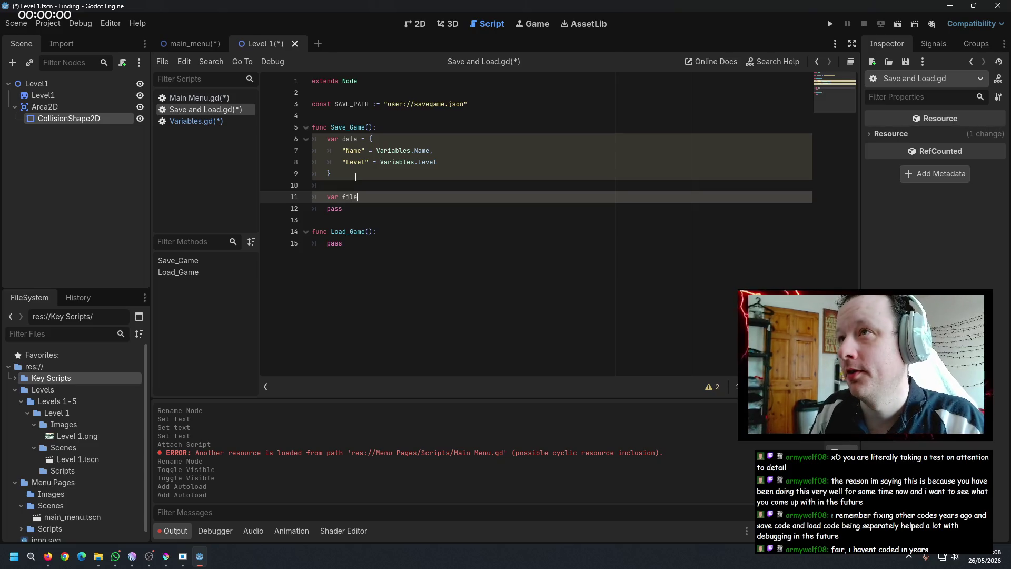
key("BackSpace")
key("BackSpace")
key("BackSpace")
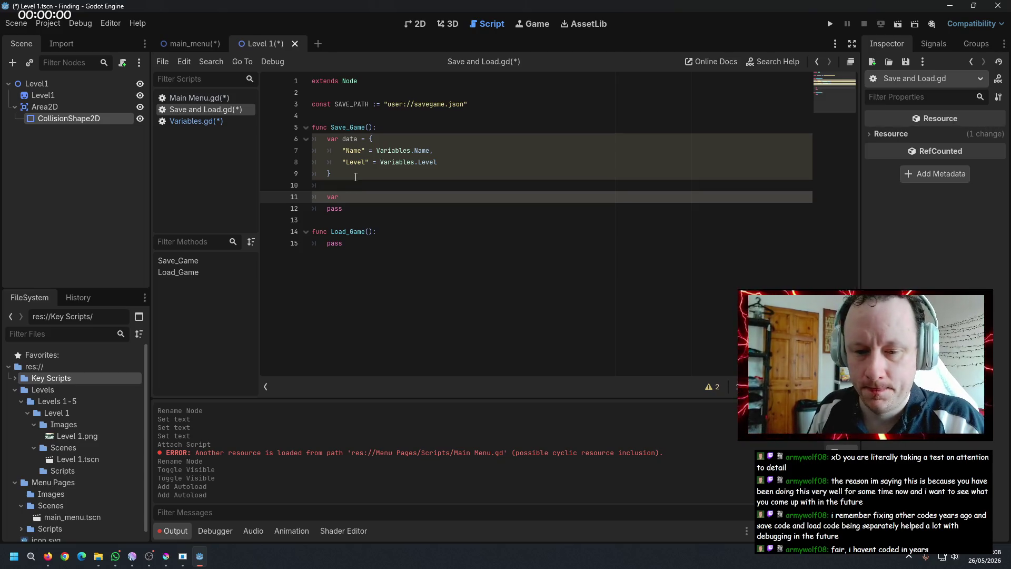
key("BackSpace")
key("BackSpace")
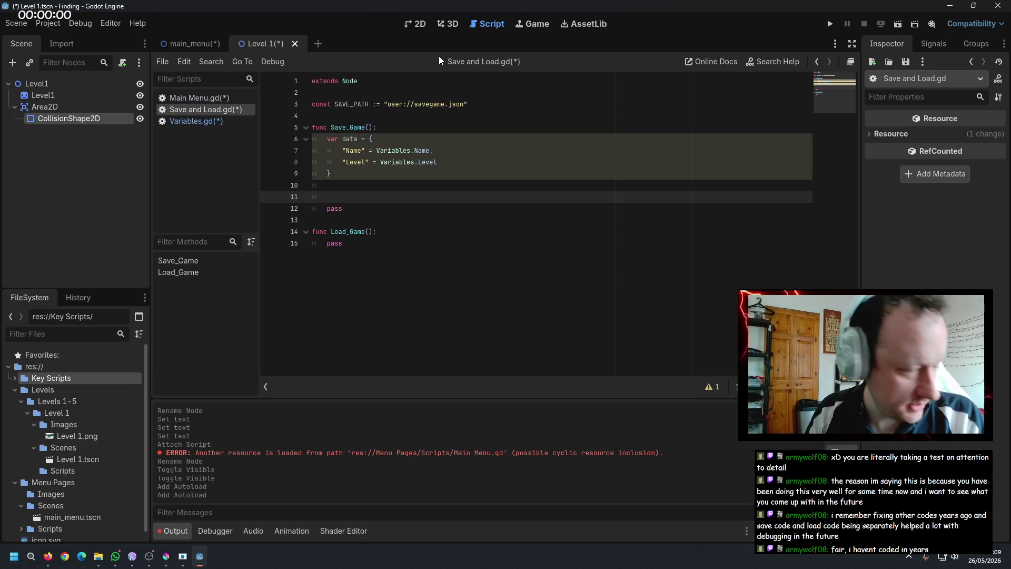
Declare var file = FileAccess.open(SAVE_PATH, FileAccess.WRITE) in Save_Game
type("var")
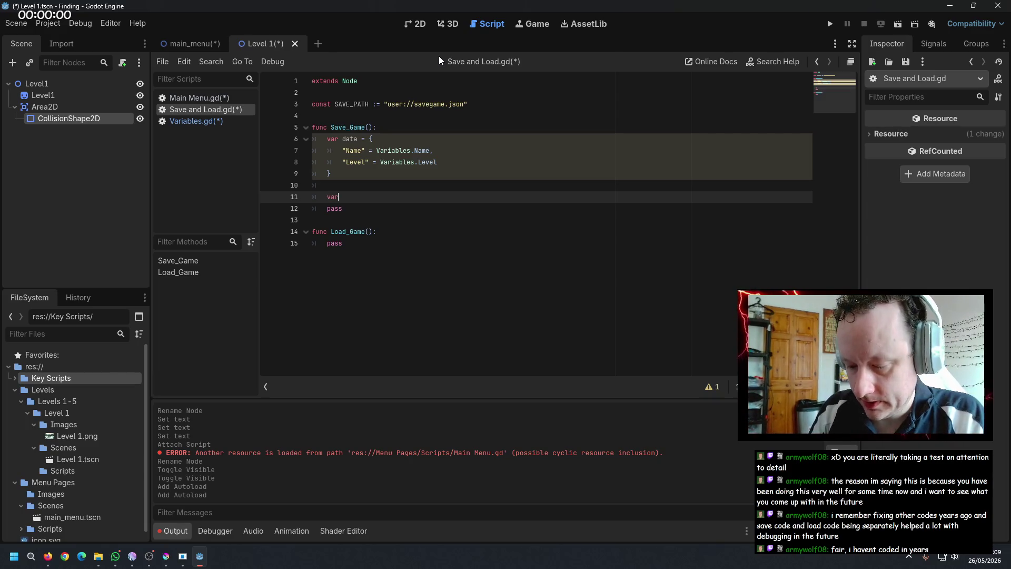
type(" file")
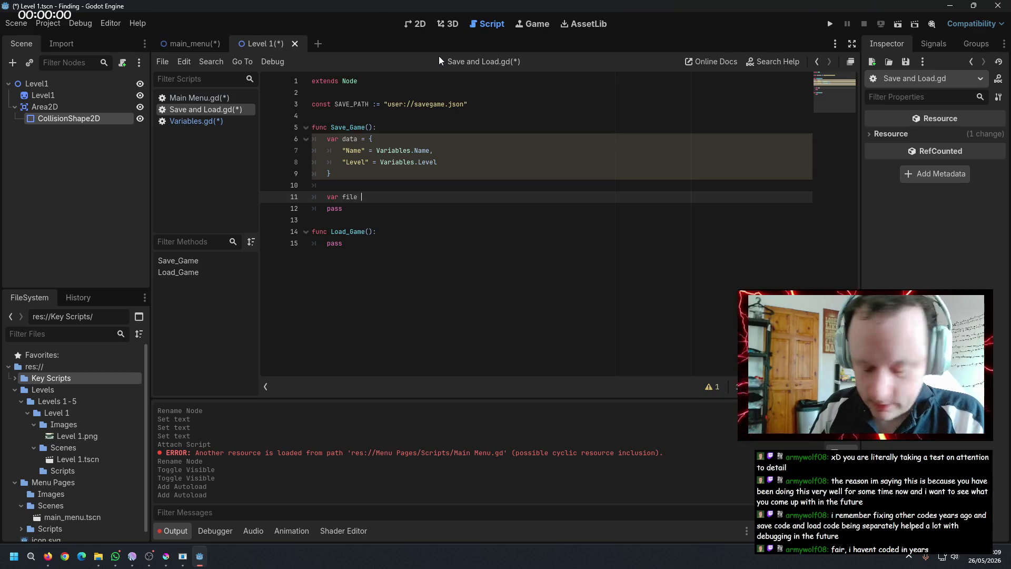
type(" = F")
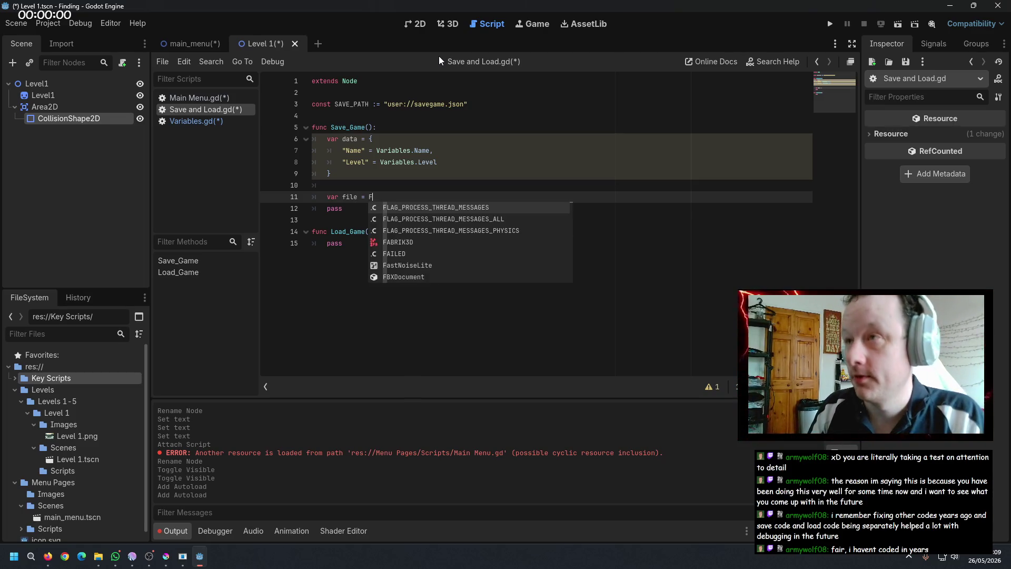
type("ile")
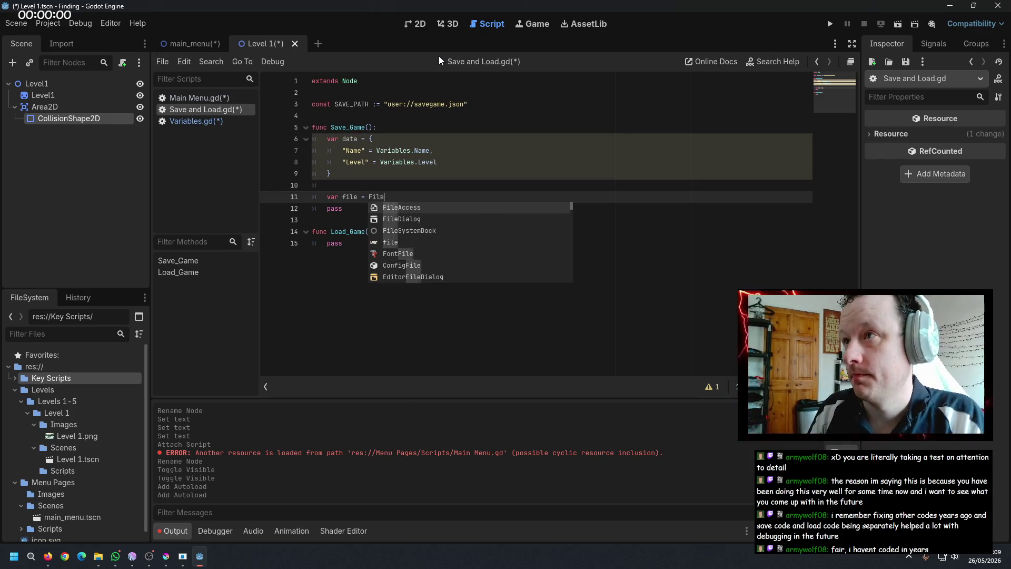
key("Return")
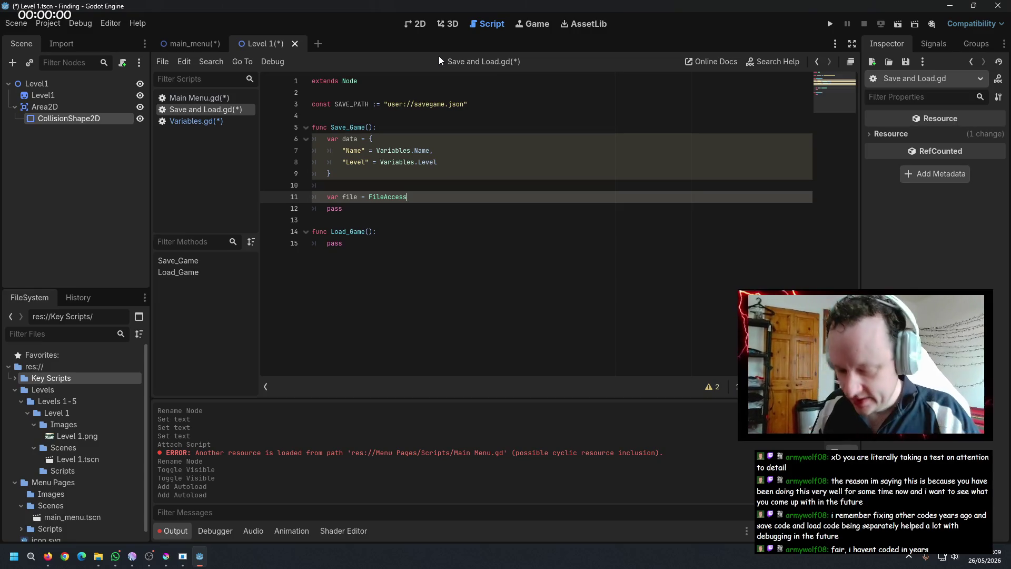
type(".open")
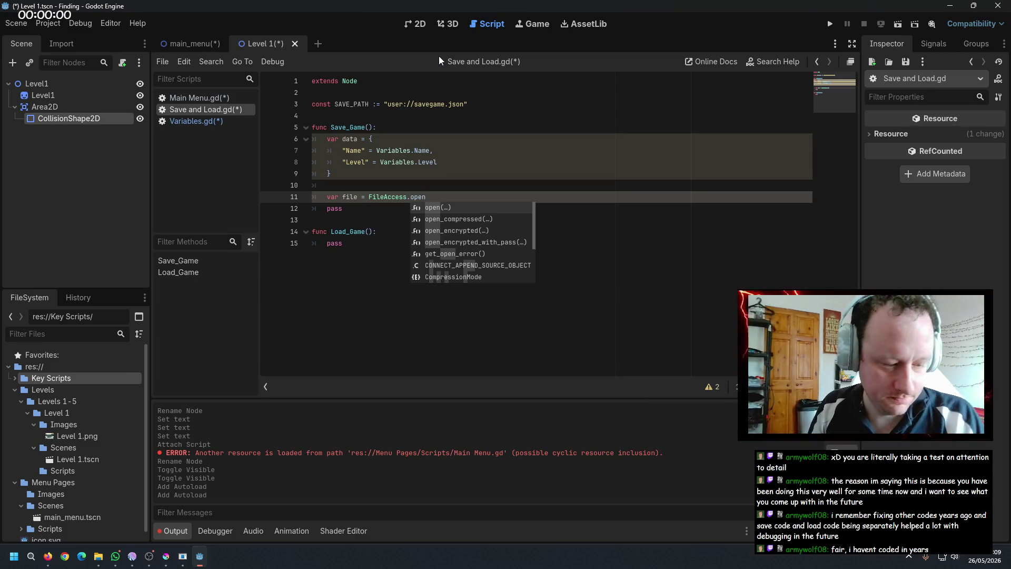
key("Return")
key("Escape")
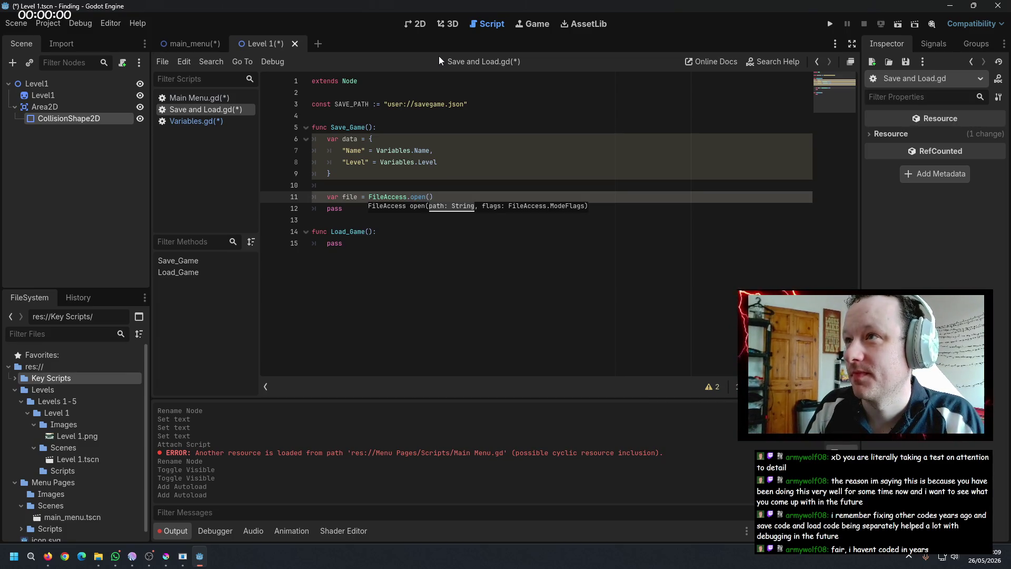
type("Save")
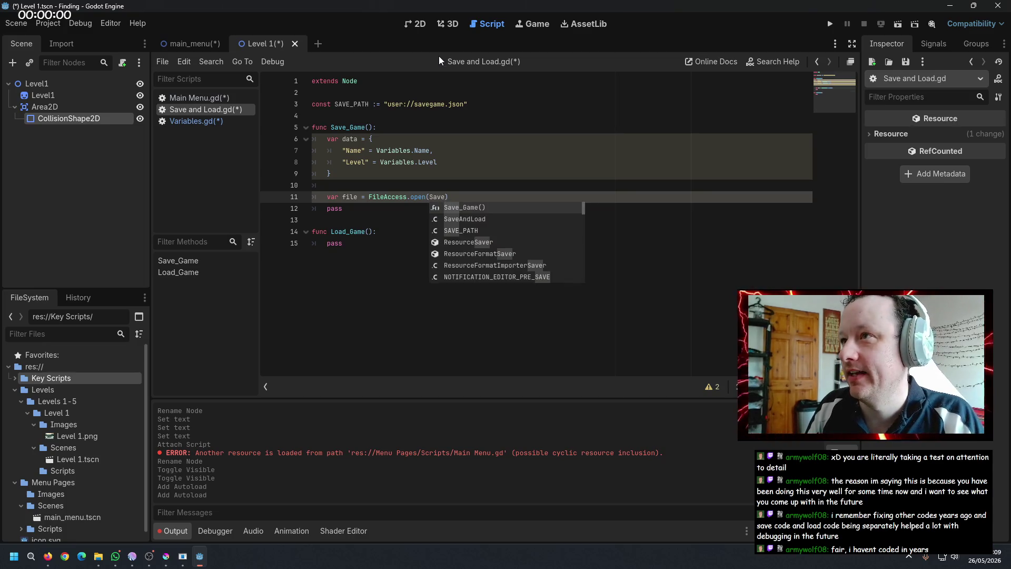
key("Down")
key("Down")
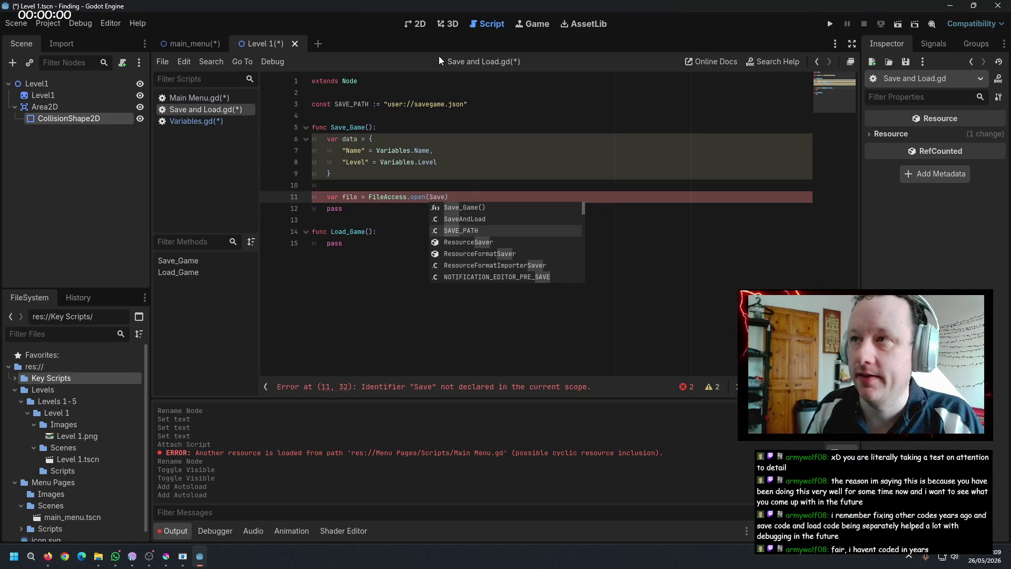
key("Return")
type(",")
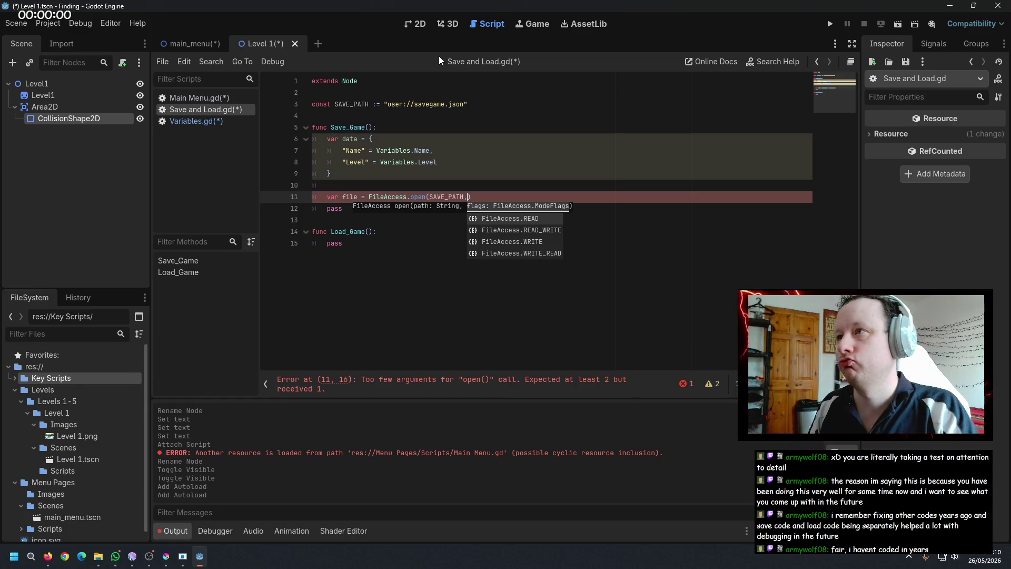
key("Down")
key("Down")
key("Return")
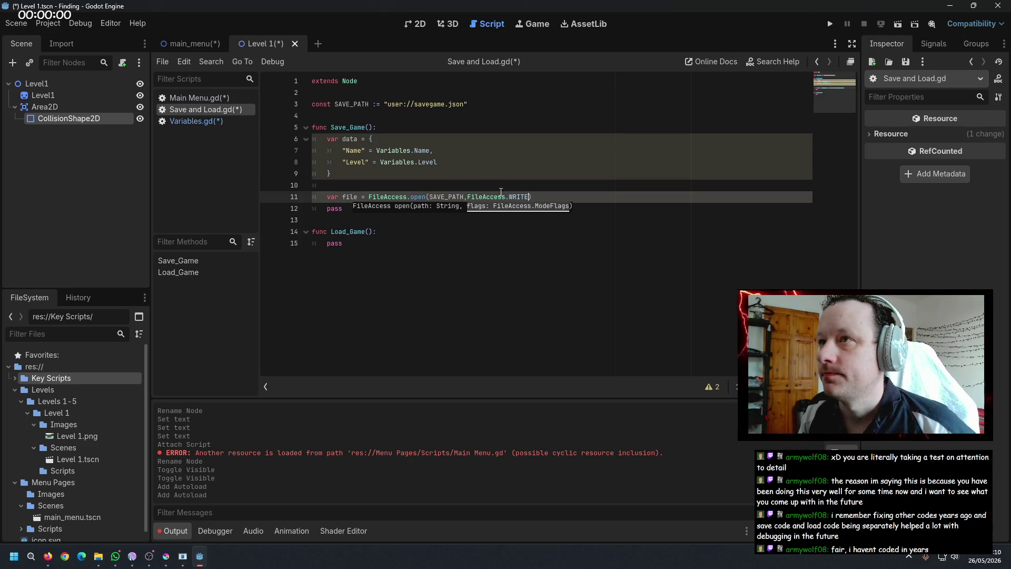
Add an empty line 12 below the FileAccess.open call
left_click(551, 193)
key("Return")
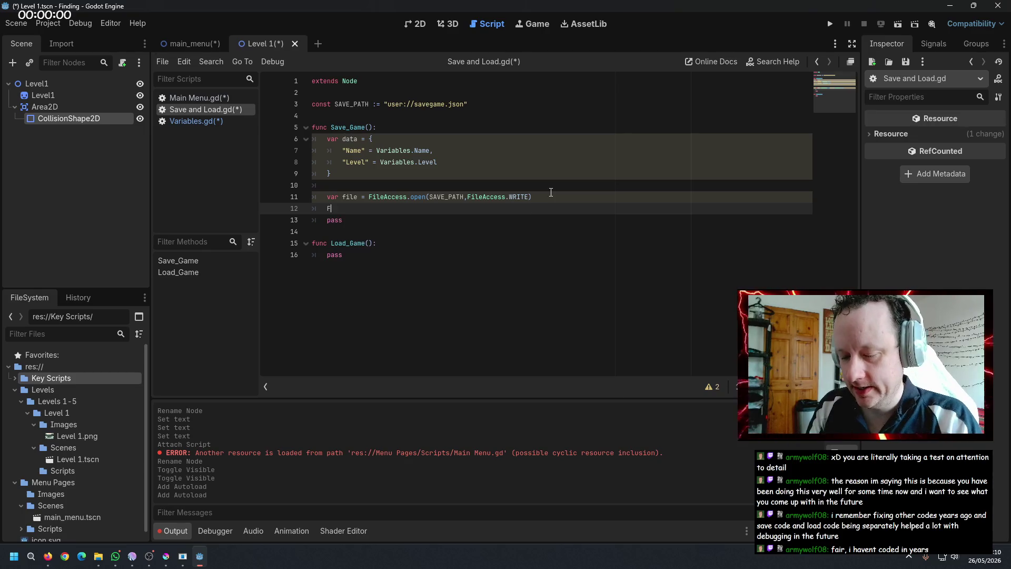
type("File")
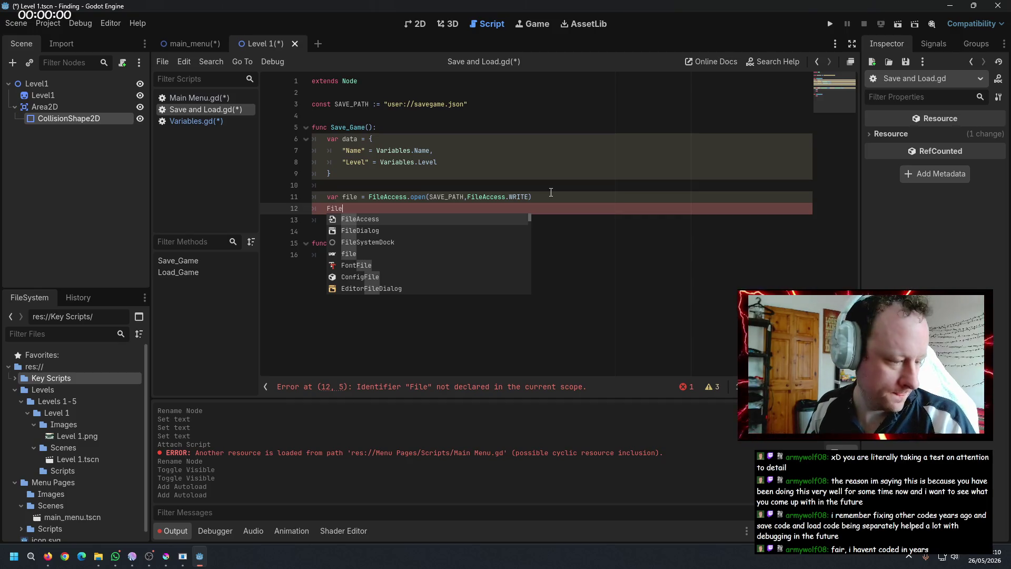
key("BackSpace")
key("BackSpace")
key("BackSpace")
Write file.store_string(JSON.stringify(data)) on line 12
type("file.stor")
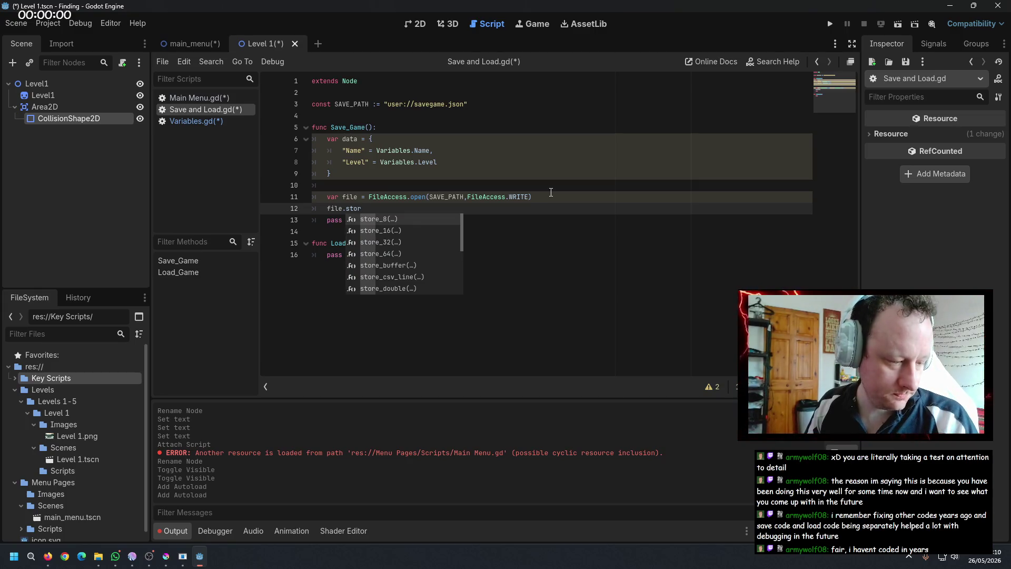
type("e_string")
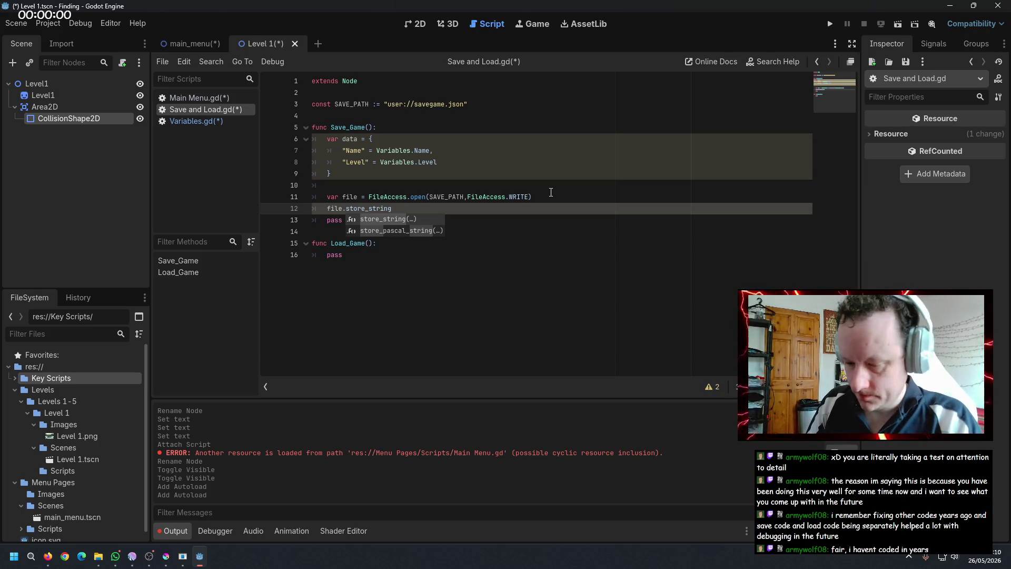
type("(JSON")
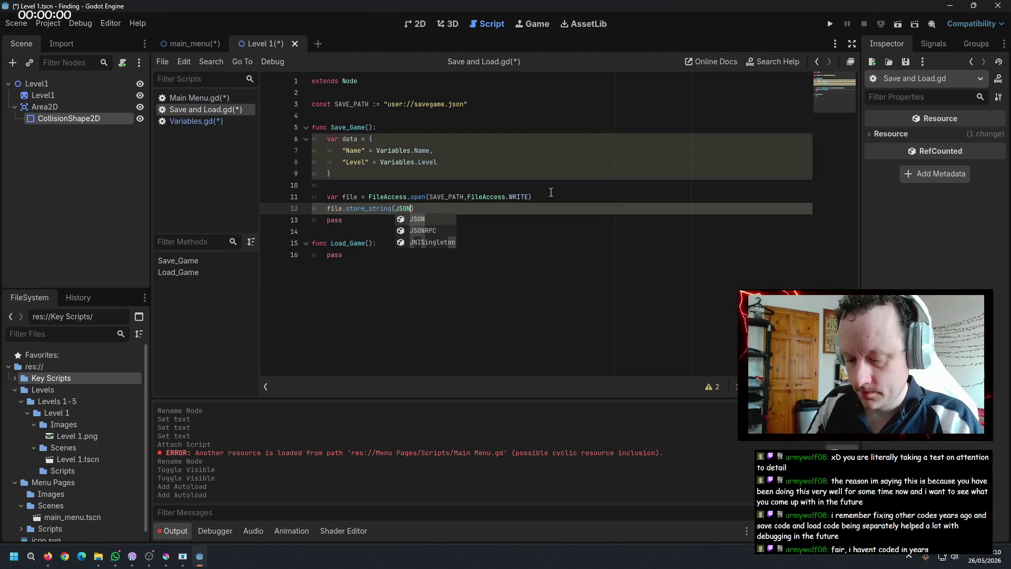
type(".")
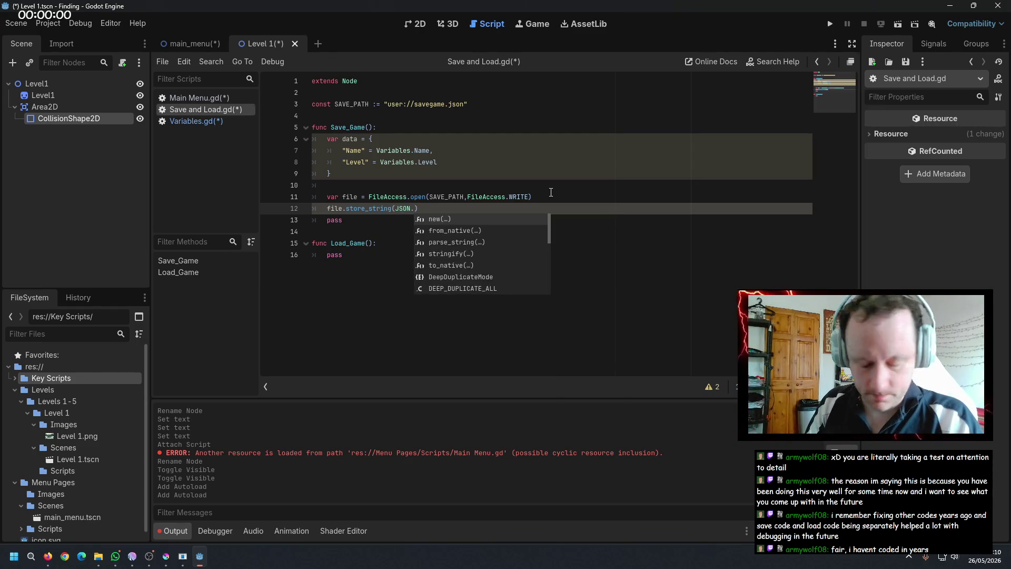
type("strin")
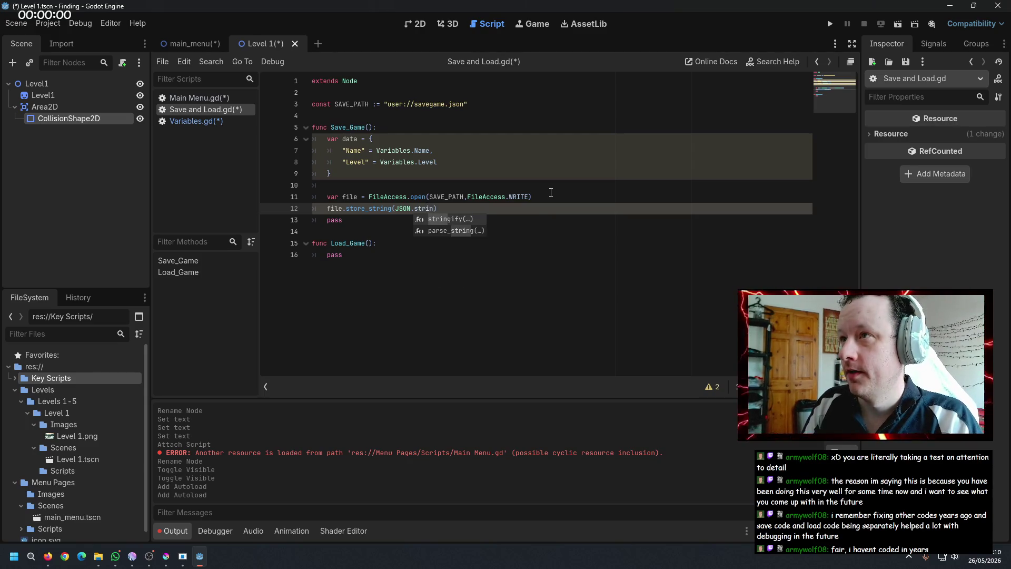
key("Return")
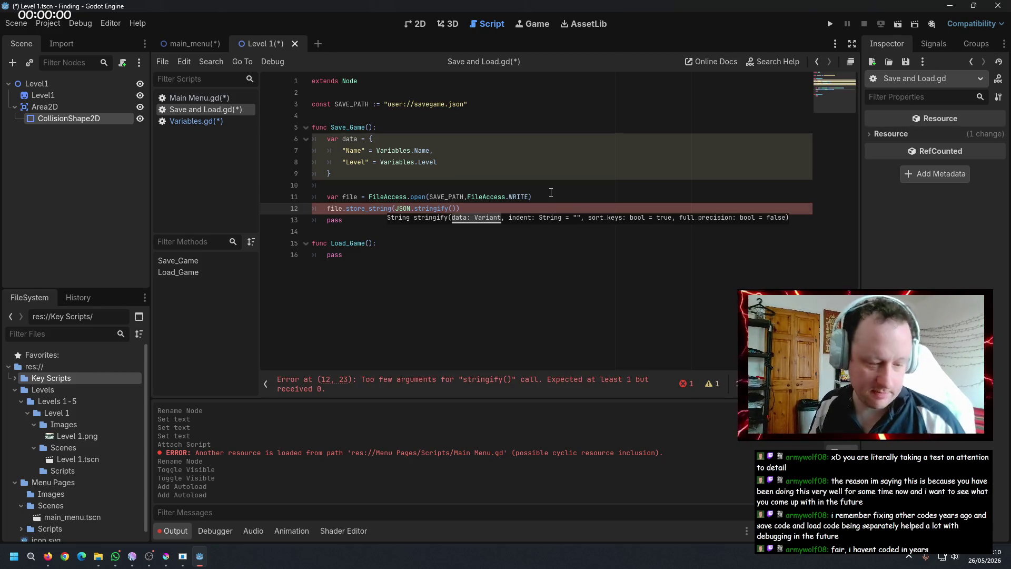
type("data")
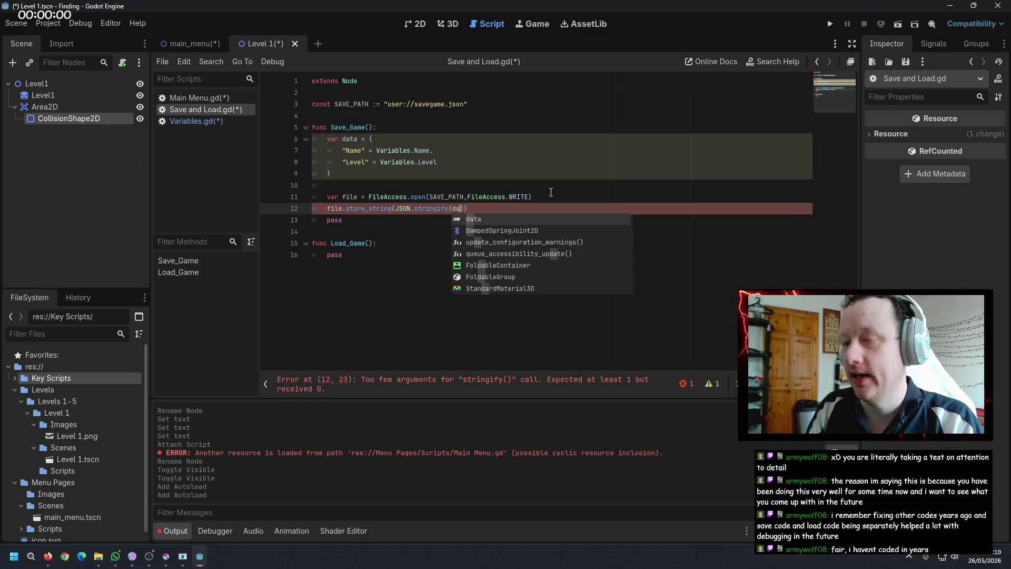
key("End")
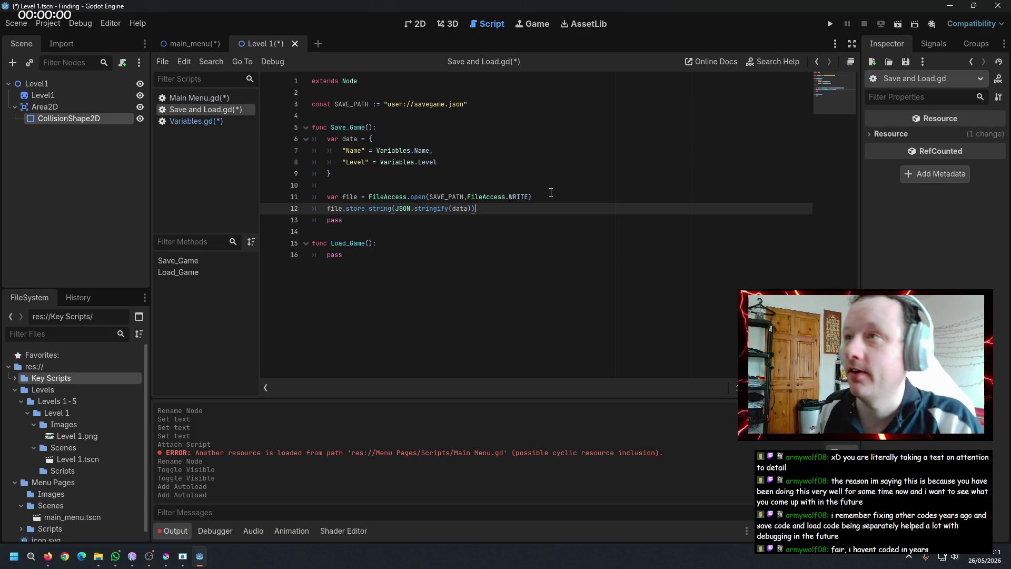
mouse_move(432, 211)
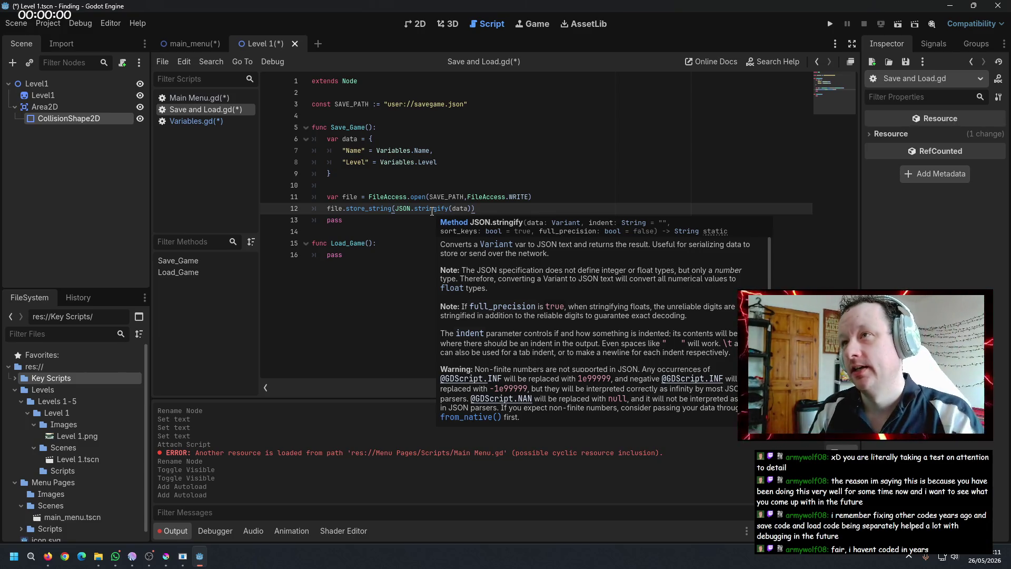
Add a file.close() call on the following line
key("Return")
type("file.close")
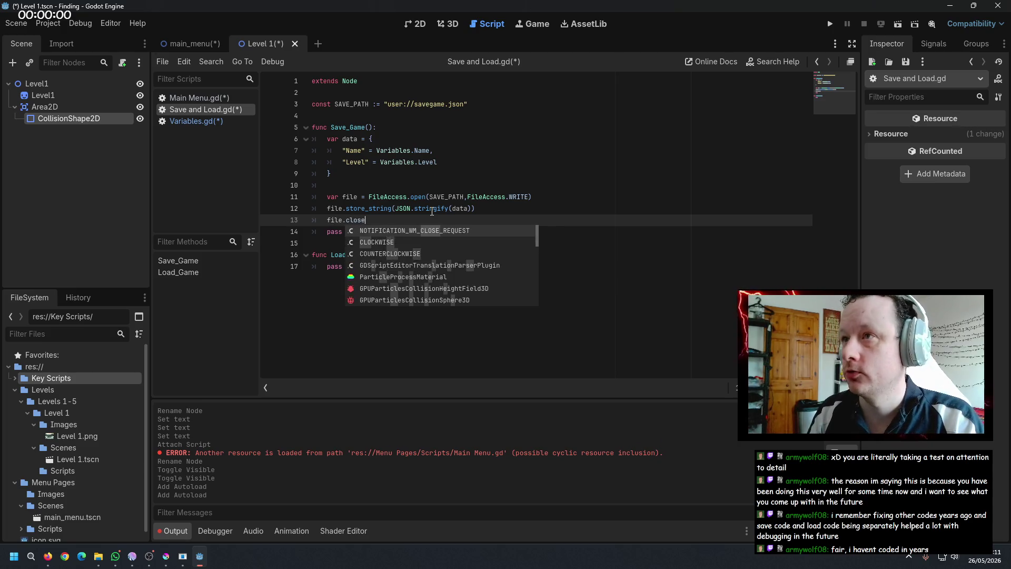
key("Return")
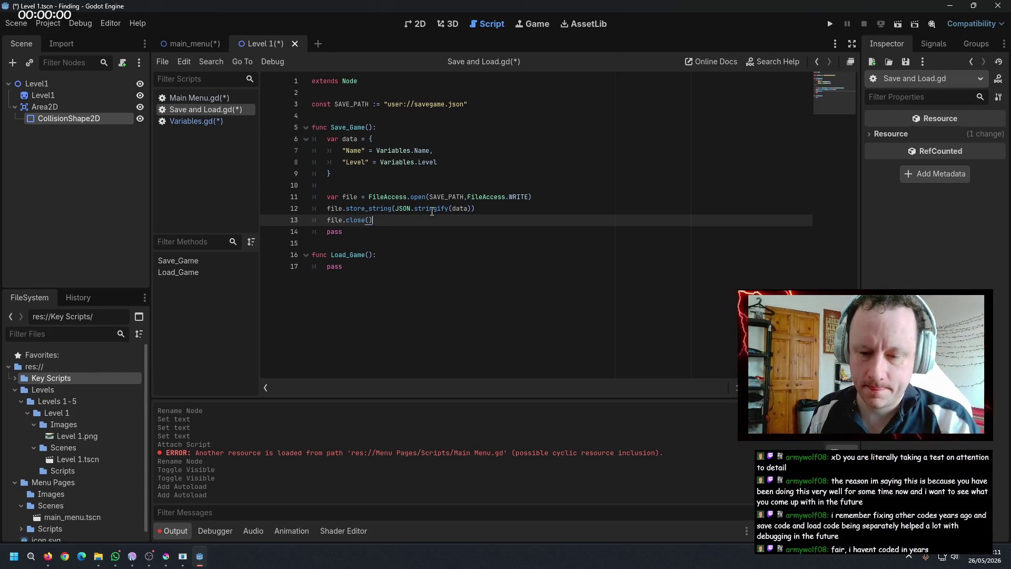
key("Down")
key("Down")
key("Down")
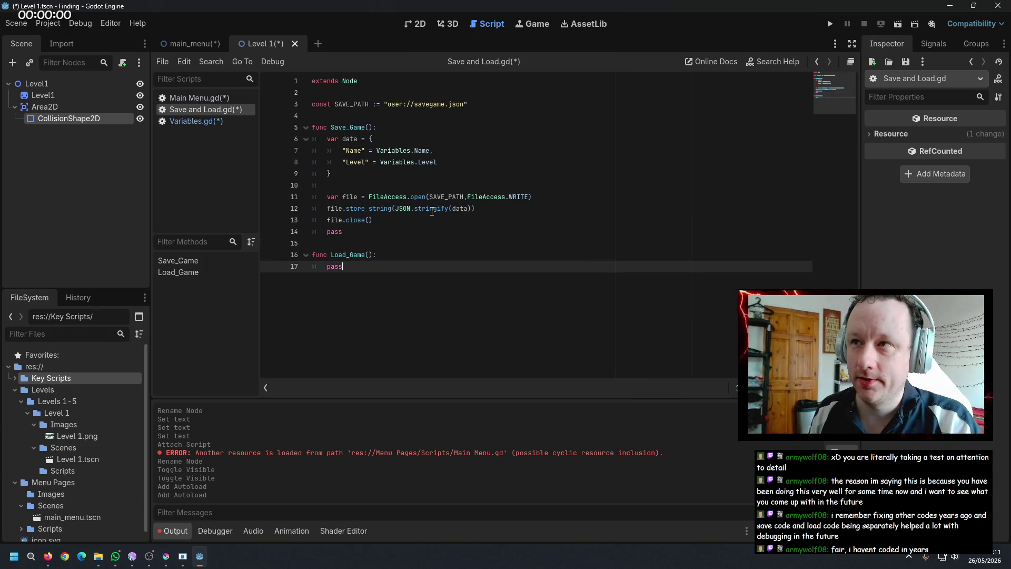
Start Load_Game with the check if not FileAccess.file_exists(SAVE_PATH):
key("Return")
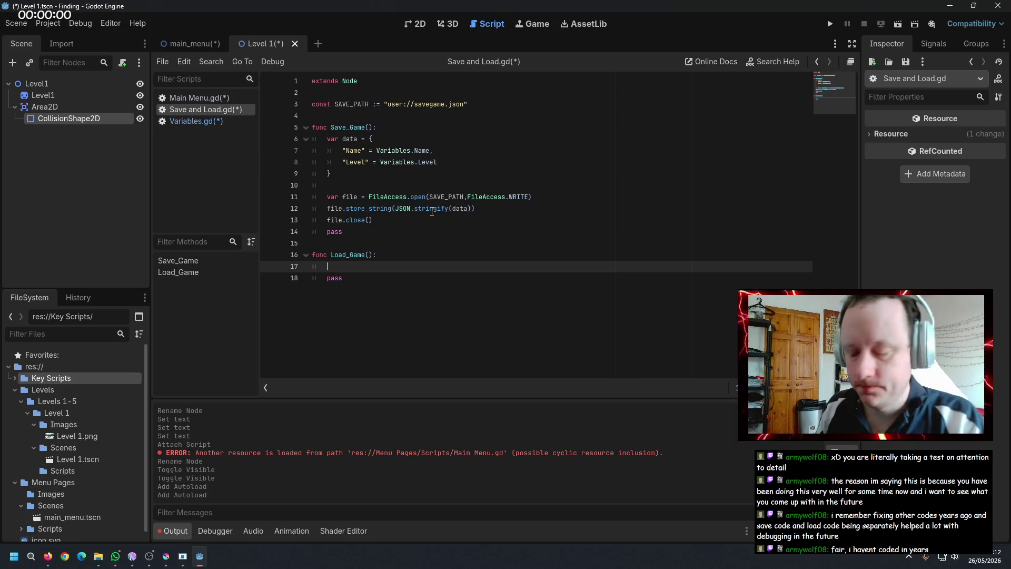
type("if")
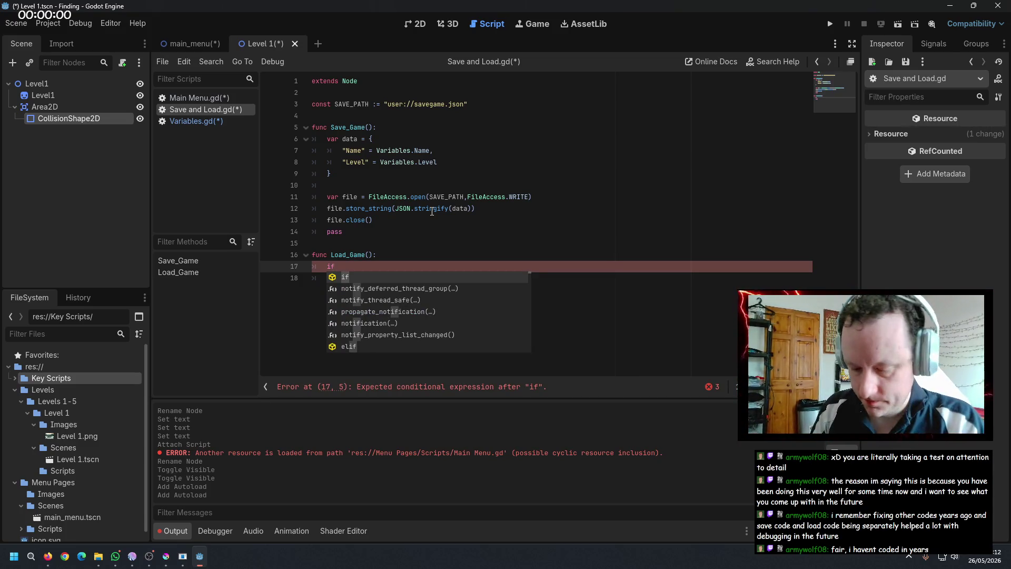
type(" not Fil")
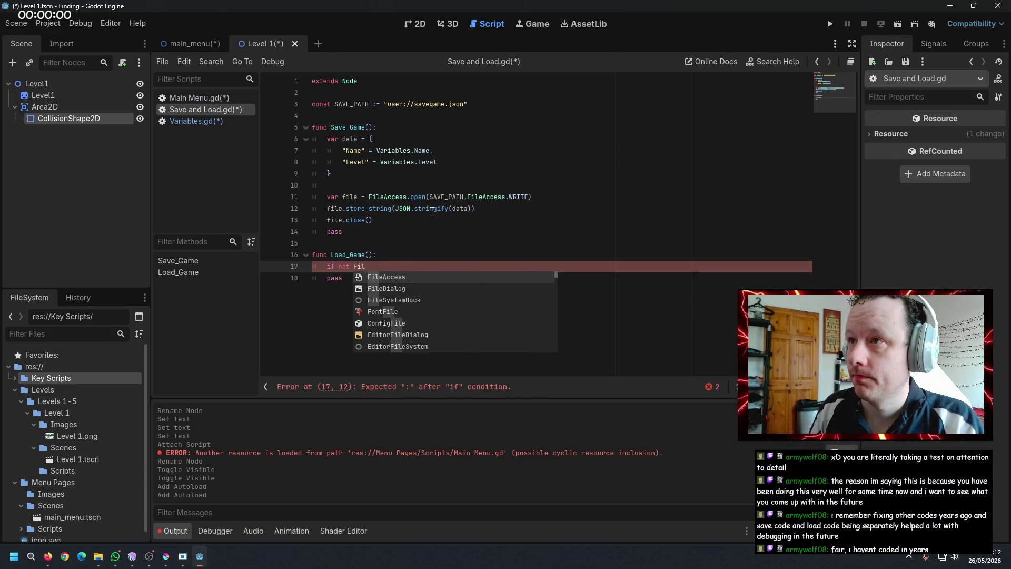
key("Return")
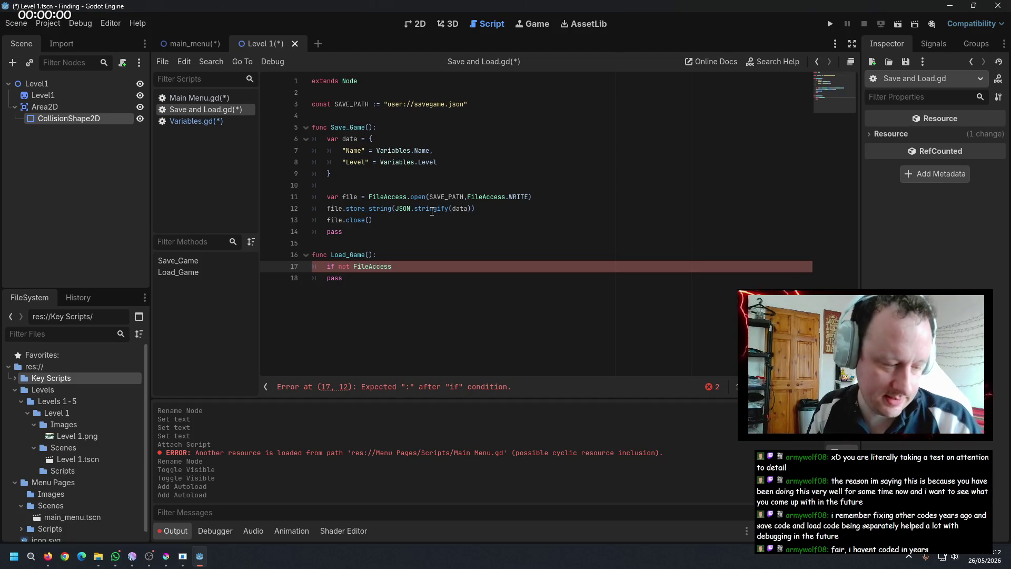
type(".file_e")
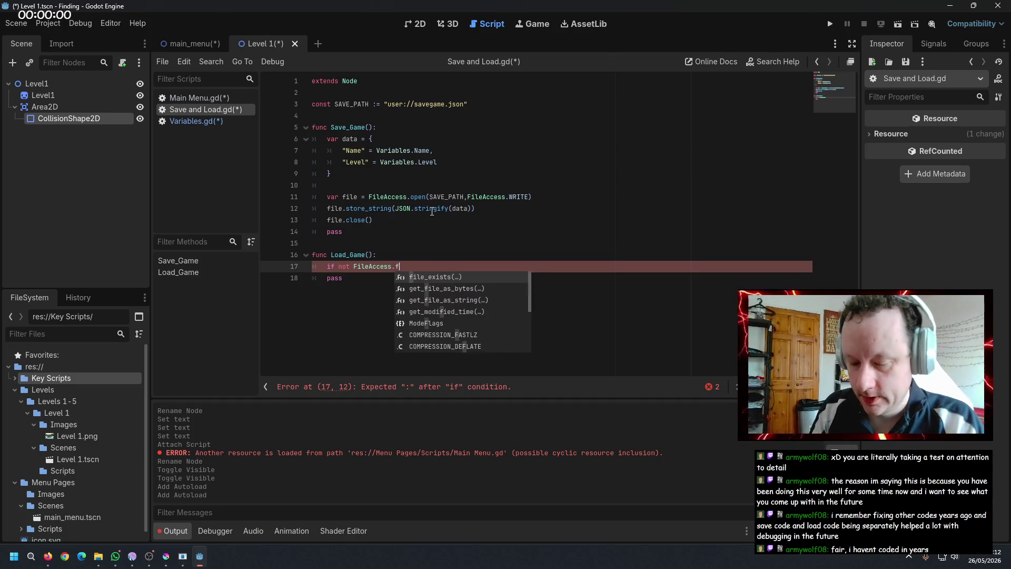
type("xists")
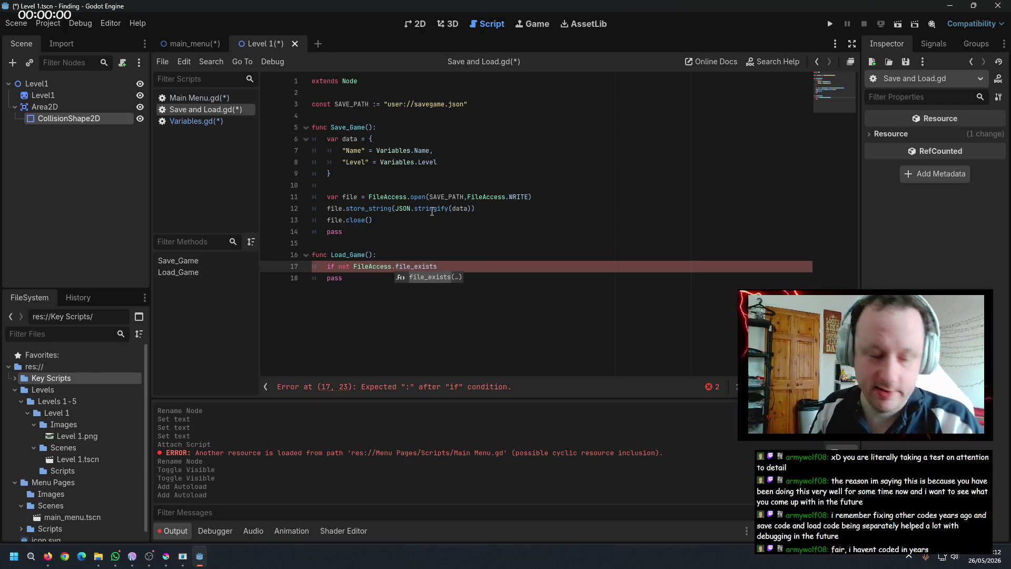
type("():")
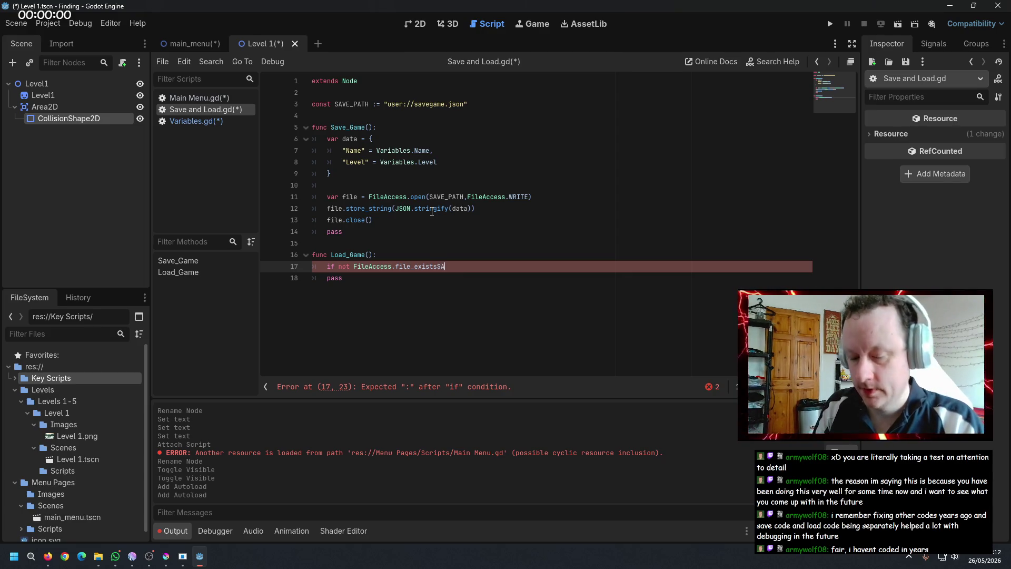
key("BackSpace")
key("BackSpace")
key("BackSpace")
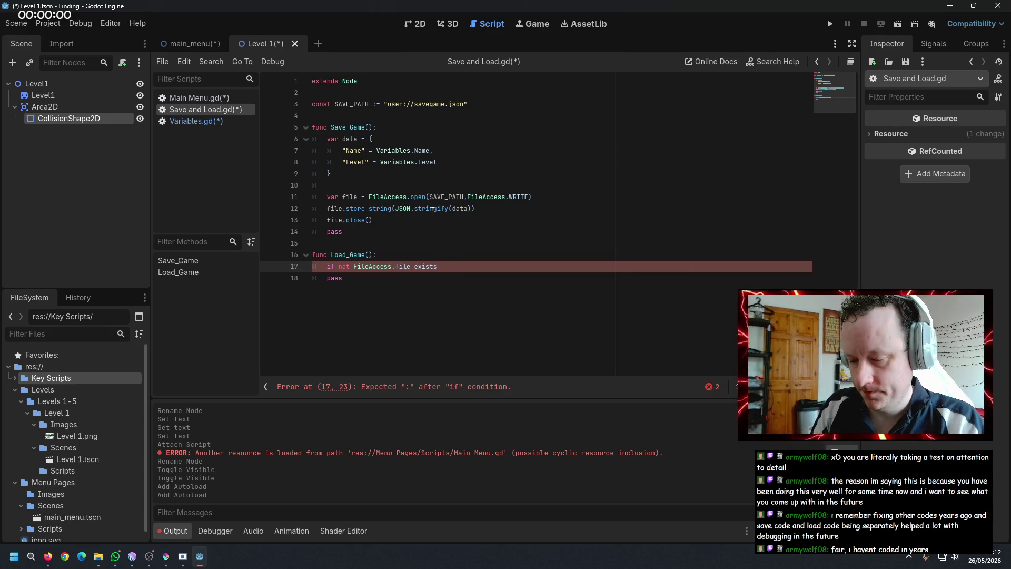
type("(SAVE")
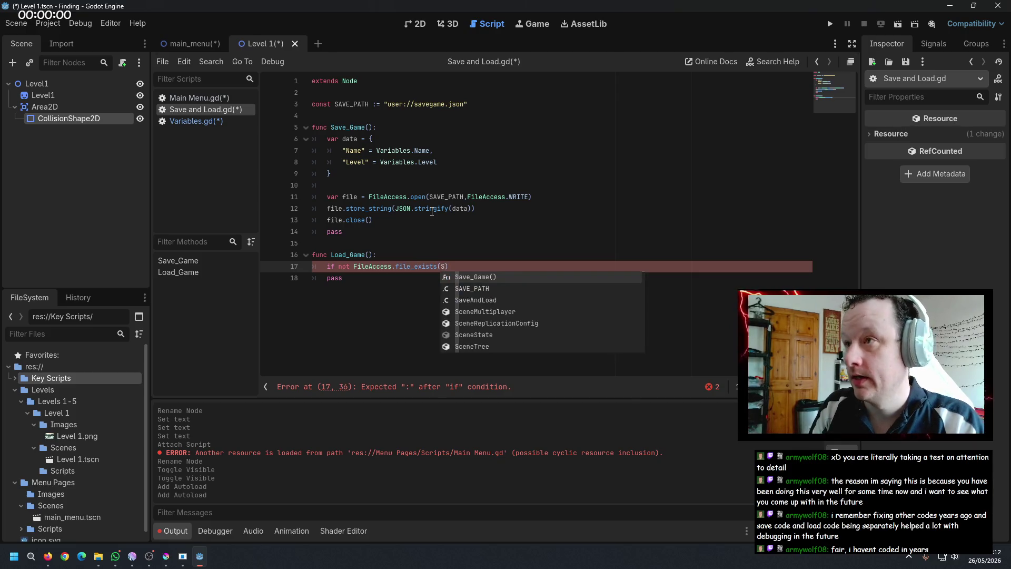
key("Return")
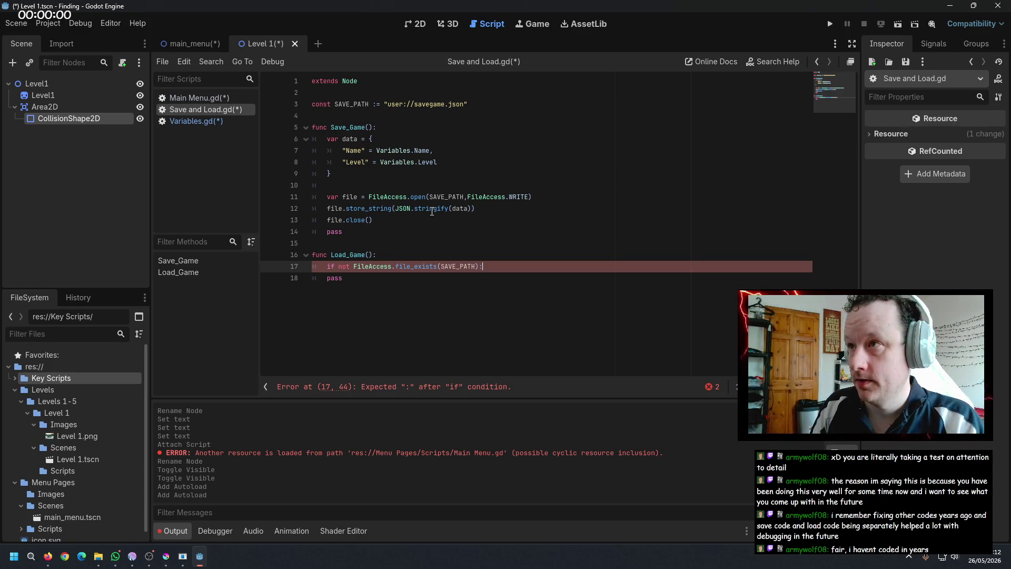
Add an indented return under the check, followed by two empty lines
key("Return")
type("ret")
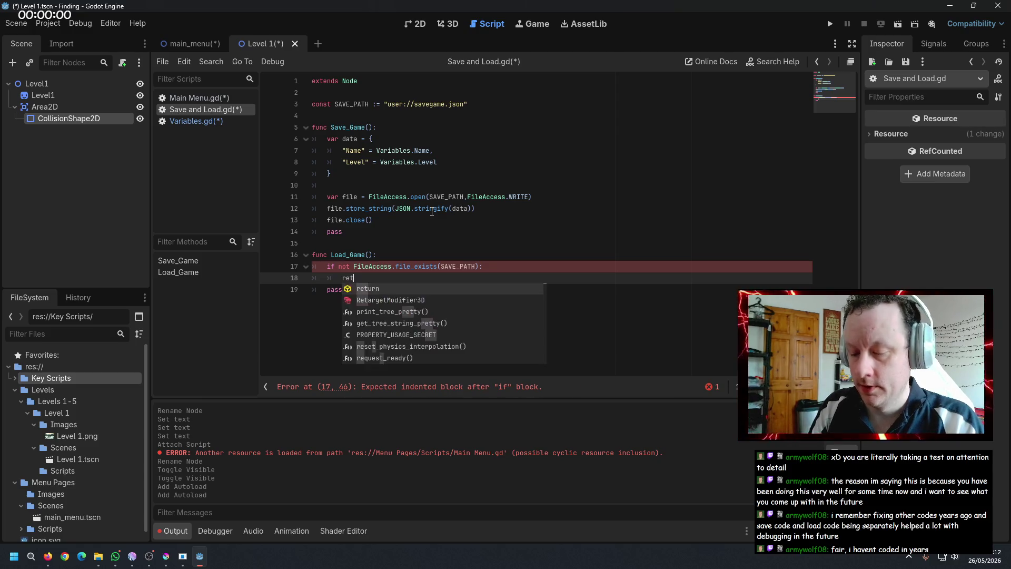
key("Return")
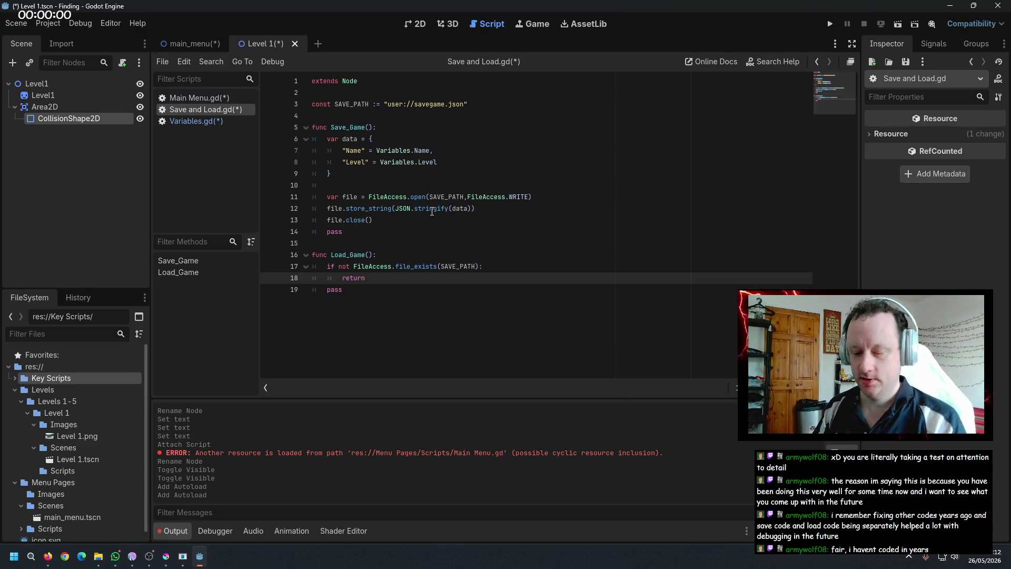
key("Return")
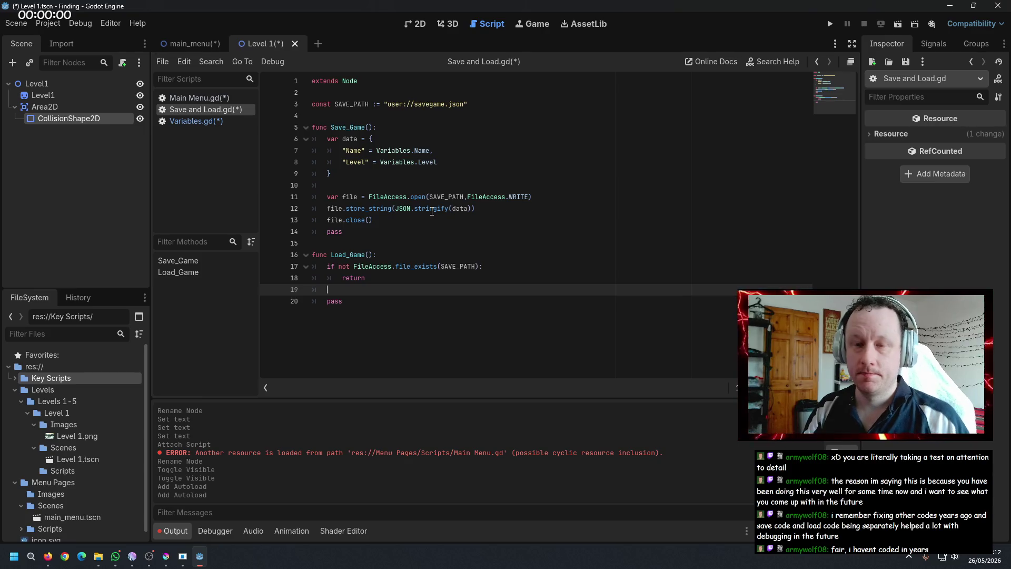
key("Return")
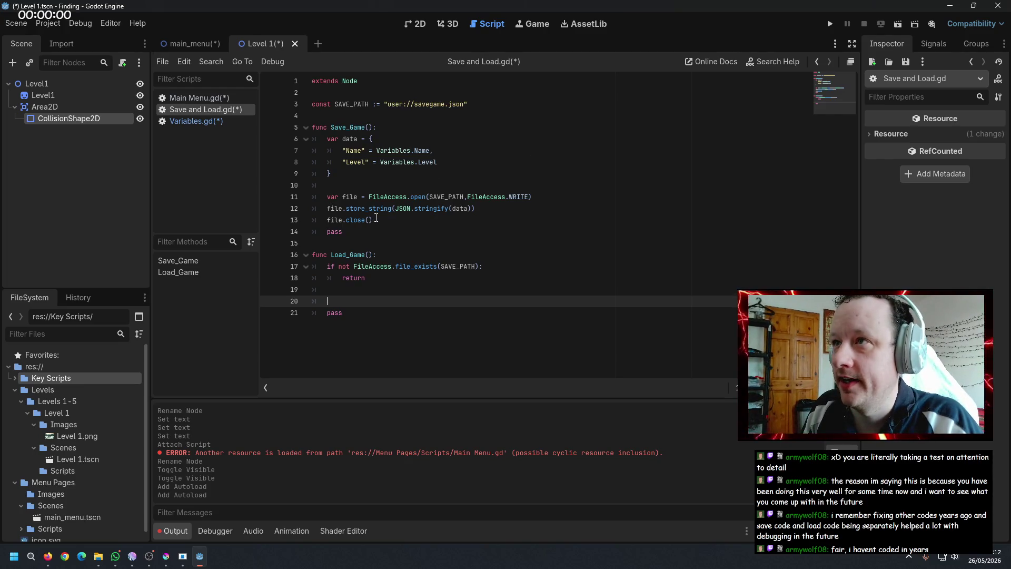
Select Save_Game's file-opening line 11 for reuse
left_click_drag(375, 220, 282, 199)
mouse_move(359, 208)
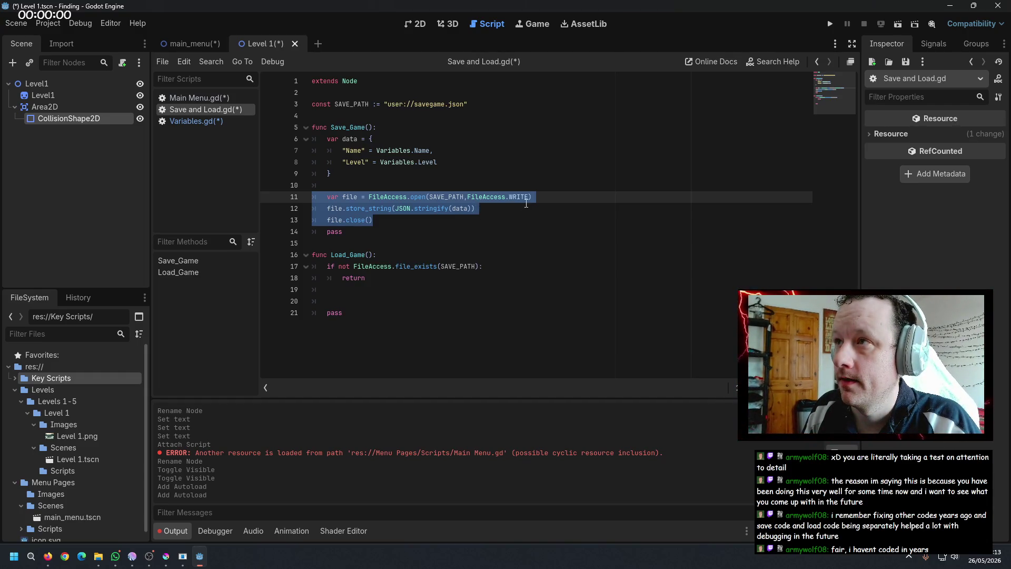
left_click_drag(533, 198, 328, 199)
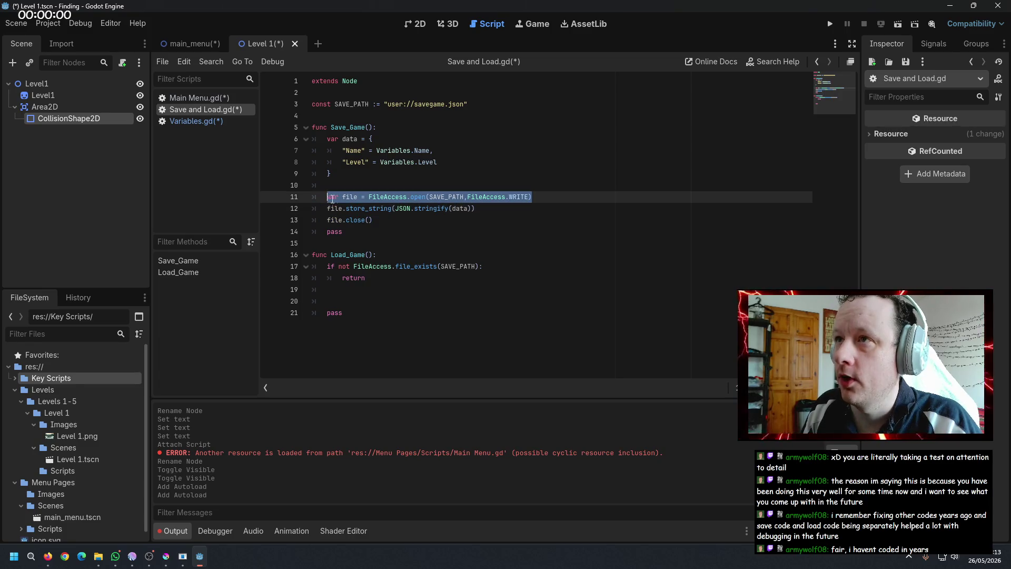
Copy the FileAccess.open line to line 19 of Load_Game and change WRITE to READ
right_click(350, 199)
left_click(369, 267)
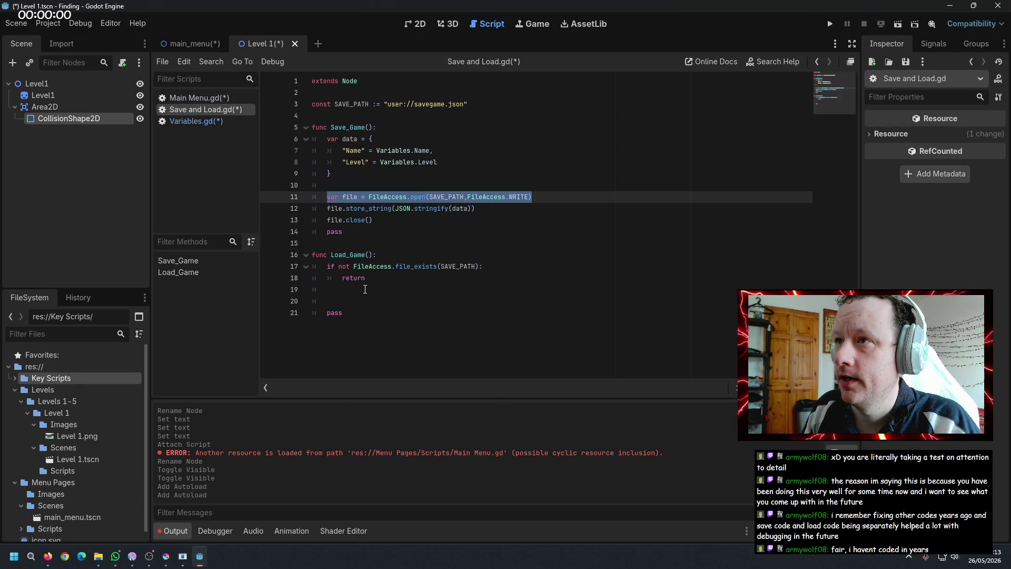
left_click(365, 289)
key("ctrl+v")
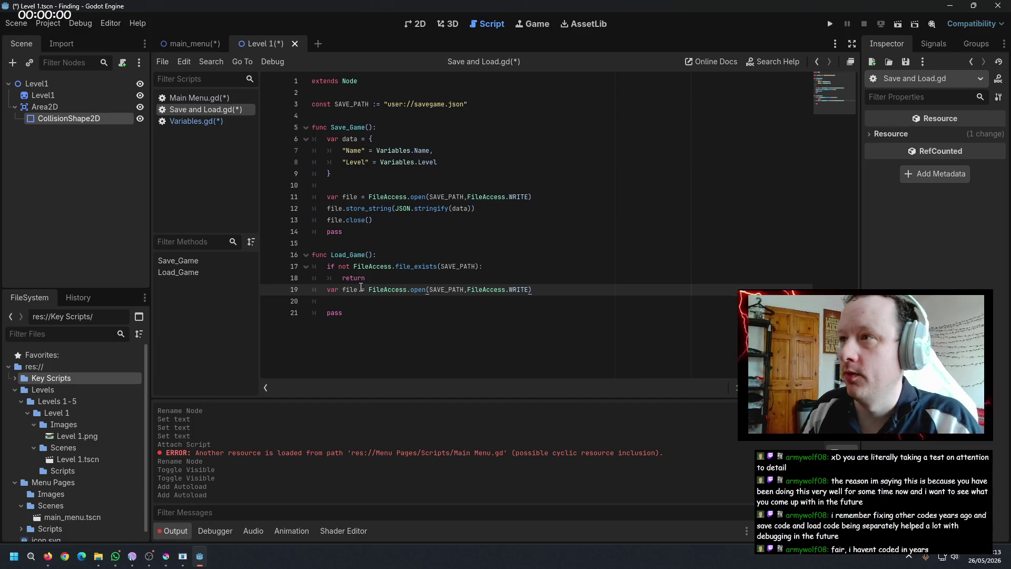
double_click(518, 289)
type("READ")
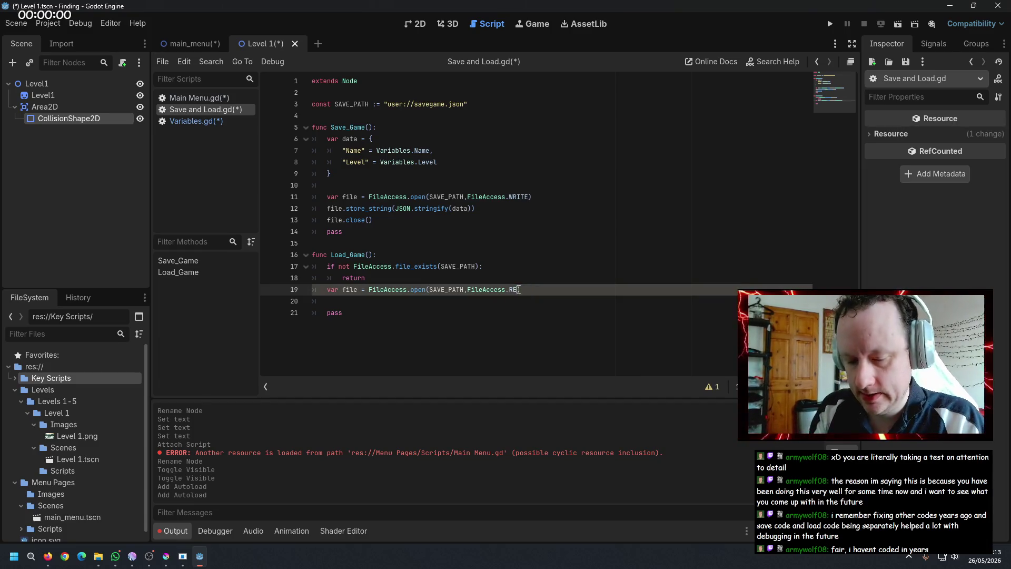
left_click(352, 302)
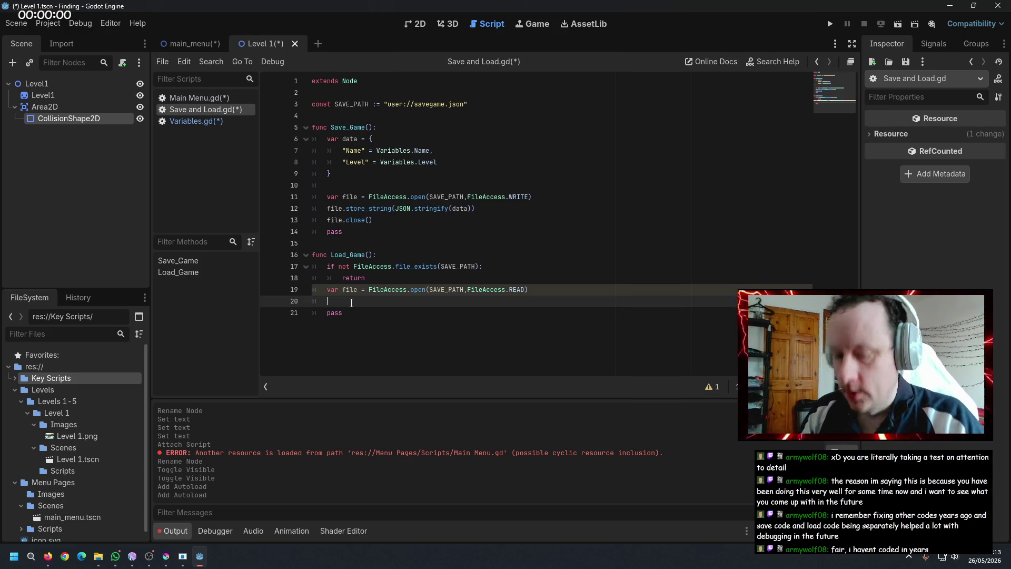
type("file")
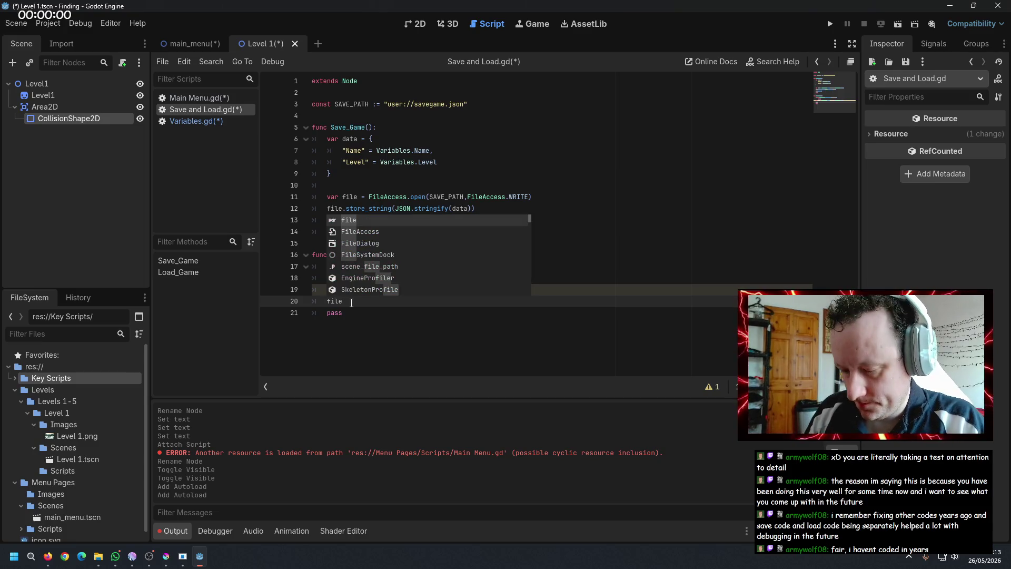
type(".storage_")
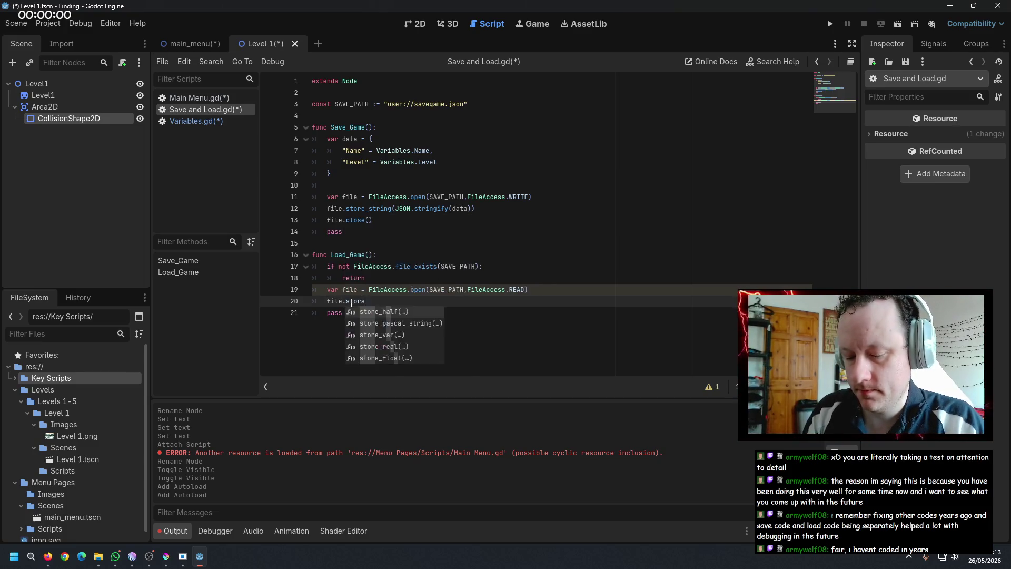
type("string")
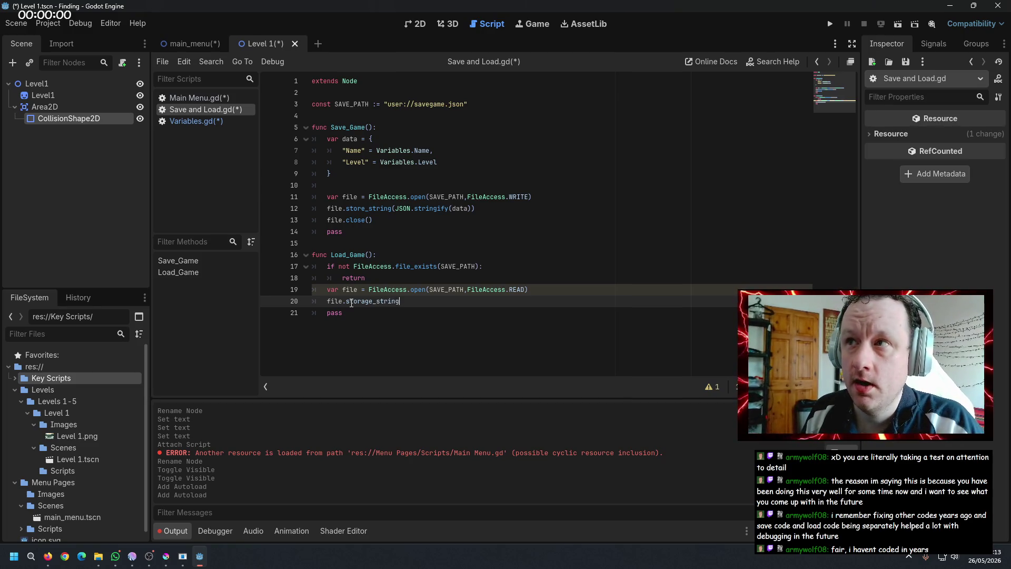
type("(")
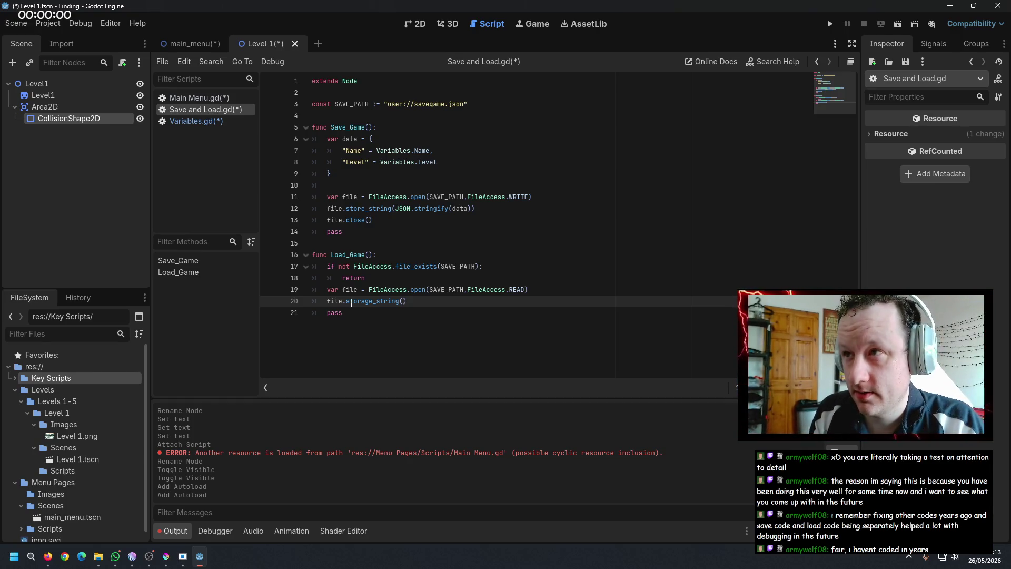
type("JSON")
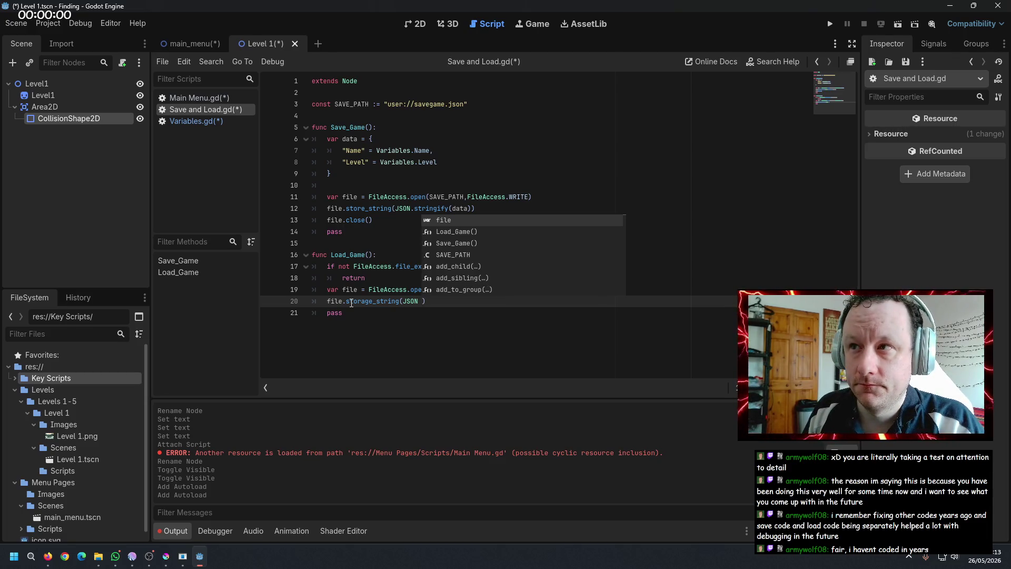
key("Return")
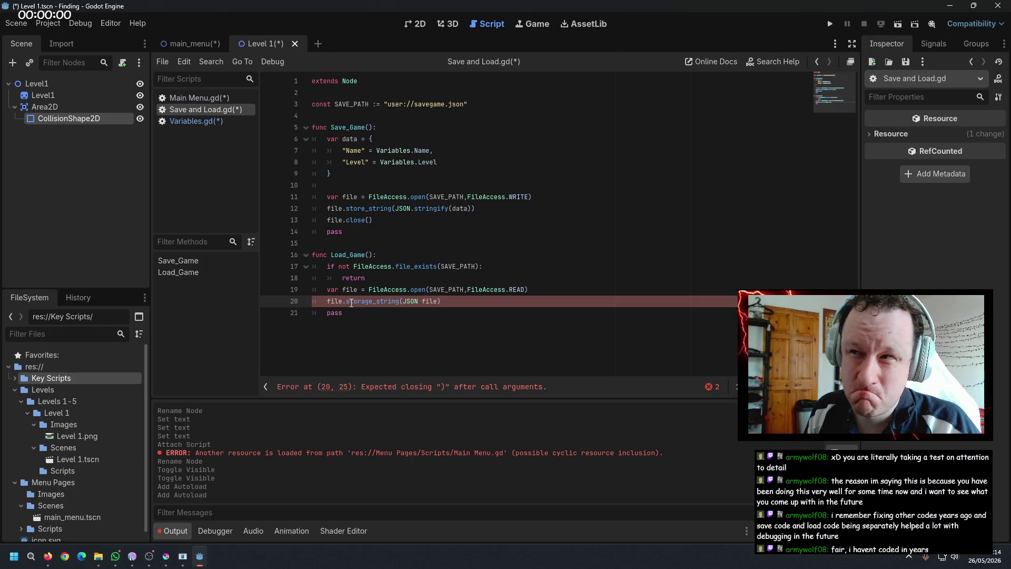
type(".")
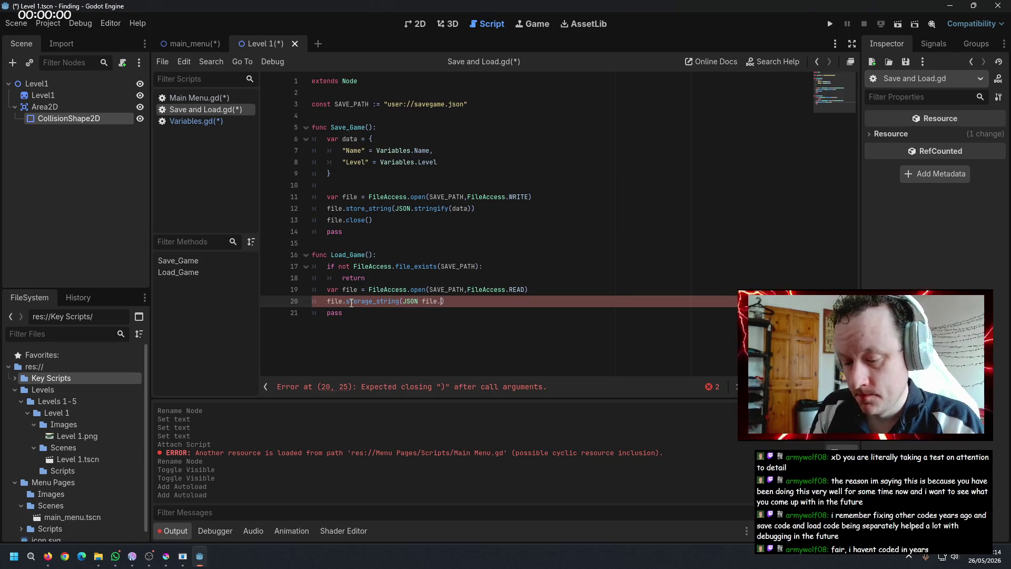
type("retri")
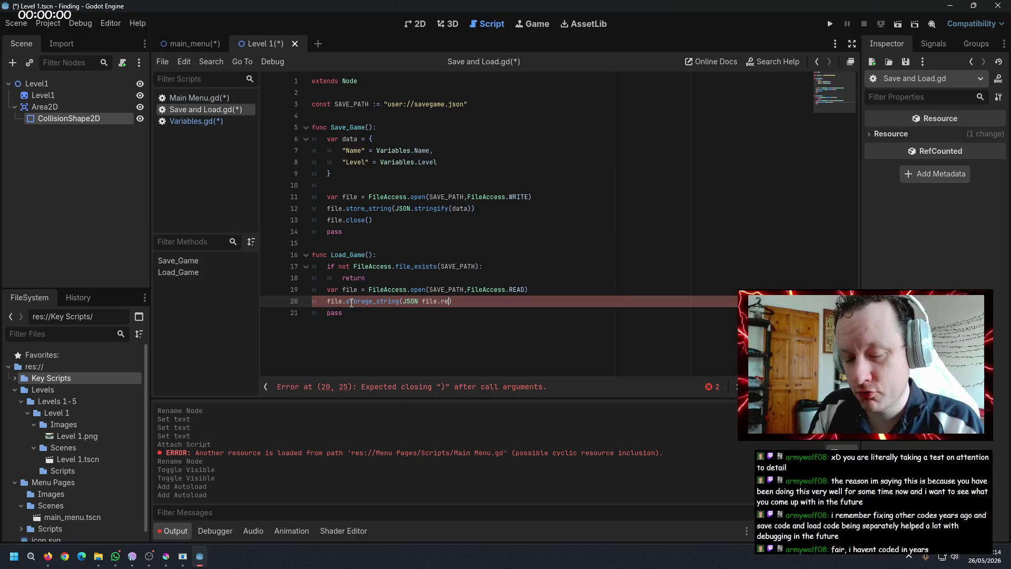
type("ev")
key("BackSpace")
key("BackSpace")
key("BackSpace")
key("BackSpace")
key("BackSpace")
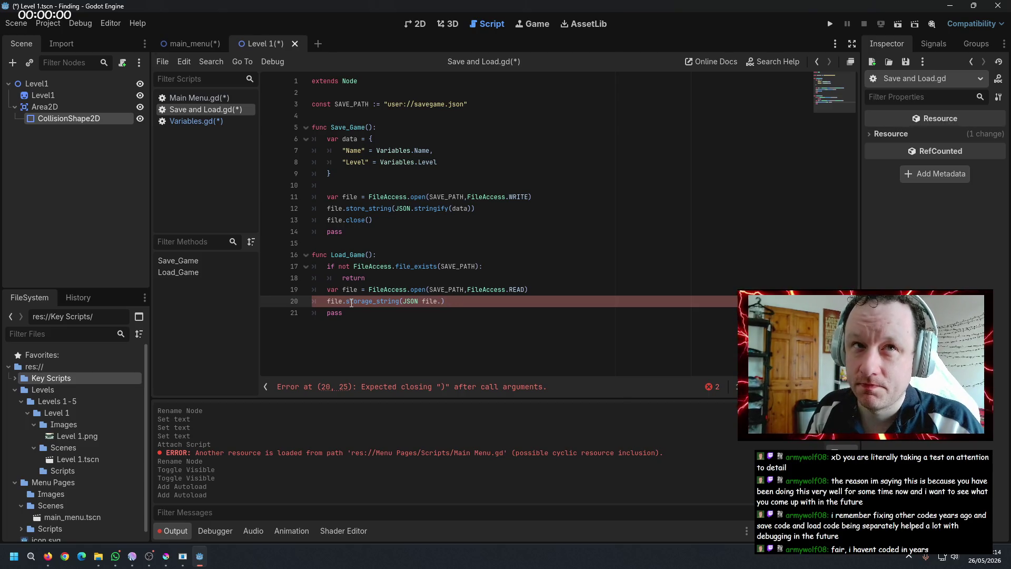
type("get")
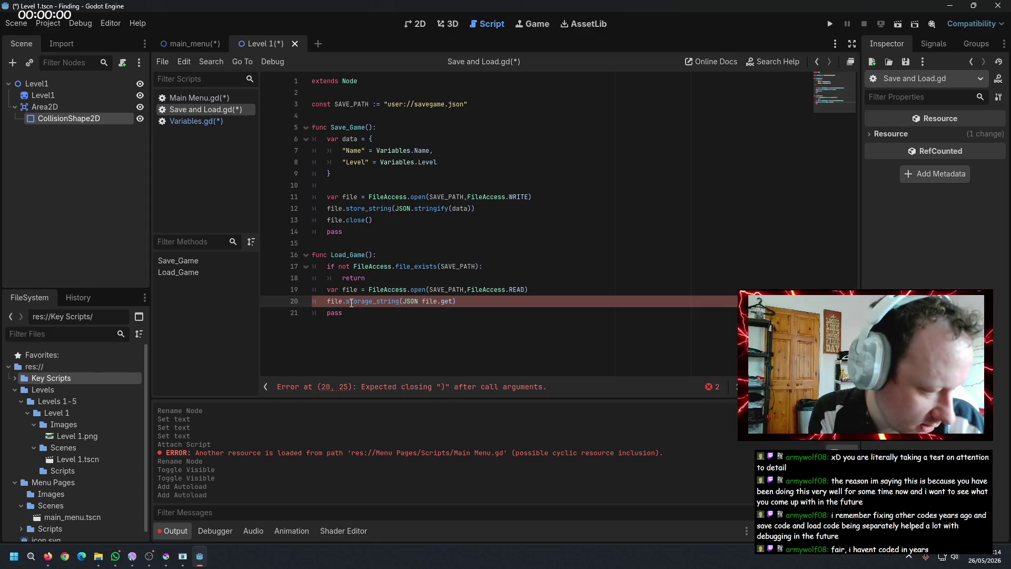
key("BackSpace")
key("BackSpace")
key("BackSpace")
key("BackSpace")
key("BackSpace")
key("BackSpace")
key("BackSpace")
key("Up")
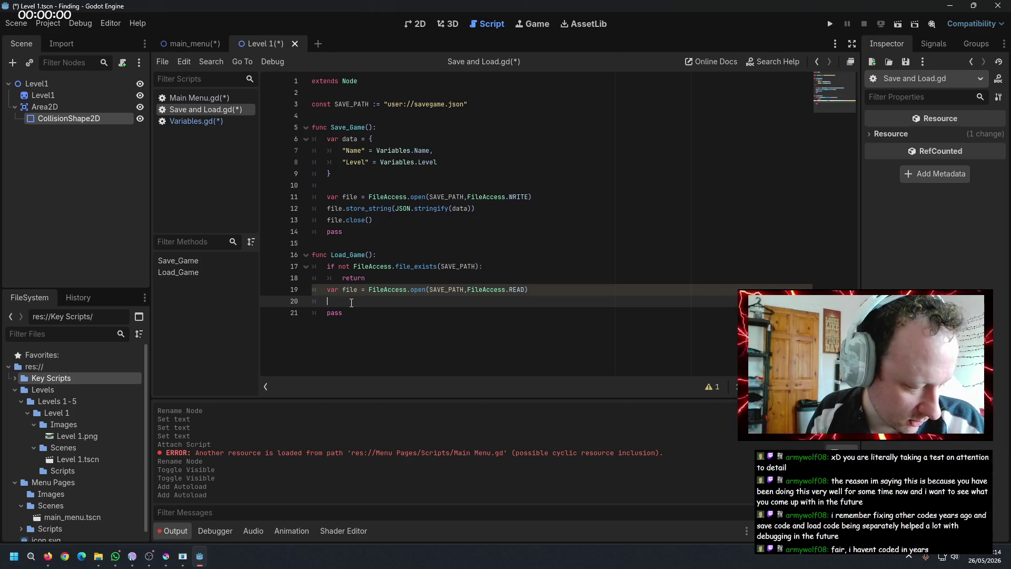
type("ar")
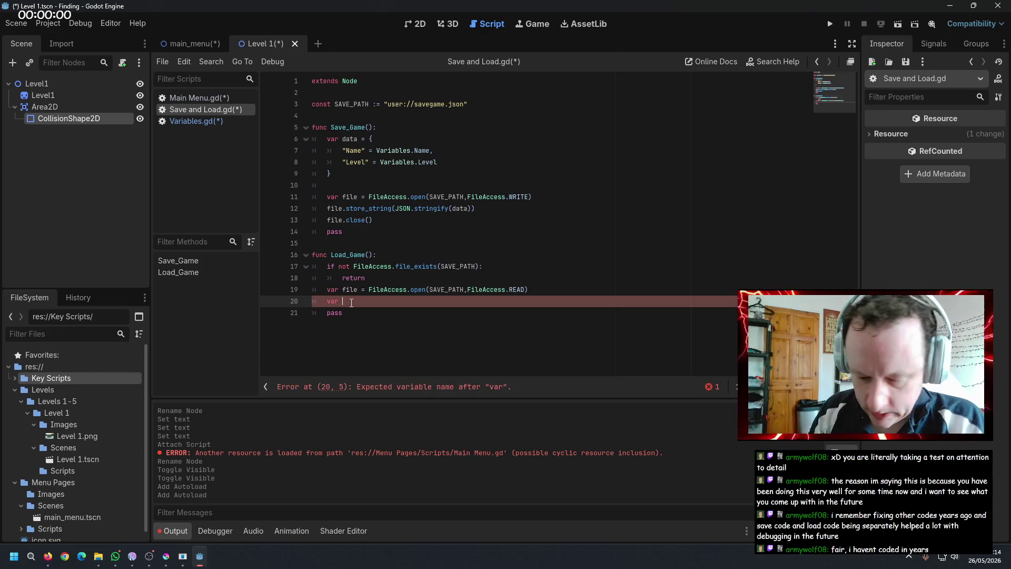
type(" json_")
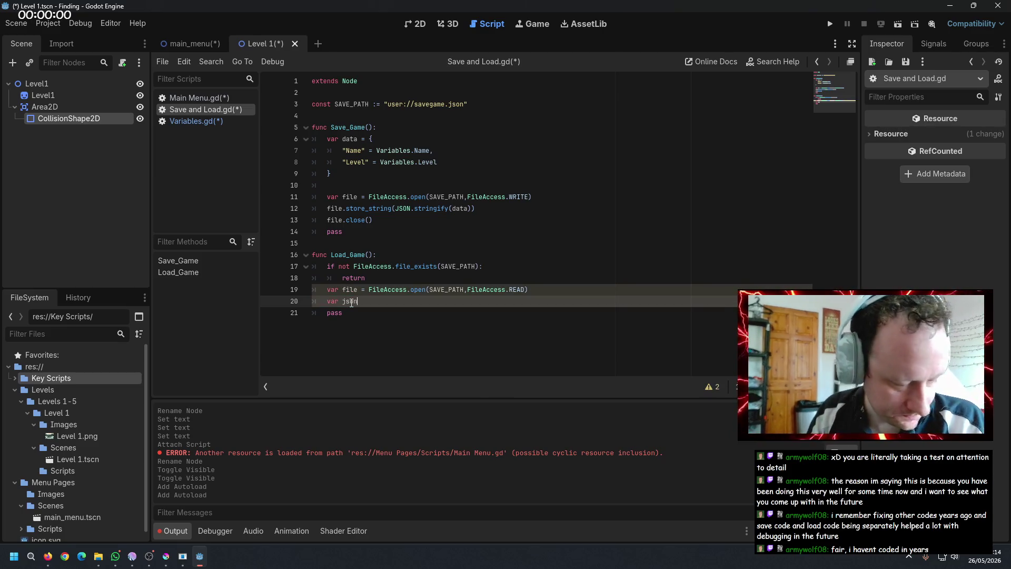
type("string")
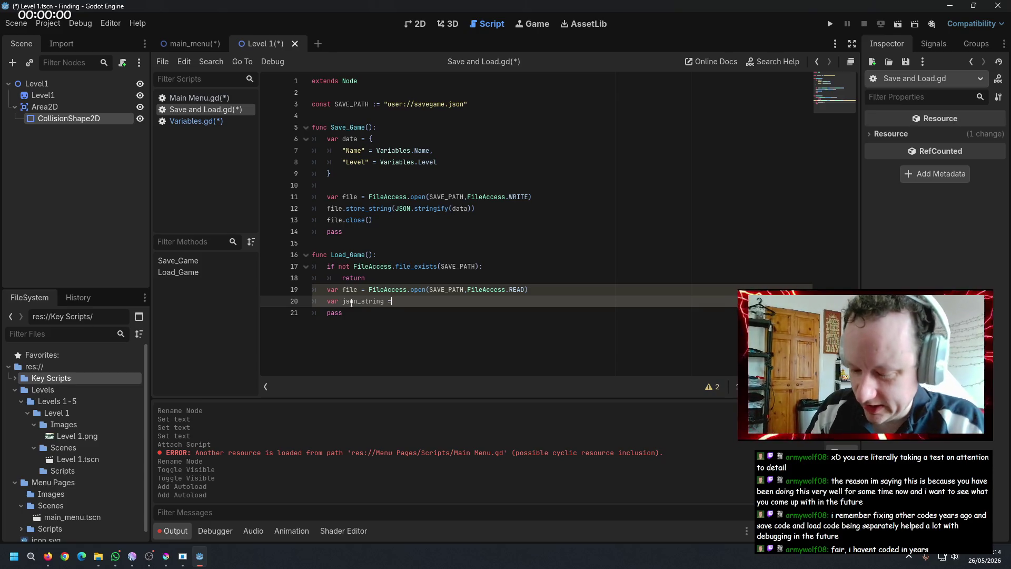
type(" = file")
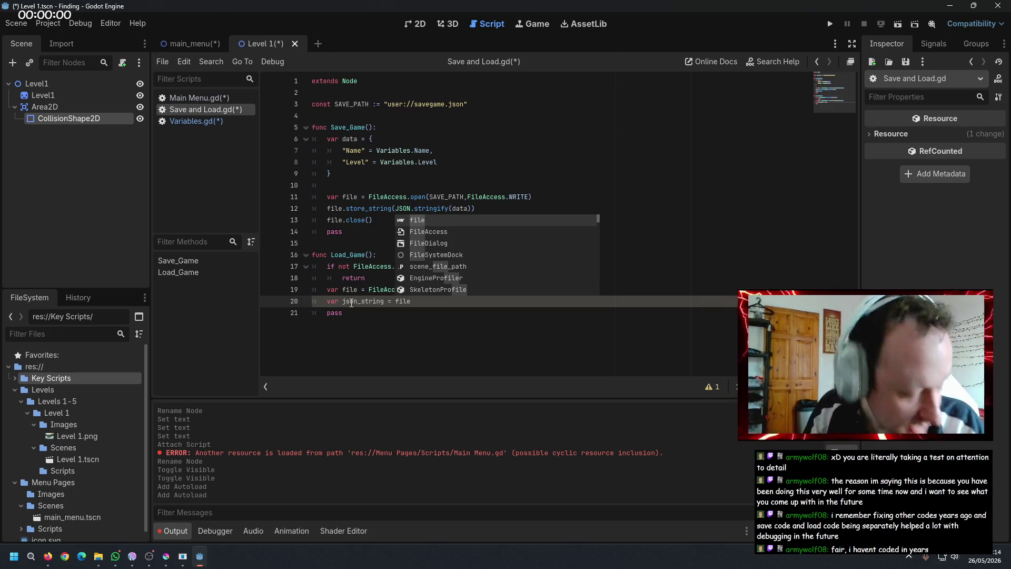
Complete var json_string = file.get_as_text(), then add file.close() and a new line
type(".get")
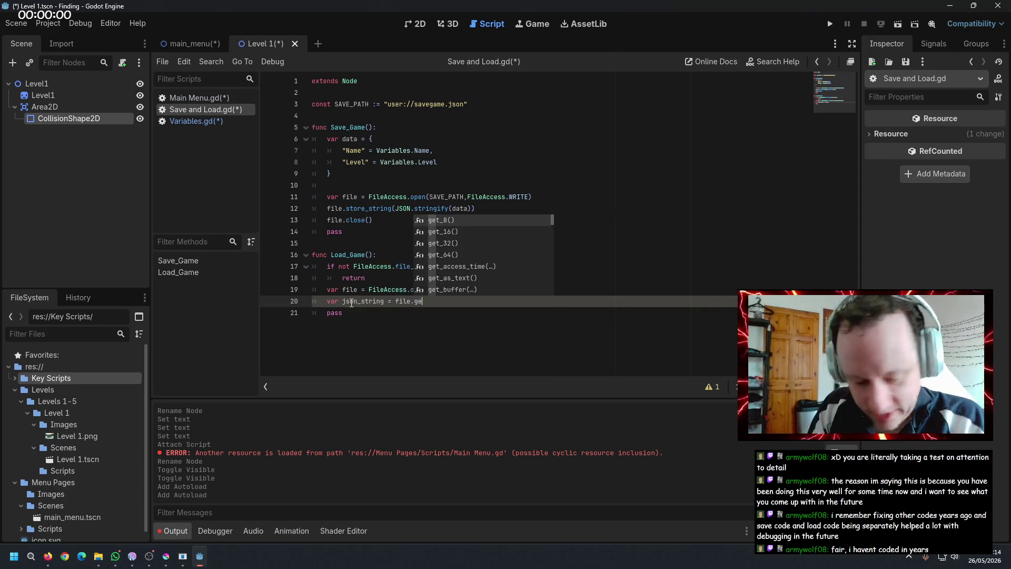
key("Down")
key("Down")
key("Down")
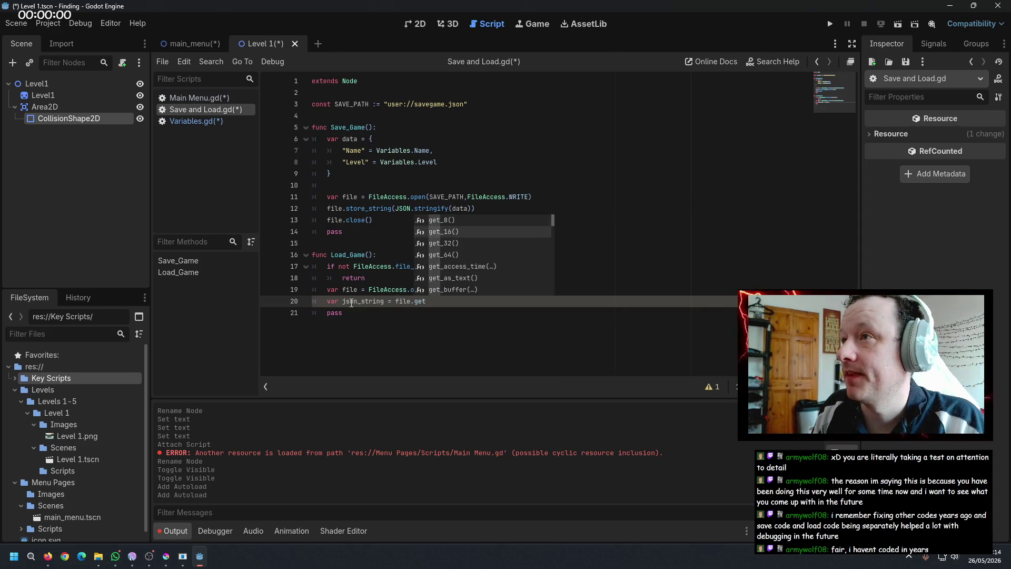
key("Return")
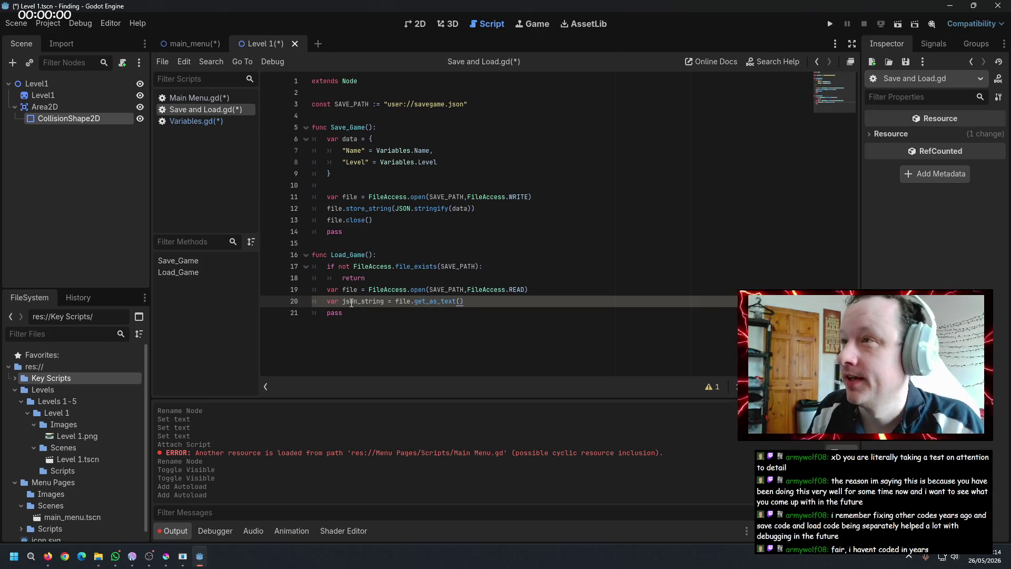
key("Return")
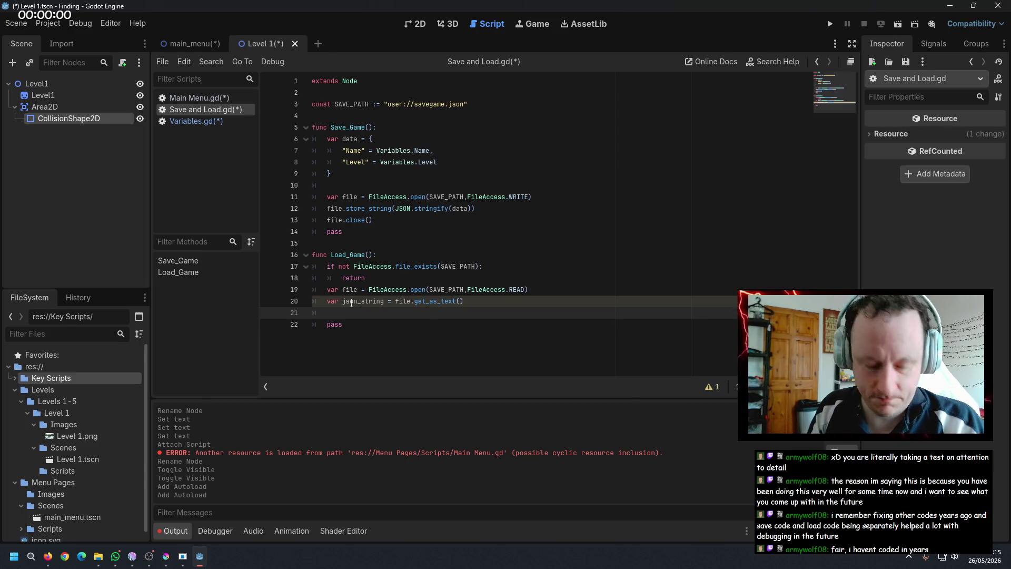
type("file.clos")
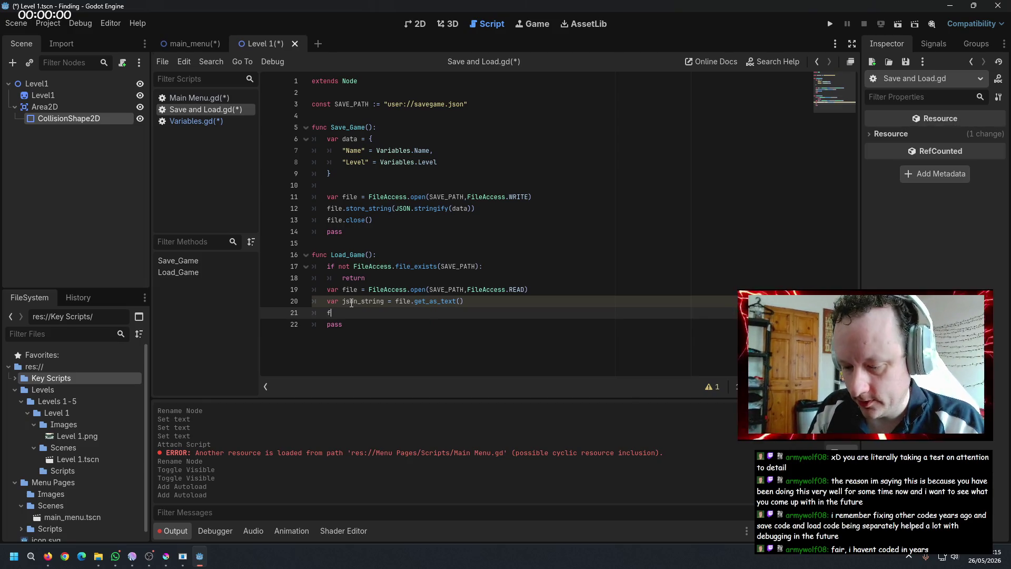
type("e")
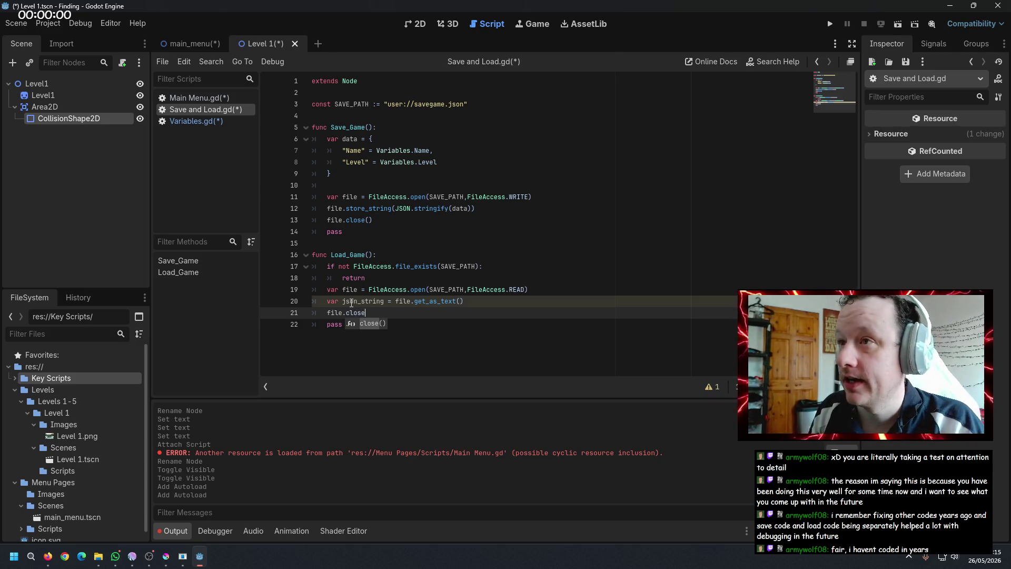
key("Return")
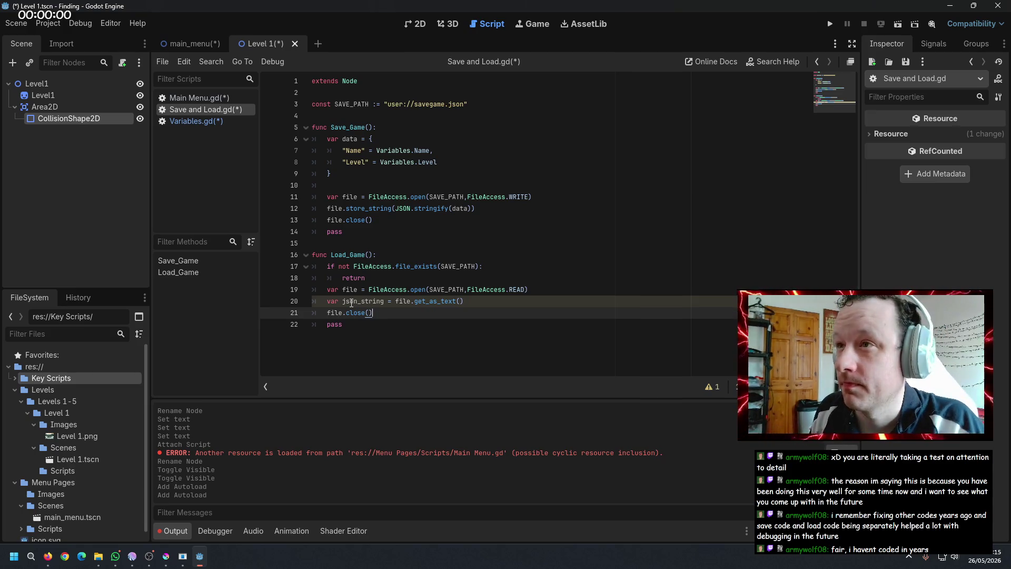
key("Return")
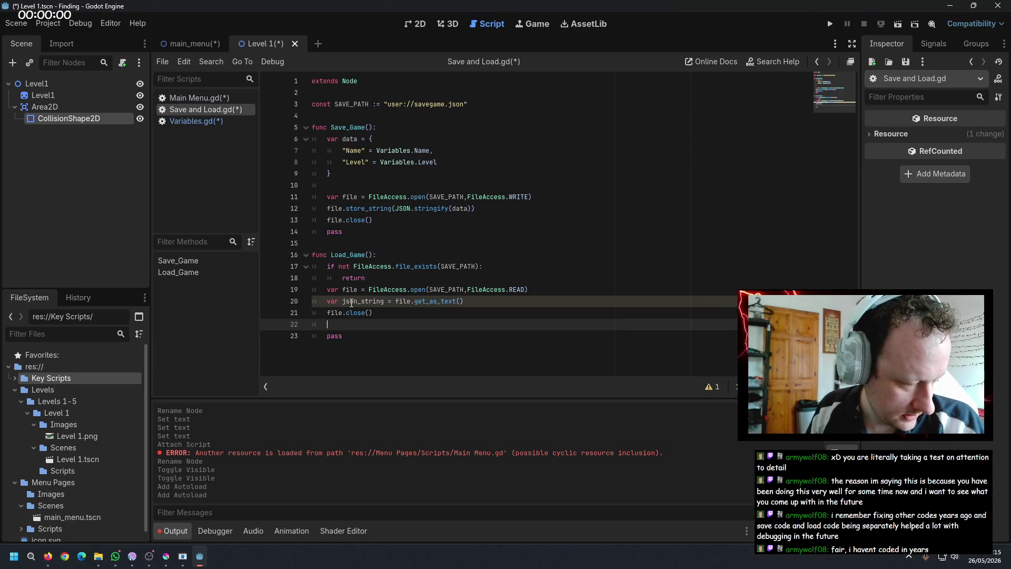
On line 23, declare var data = JSON.parse_string(json_string)
key("Return")
type("ar data")
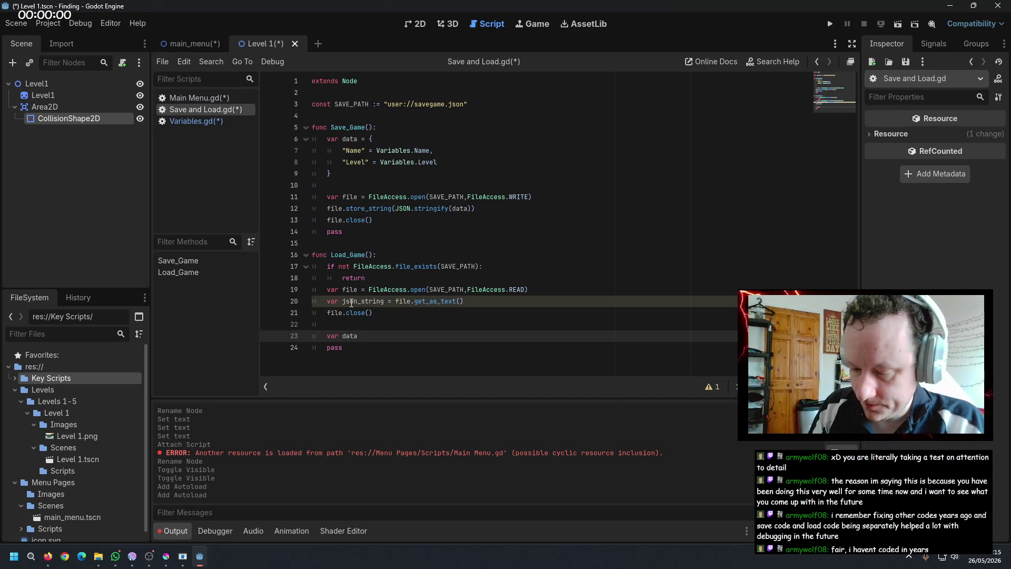
type(" = JSON")
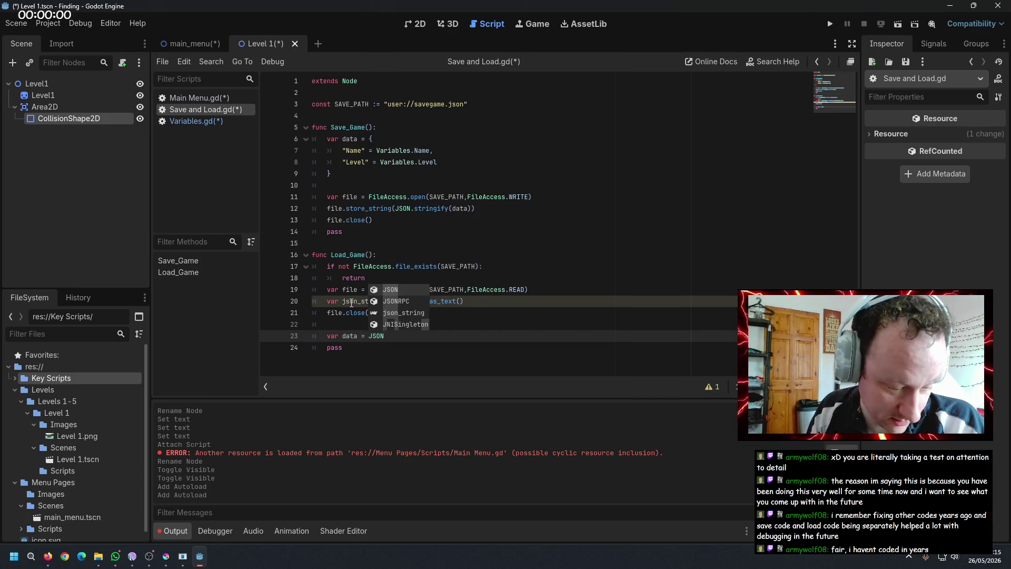
type(".parse_")
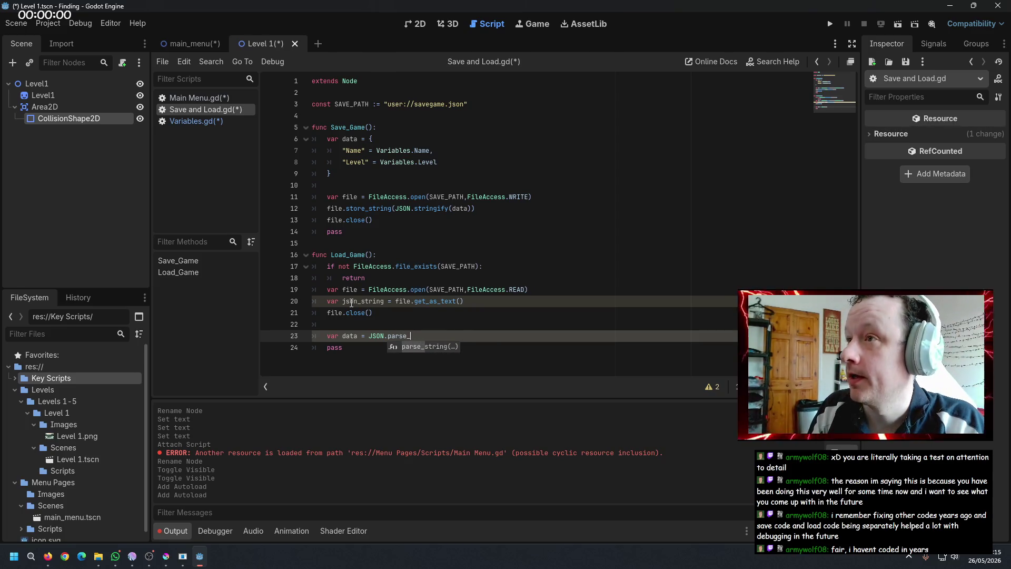
key("Return")
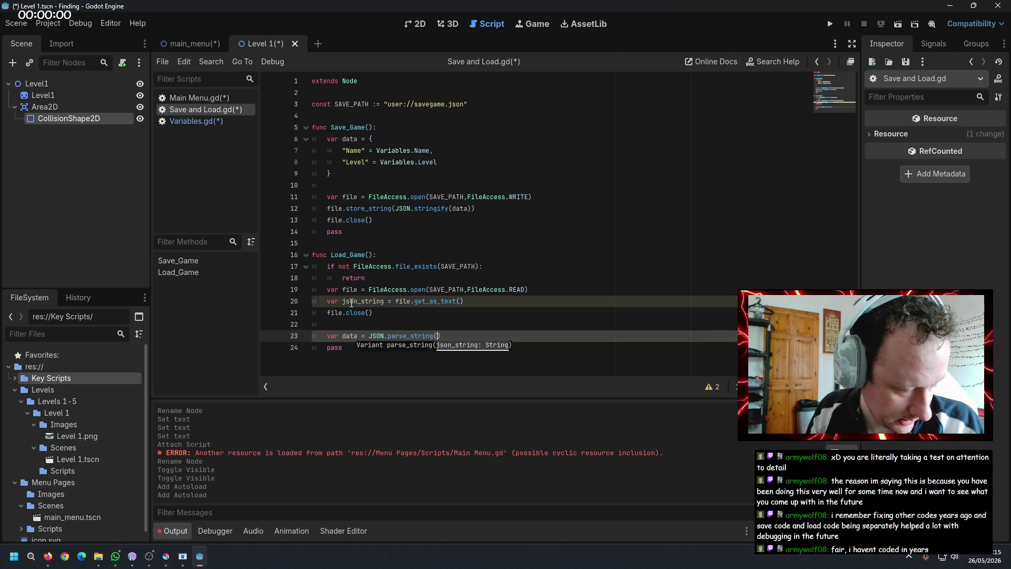
type("json")
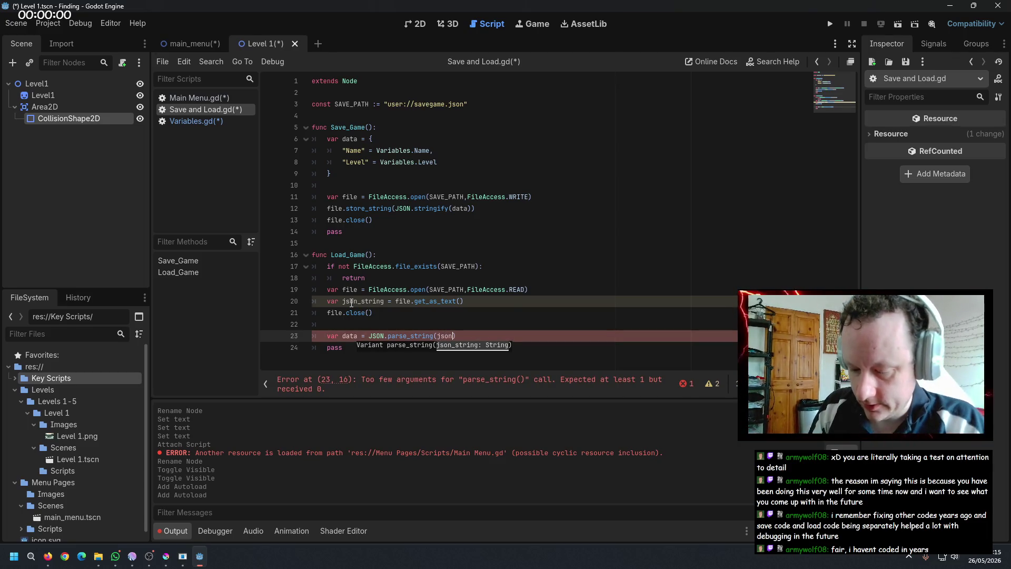
type("_string")
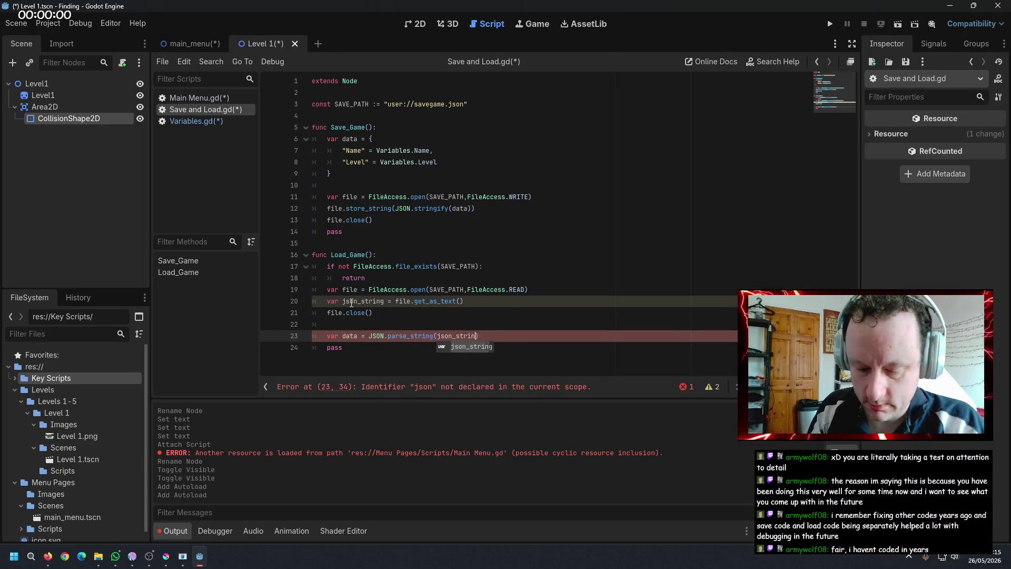
key("End")
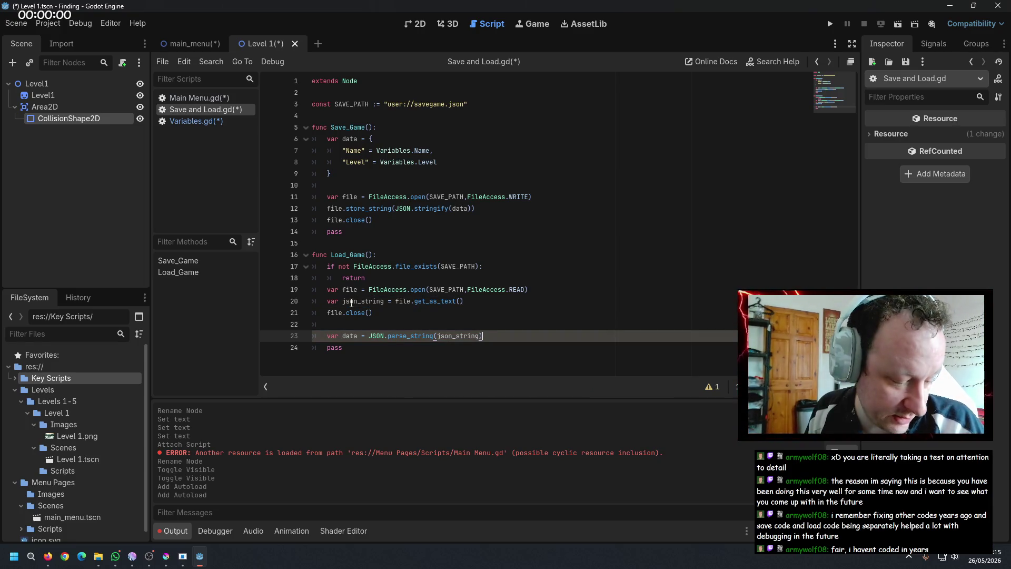
Add 'if data == null:' with an indented 'return' beneath it, then leave blank lines below
key("Return")
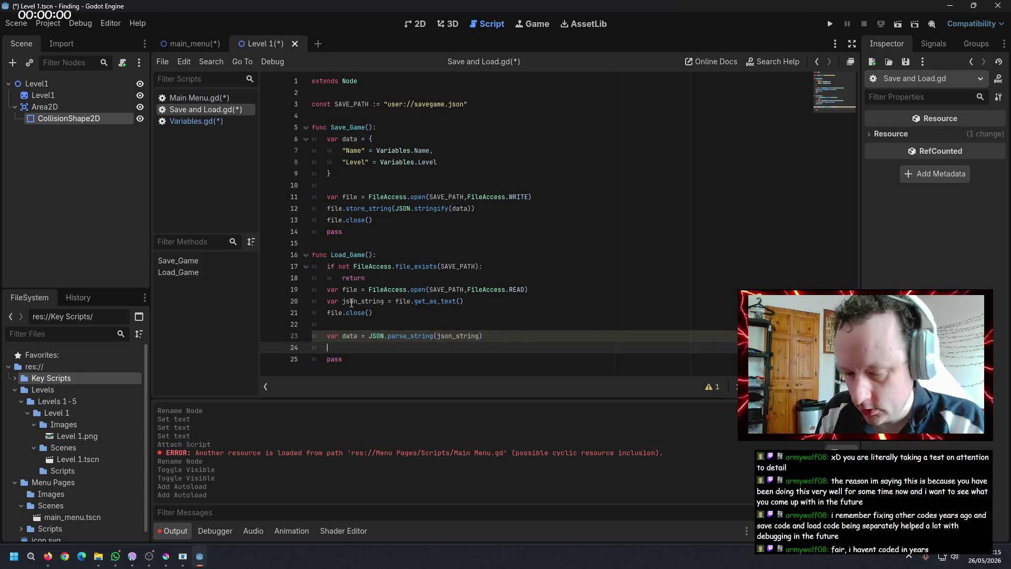
type("if data ")
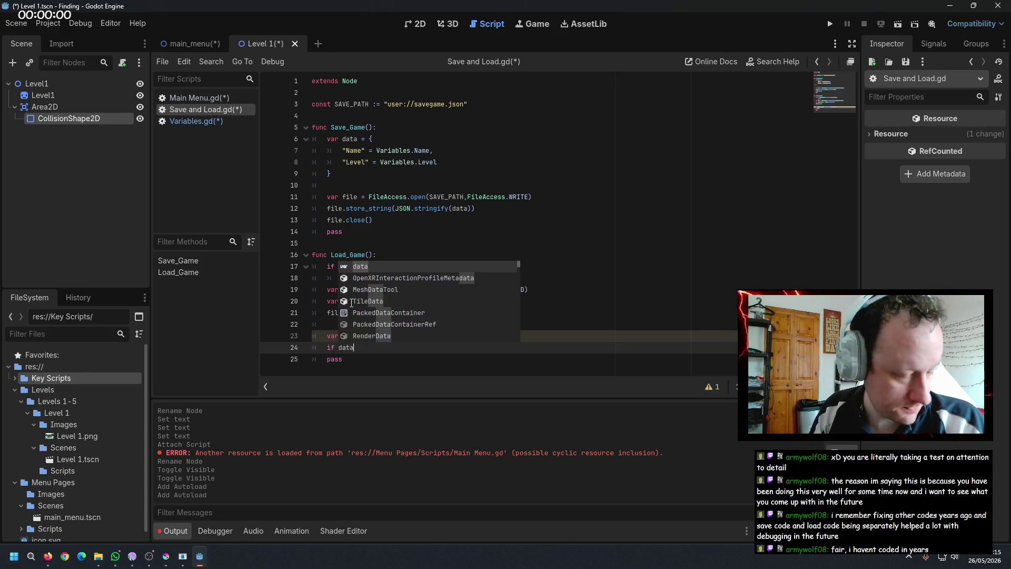
type("== ni")
key("BackSpace")
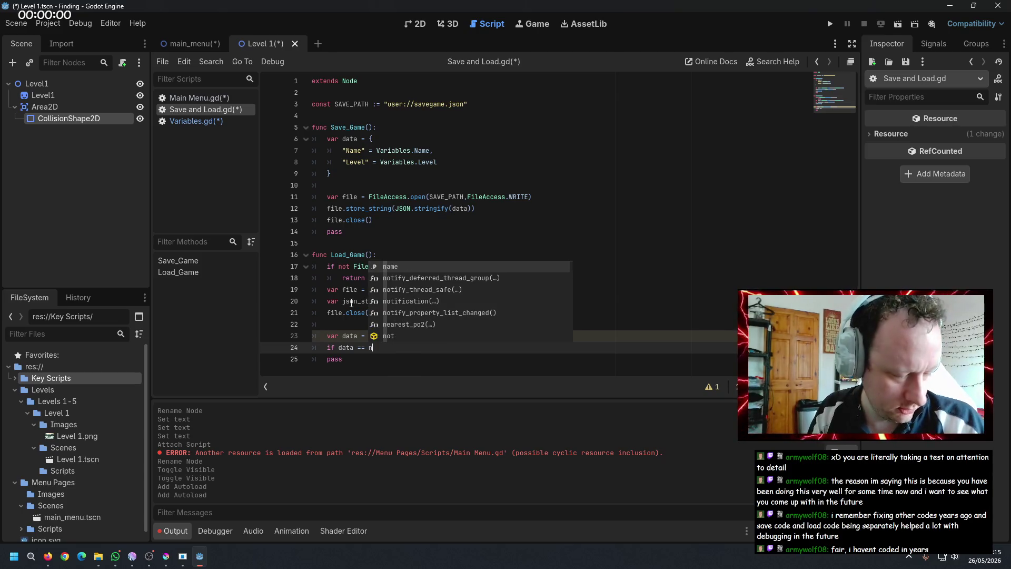
type("ull")
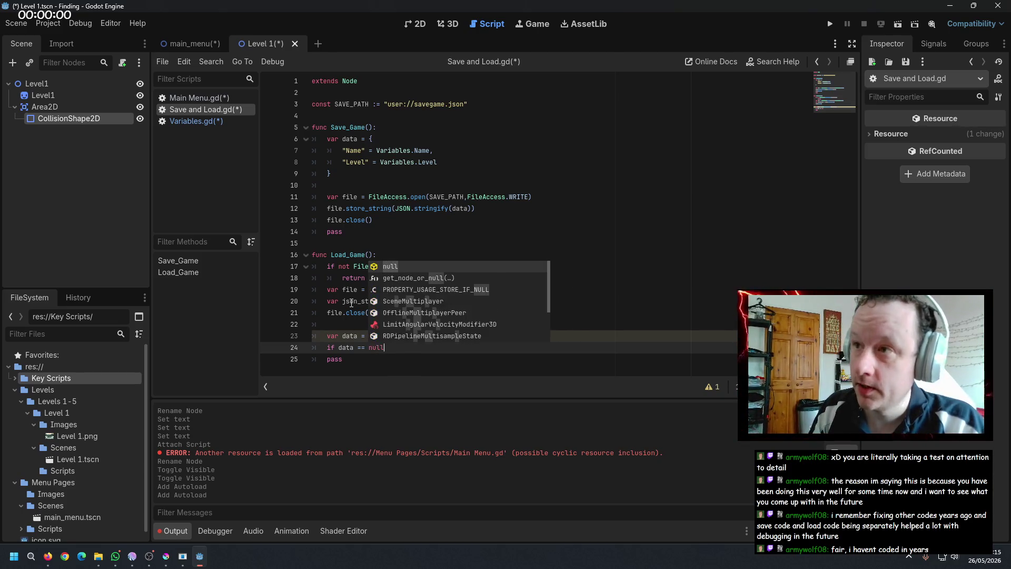
key("Return")
type("return")
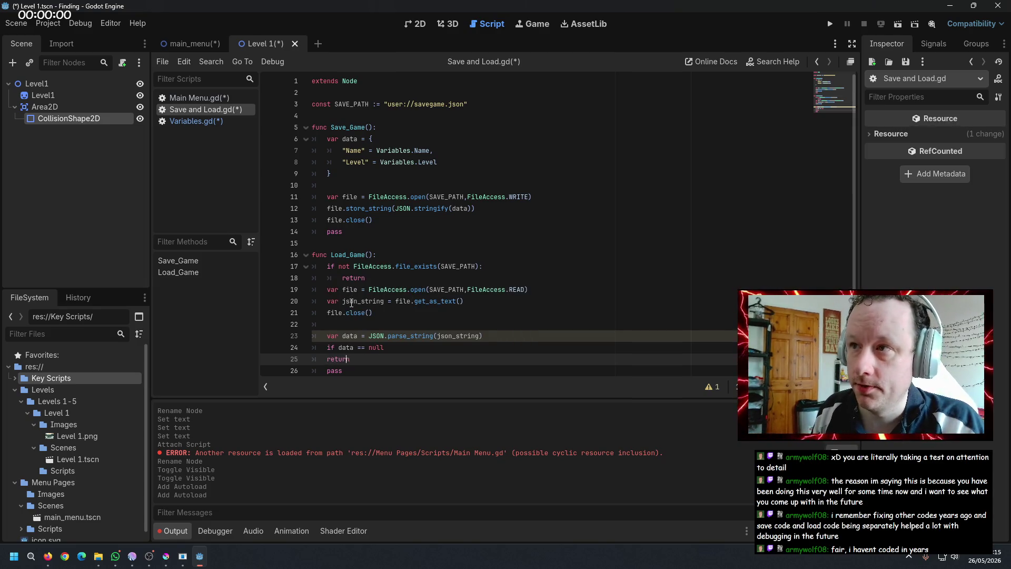
key("Left")
key("Left")
key("Left")
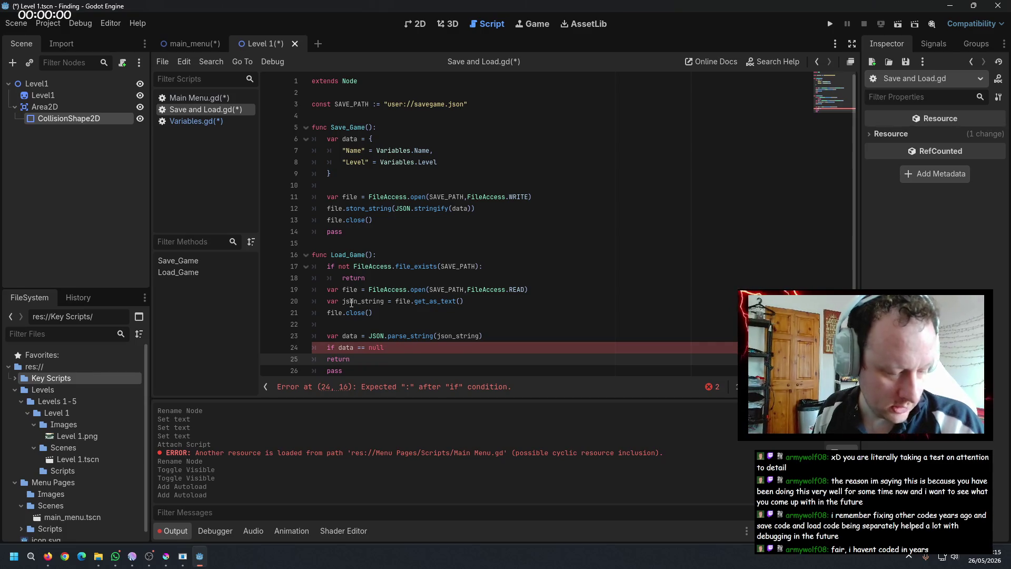
key("Tab")
key("Up")
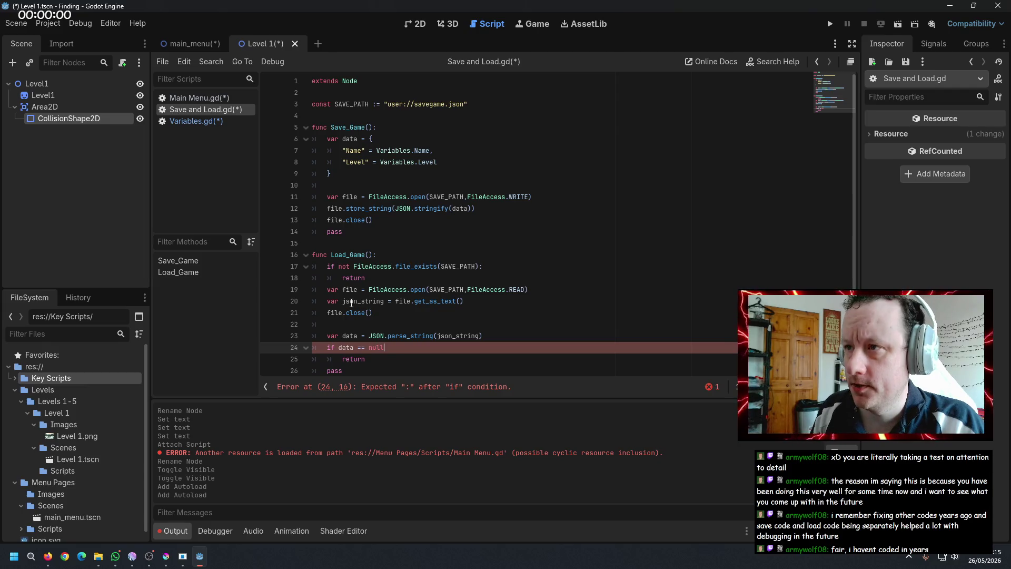
key("Down")
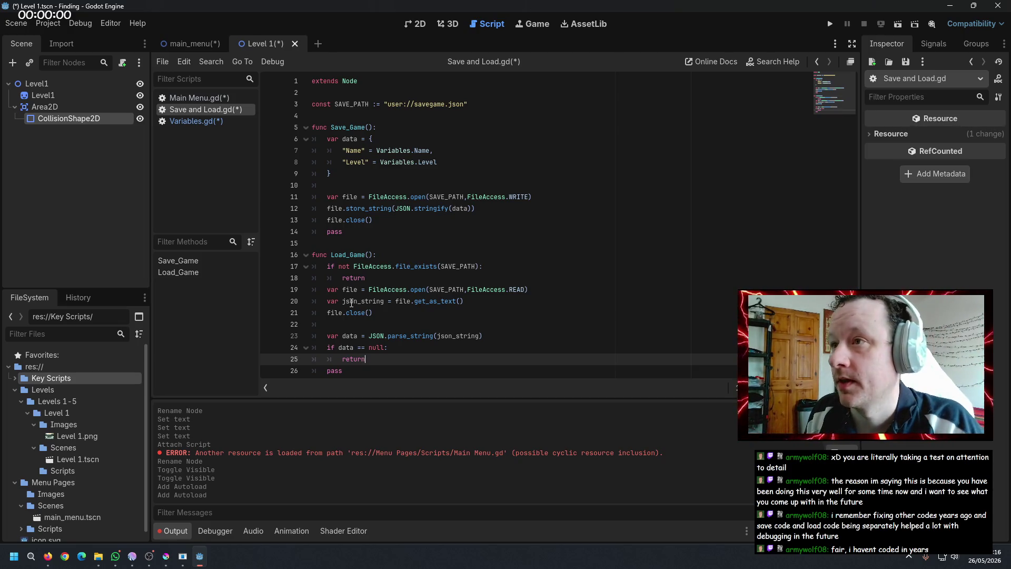
key("Return")
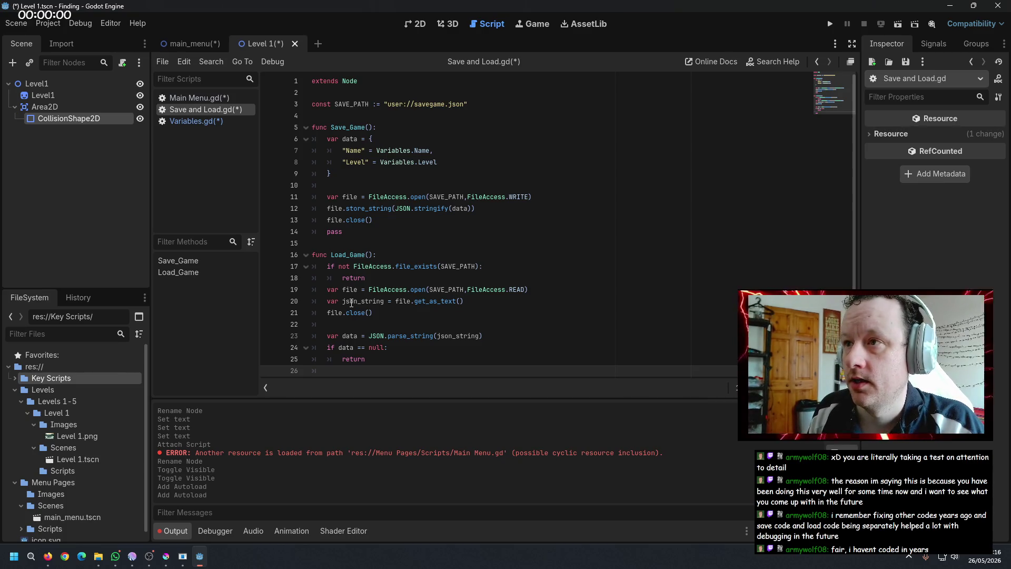
key("Return")
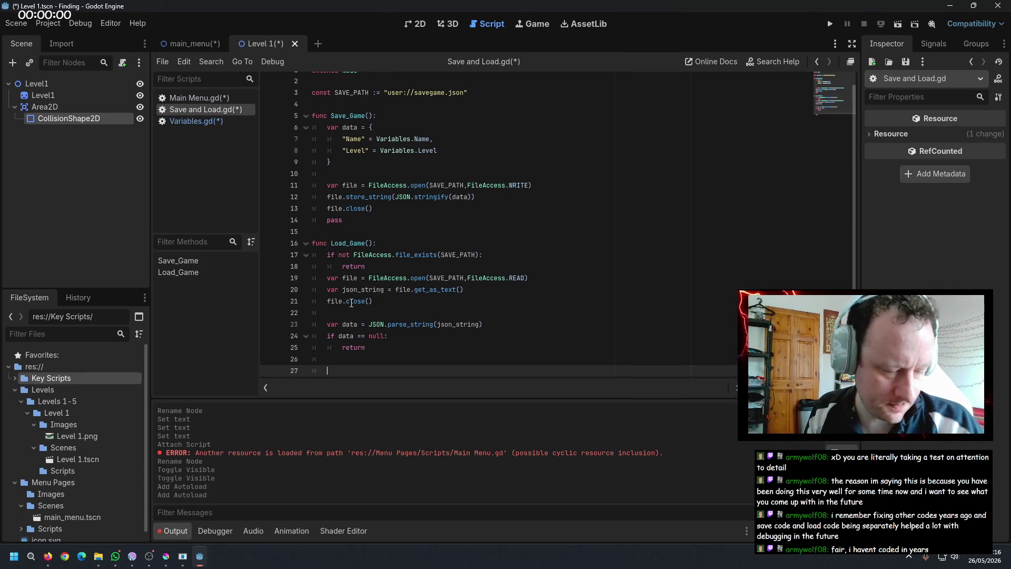
Write Variables.Name = "Name" on line 27 and Variables.Level = "Level" on line 28, using Variables autocomplete
type("Var")
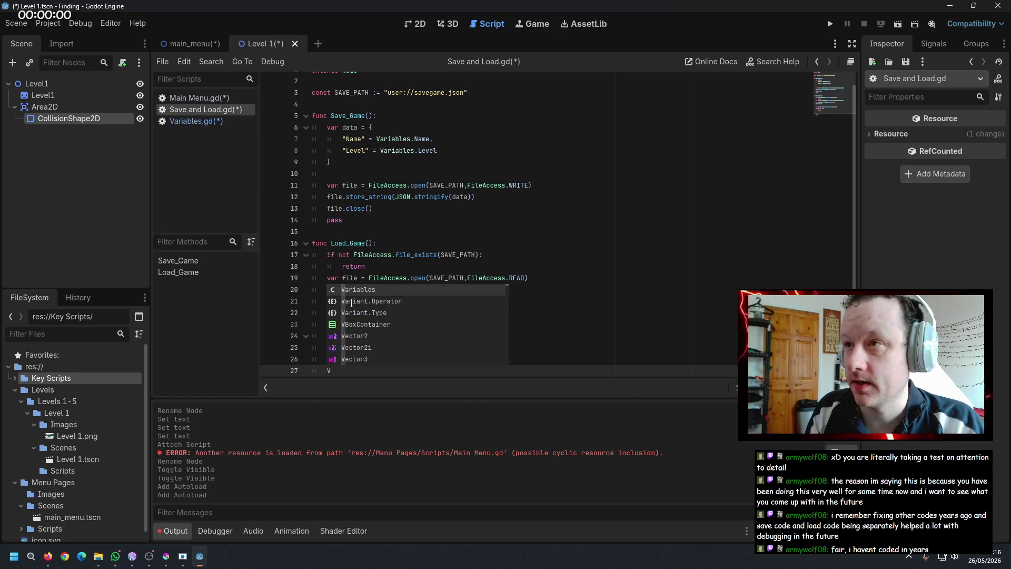
key("Return")
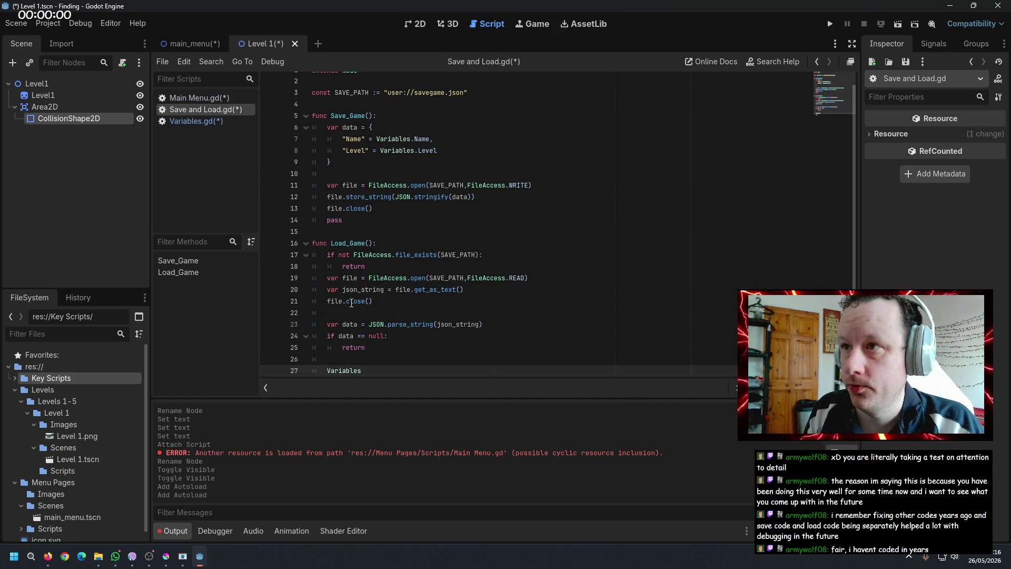
type(".")
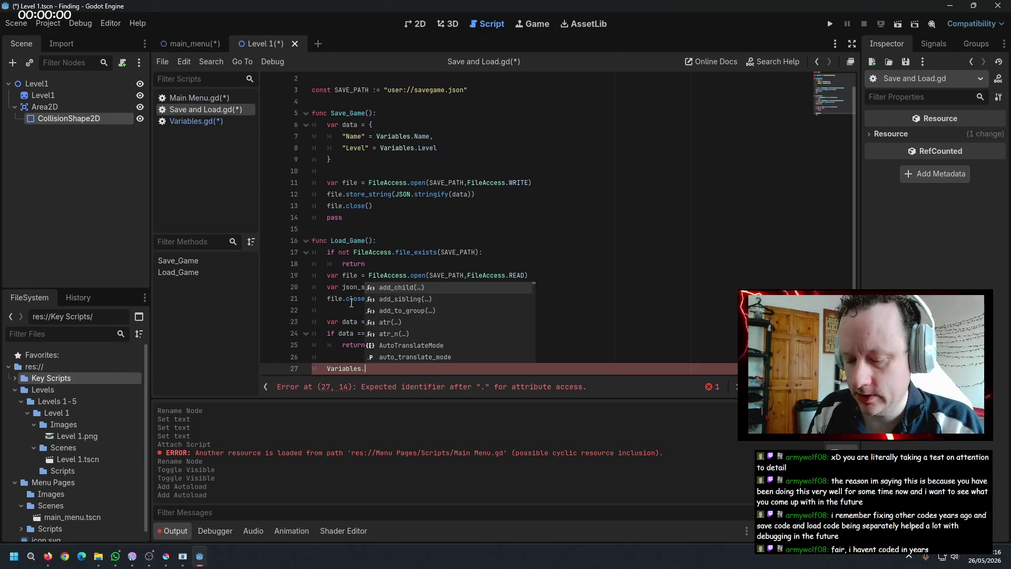
type("Name")
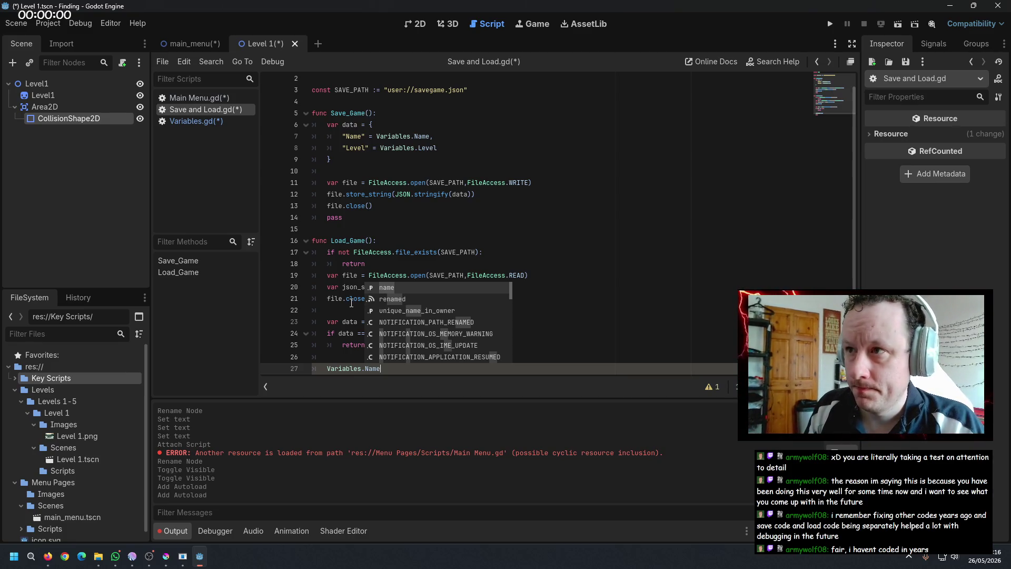
type(" =")
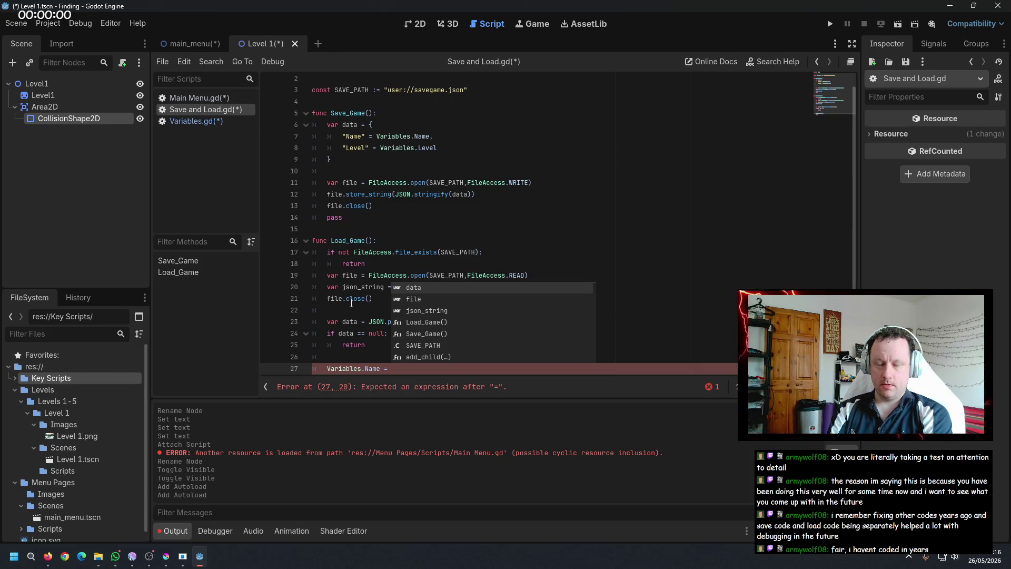
type("\"Name")
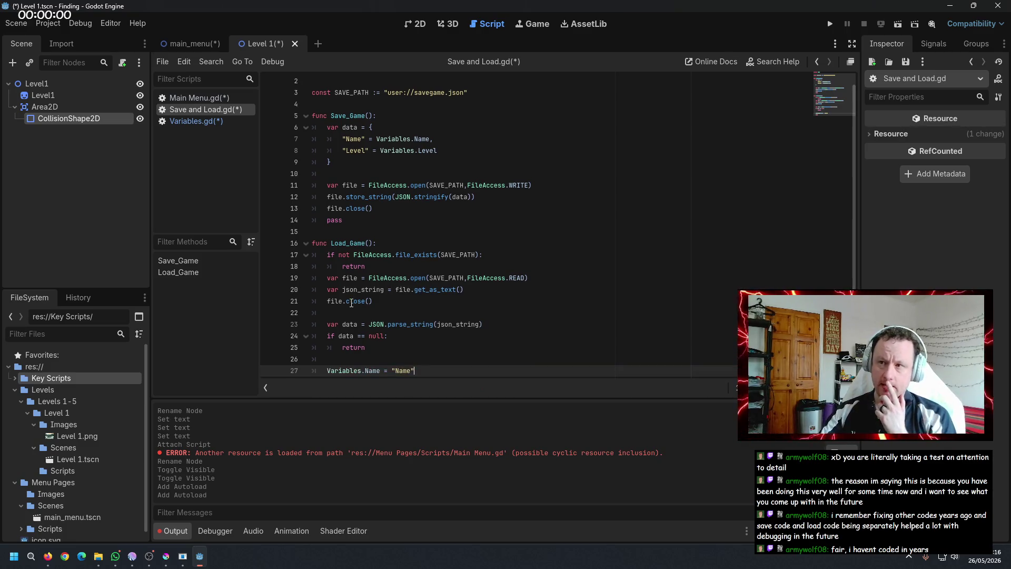
key("End")
key("Return")
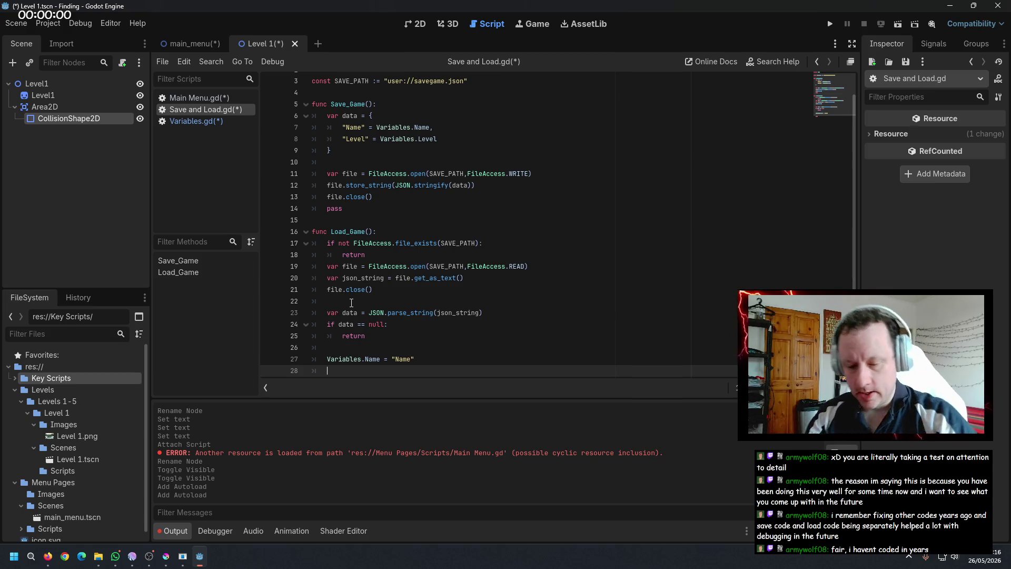
type("Vari")
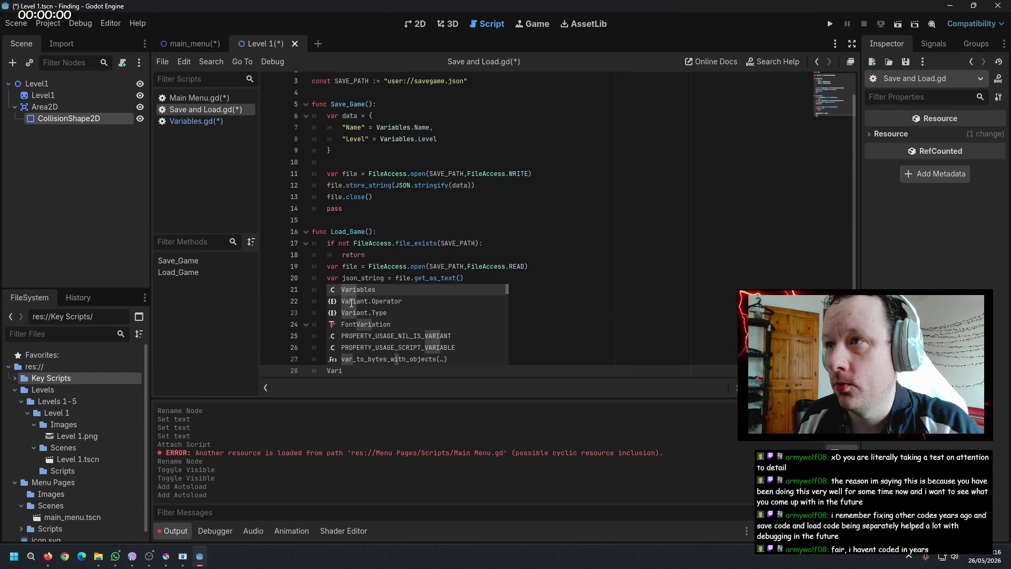
key("Return")
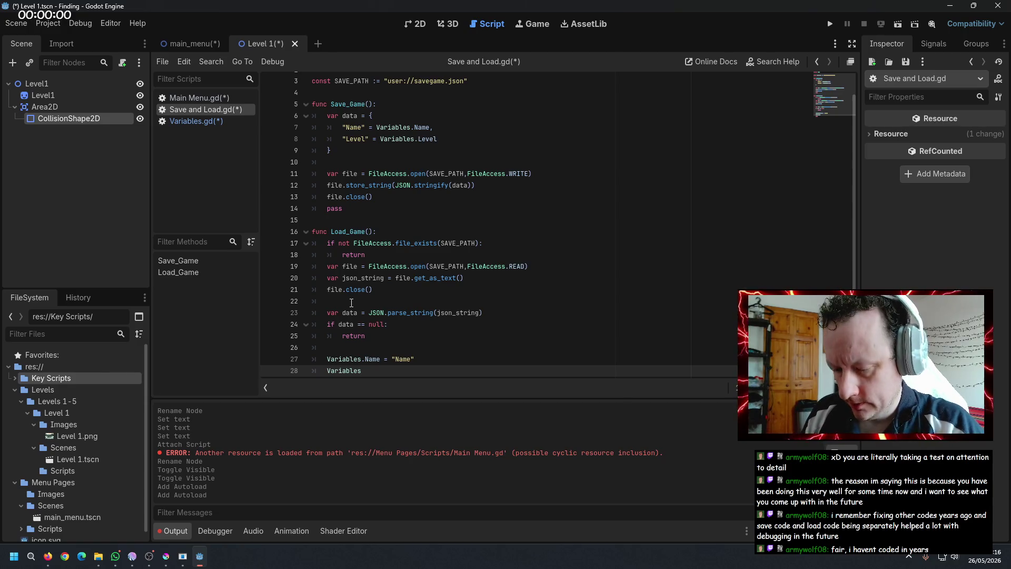
type(".Level = ")
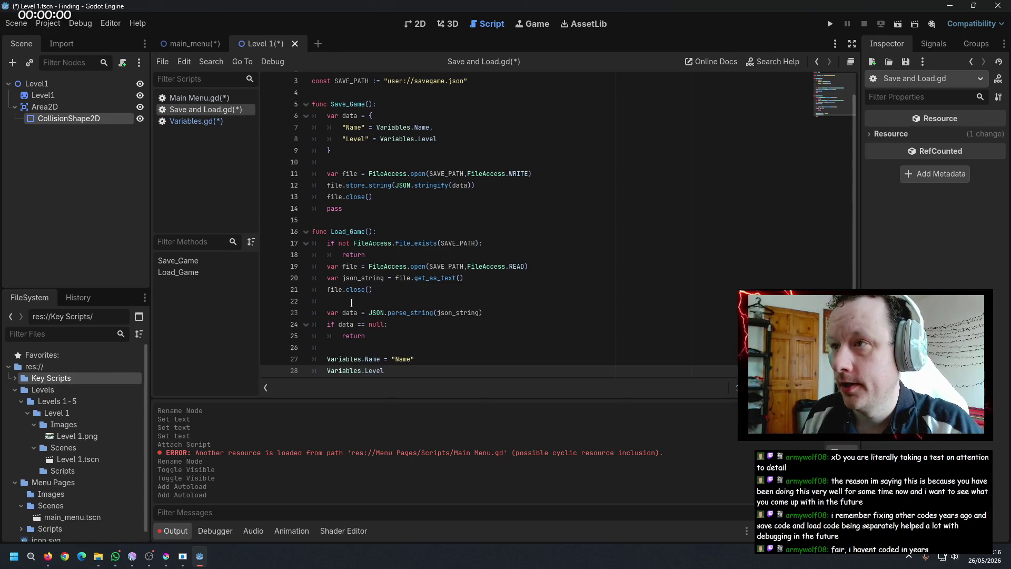
type("\"Level")
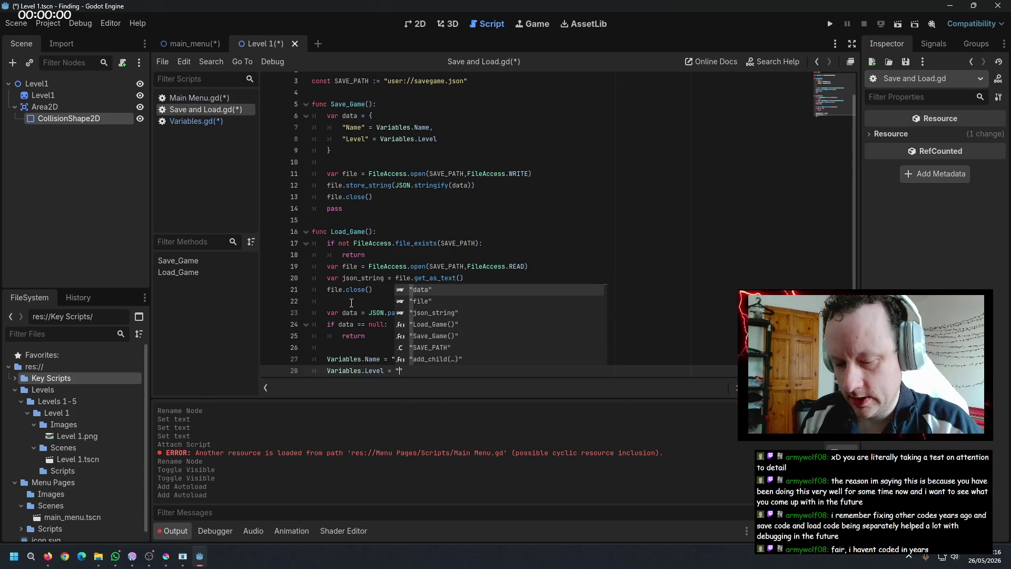
type("\"")
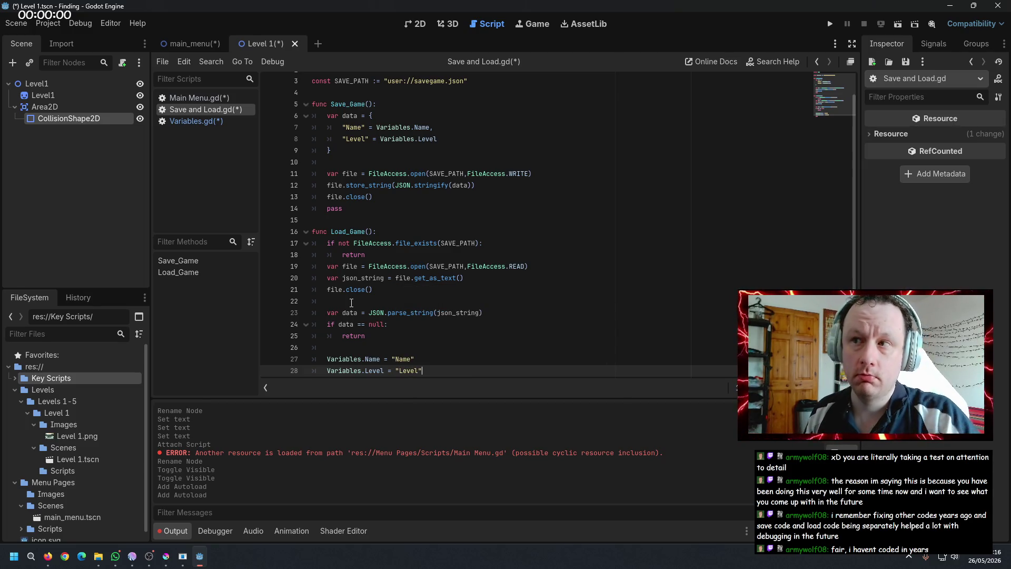
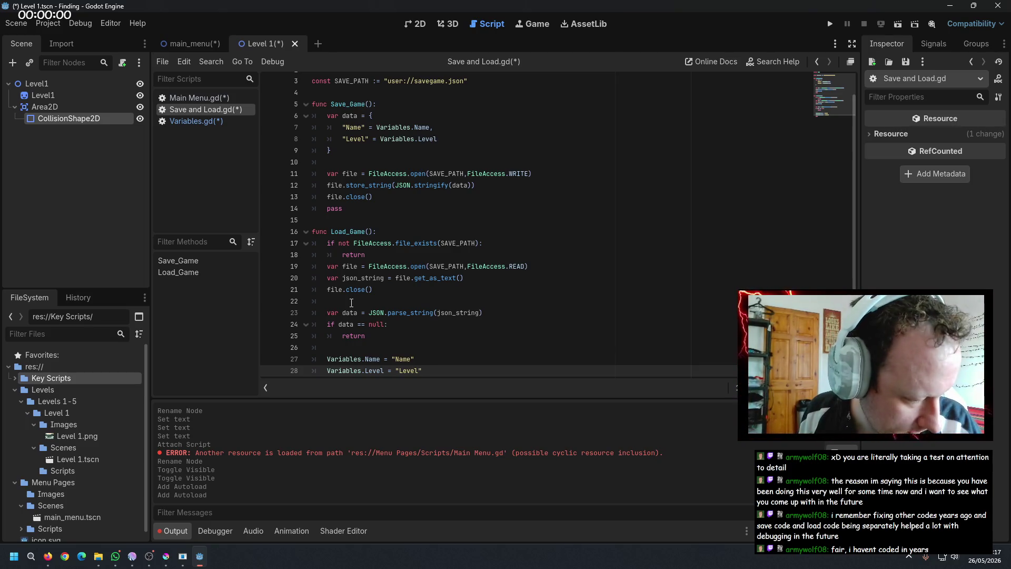
Rewrite the Level line in Load_Game to read data.get("Level", 0)
type("data.")
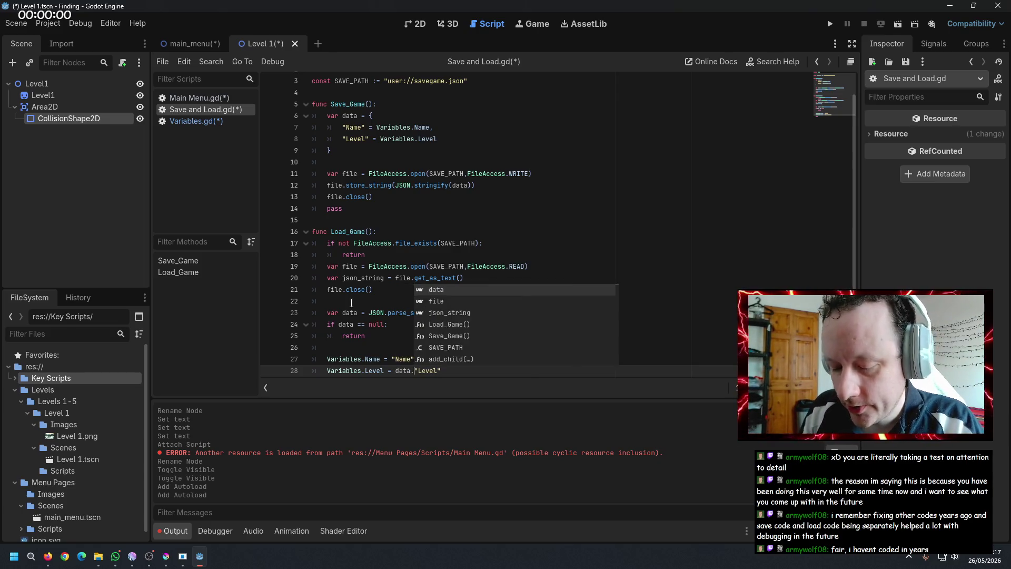
type("get")
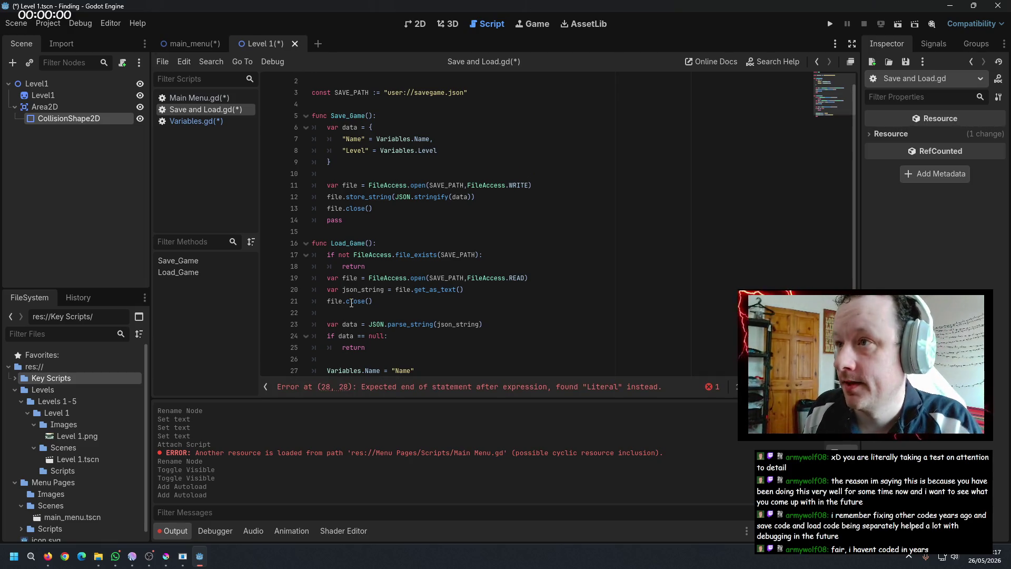
type("()\"Level")
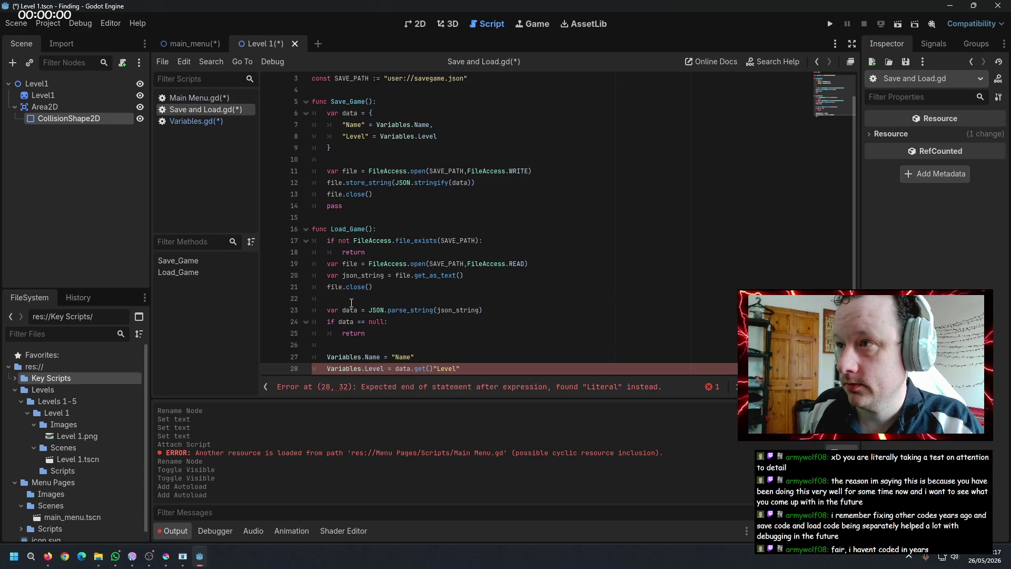
key("Delete")
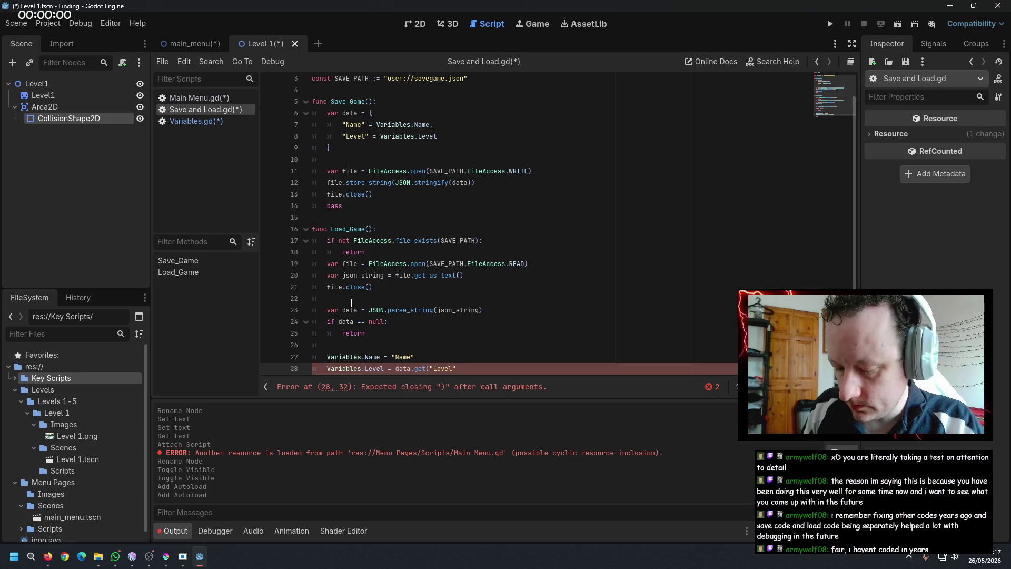
type(", 0")
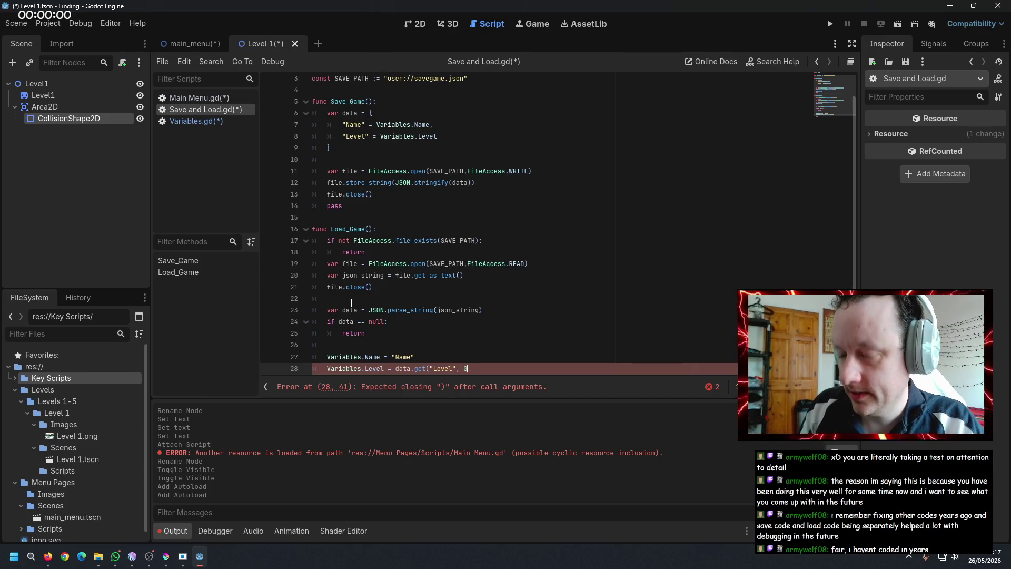
type(")")
Make the Name line use data.get("Name", …) with a default player name, fixing the parentheses
key("Up")
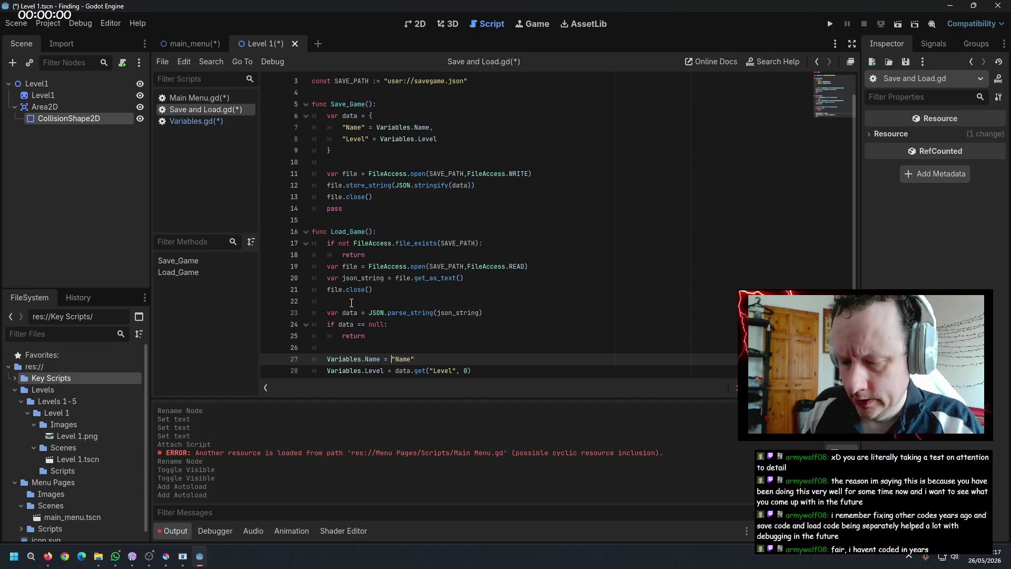
type("(")
key("Delete")
key("Right")
key("Right")
key("Right")
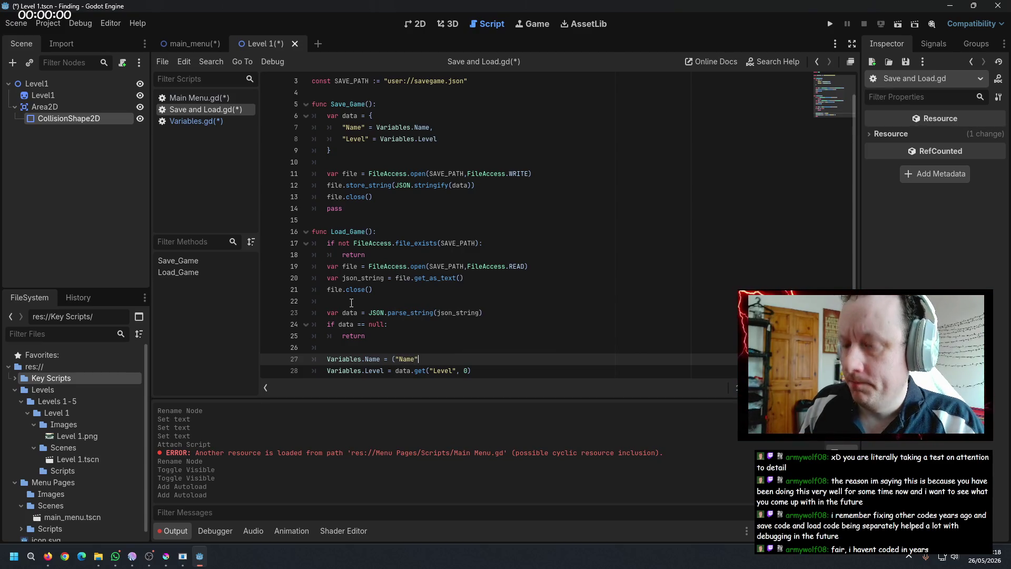
type("\"Tom\"")
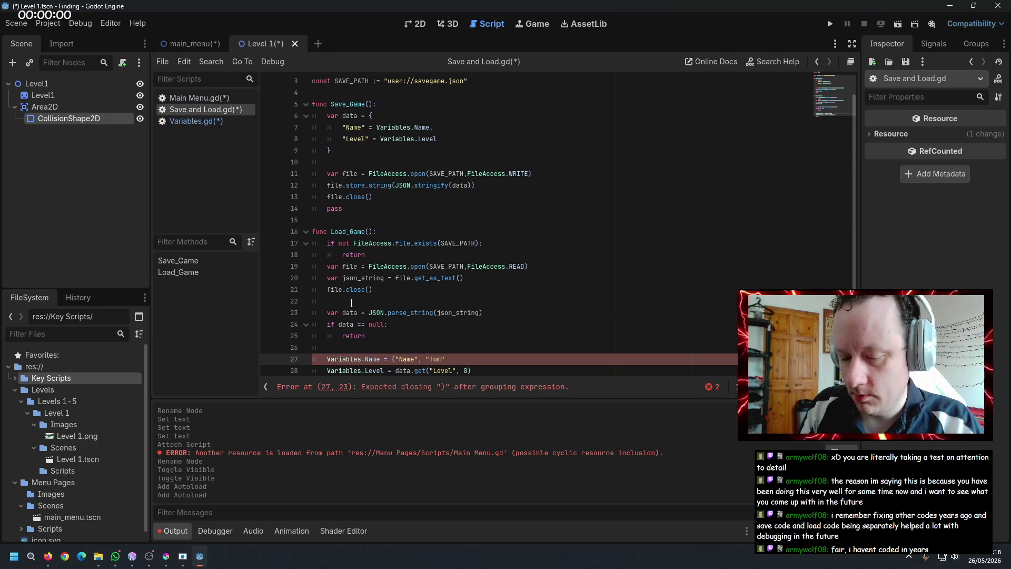
type(")")
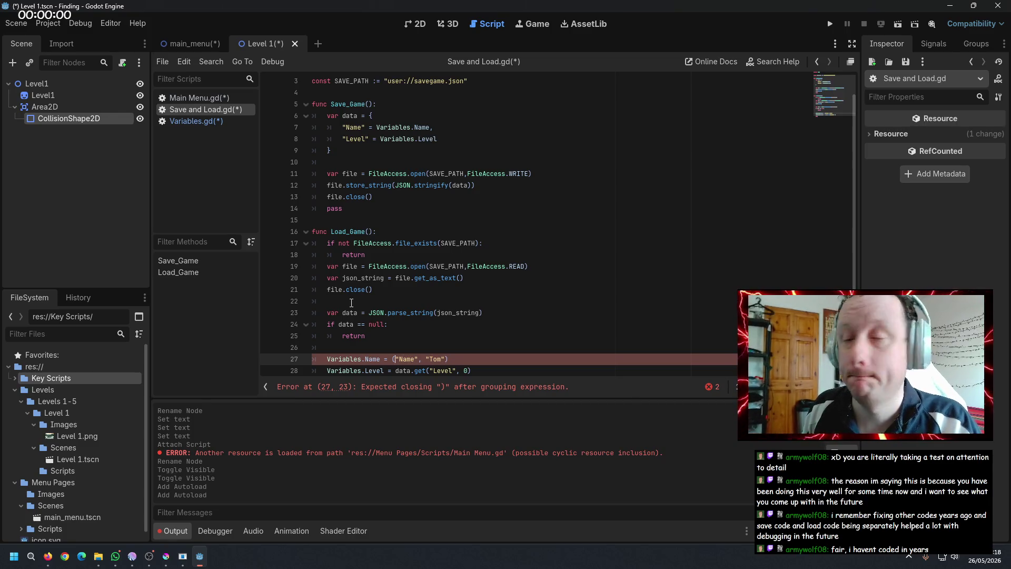
type("data.ge")
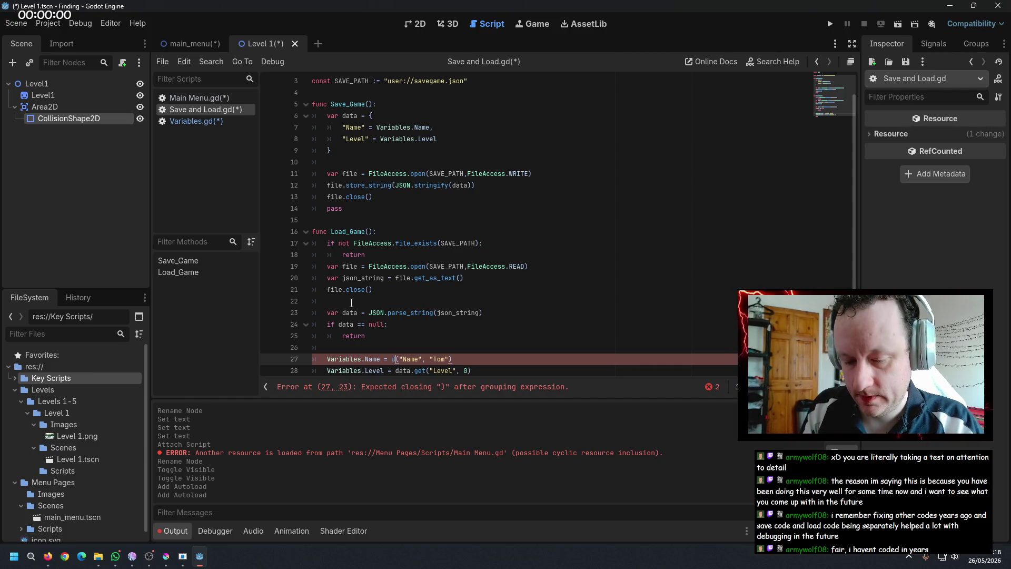
type("t")
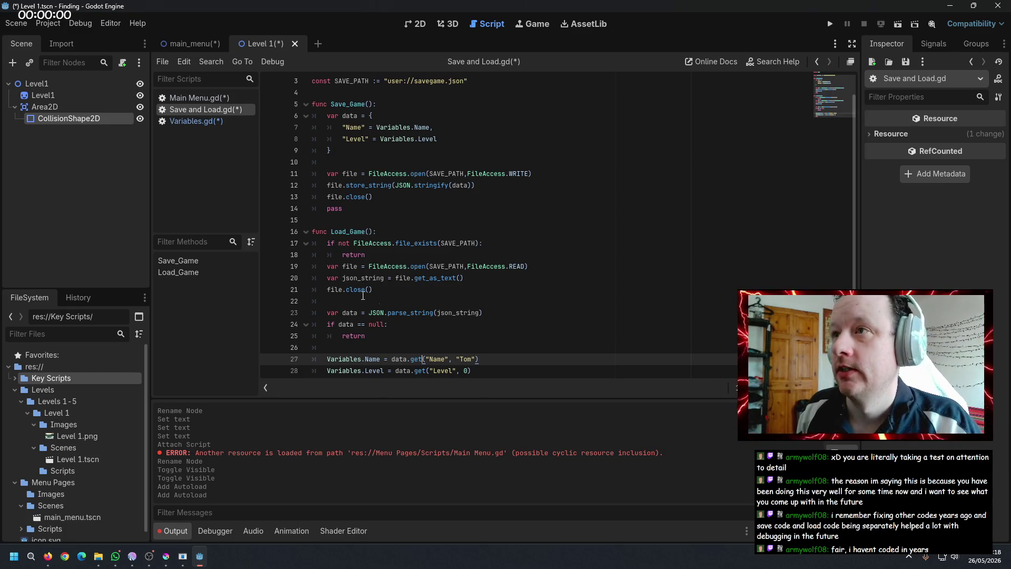
mouse_move(429, 280)
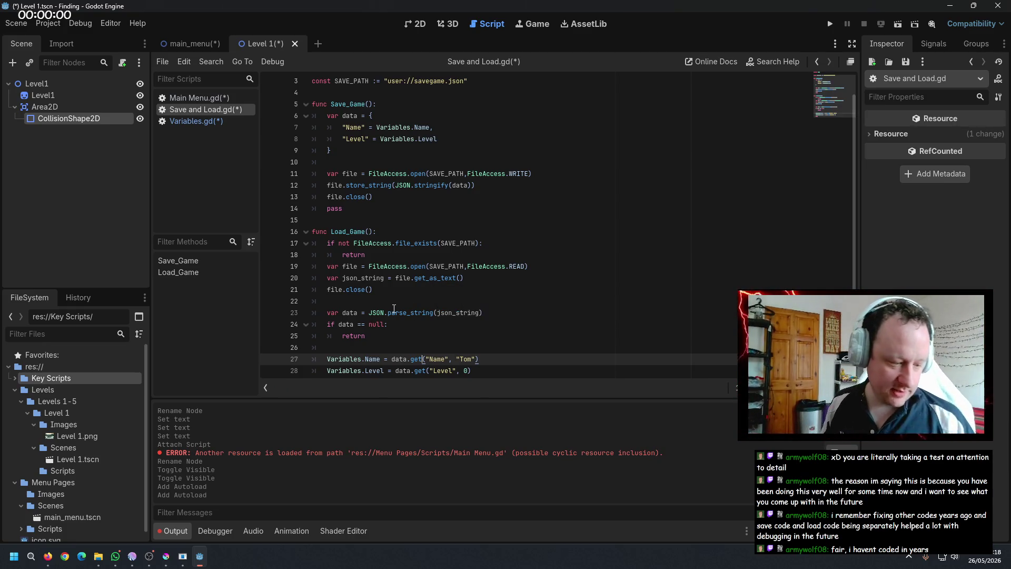
mouse_move(394, 309)
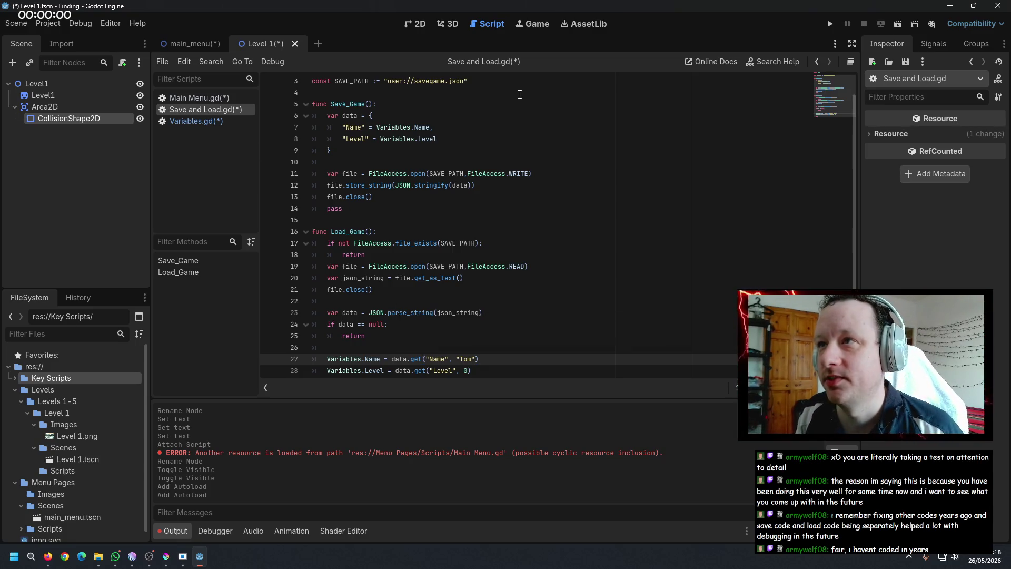
scroll(438, 311, "down", 1)
scroll(400, 264, "up", 1)
scroll(346, 203, "down", 1)
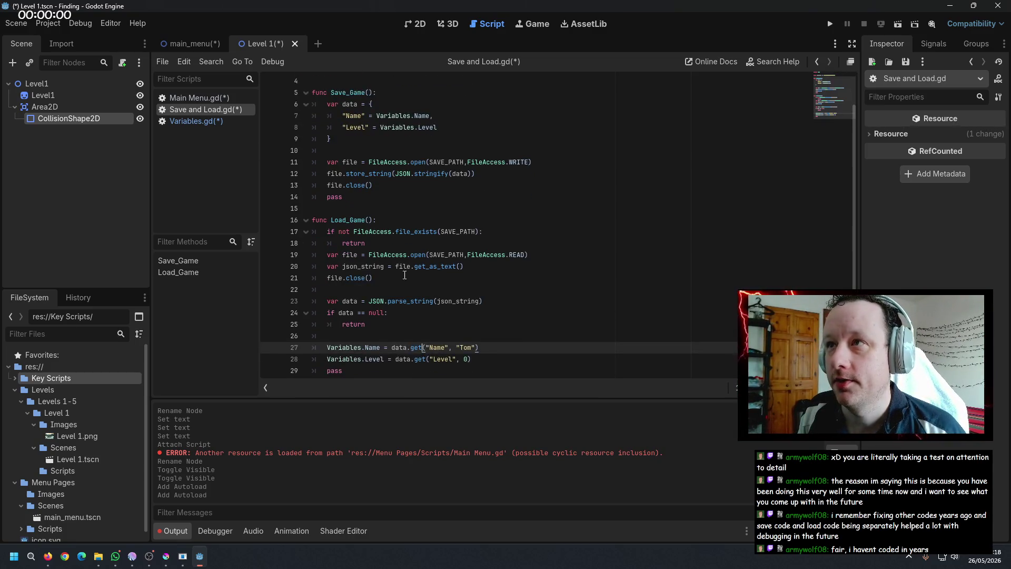
Delete the leftover pass lines from Save_Game and Load_Game
double_click(341, 198)
key("BackSpace")
double_click(337, 371)
key("BackSpace")
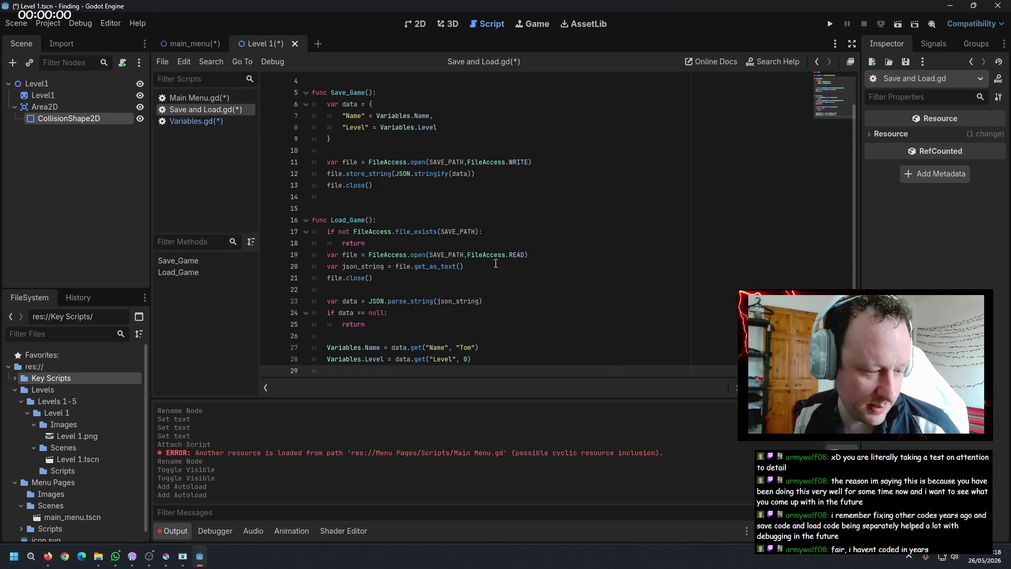
Save the scene and the edited scripts
mouse_move(498, 256)
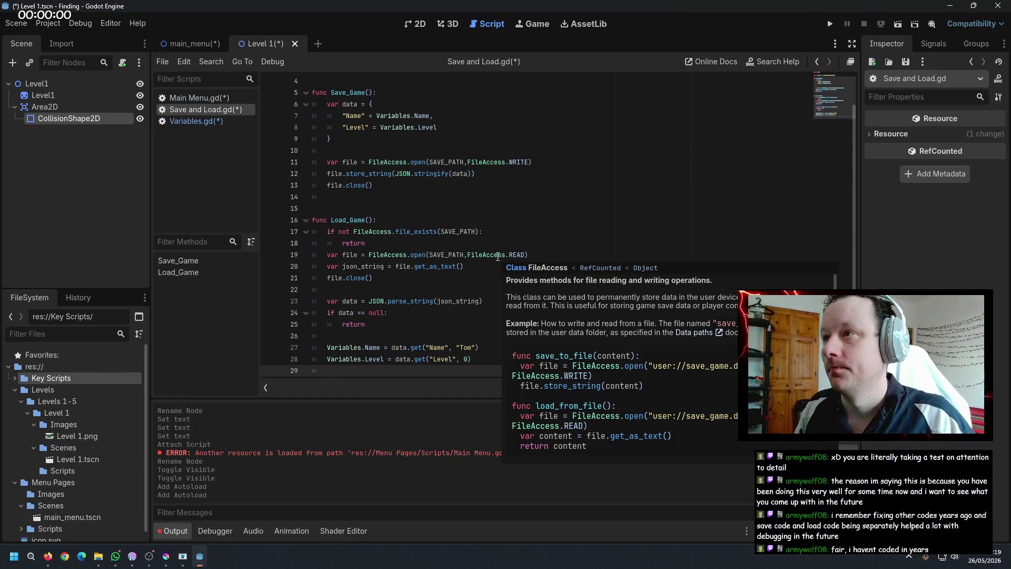
left_click(423, 231)
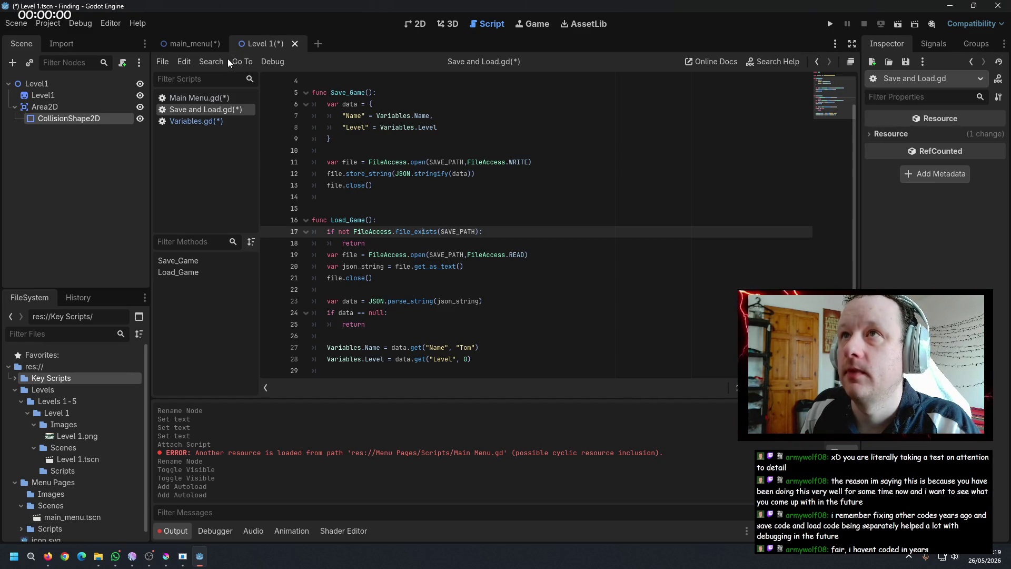
left_click(530, 255)
key("ctrl+s")
left_click(185, 43)
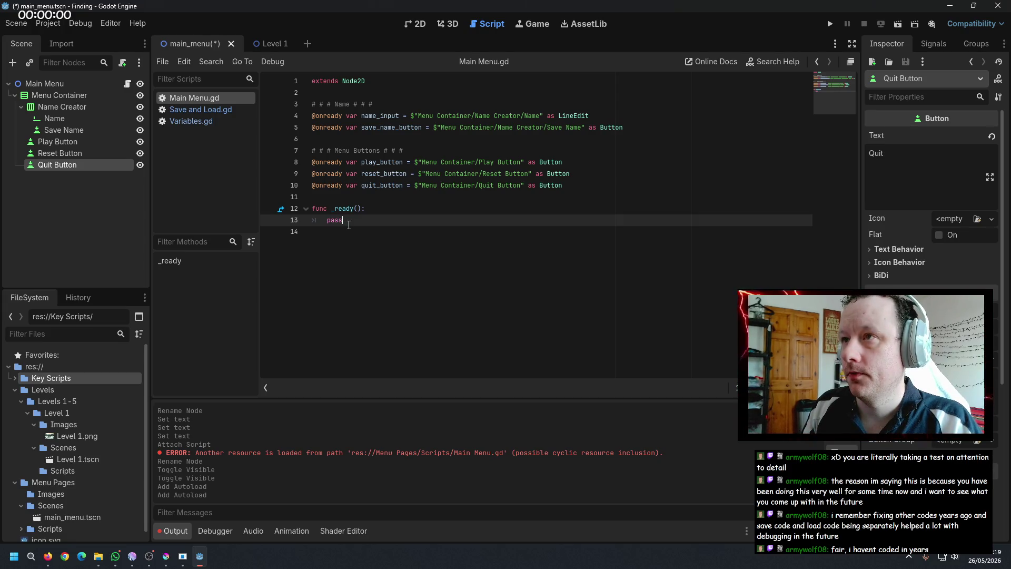
Replace the pass in _ready with play_button and reset_button pressed.connect() lines
key("BackSpace")
key("BackSpace")
key("BackSpace")
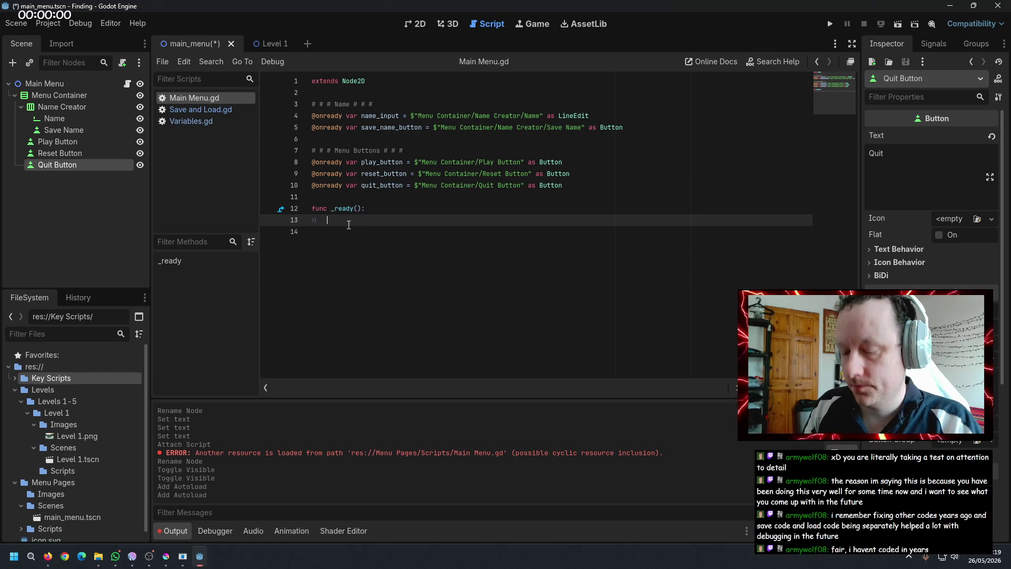
type("play_")
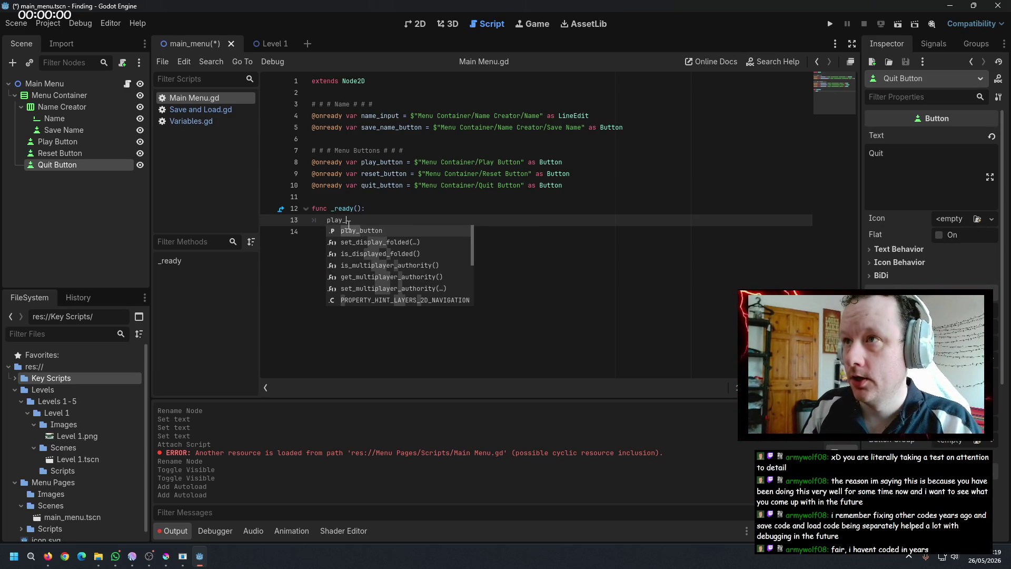
key("Return")
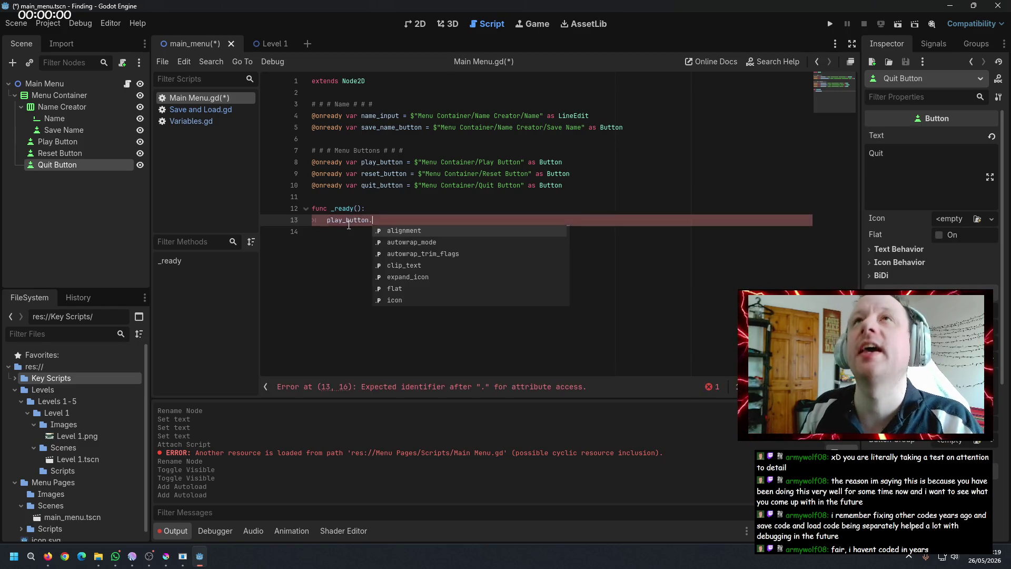
type("pre")
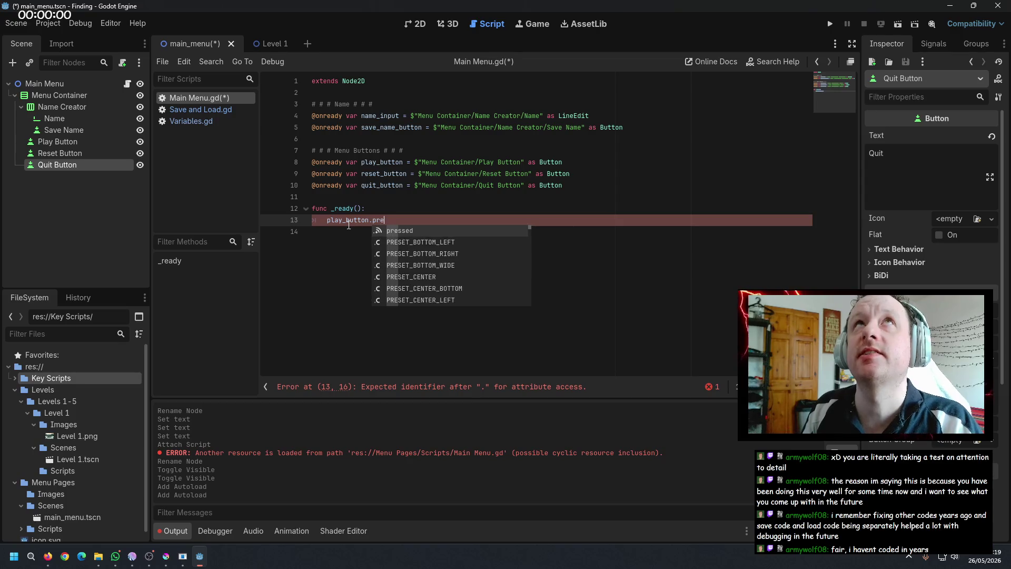
type("ssed.")
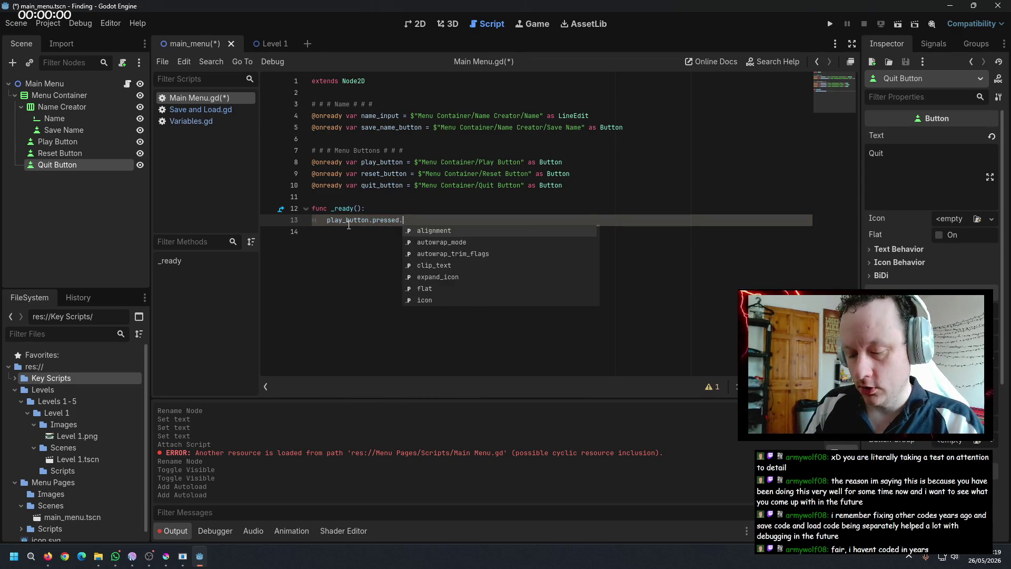
type("connect()")
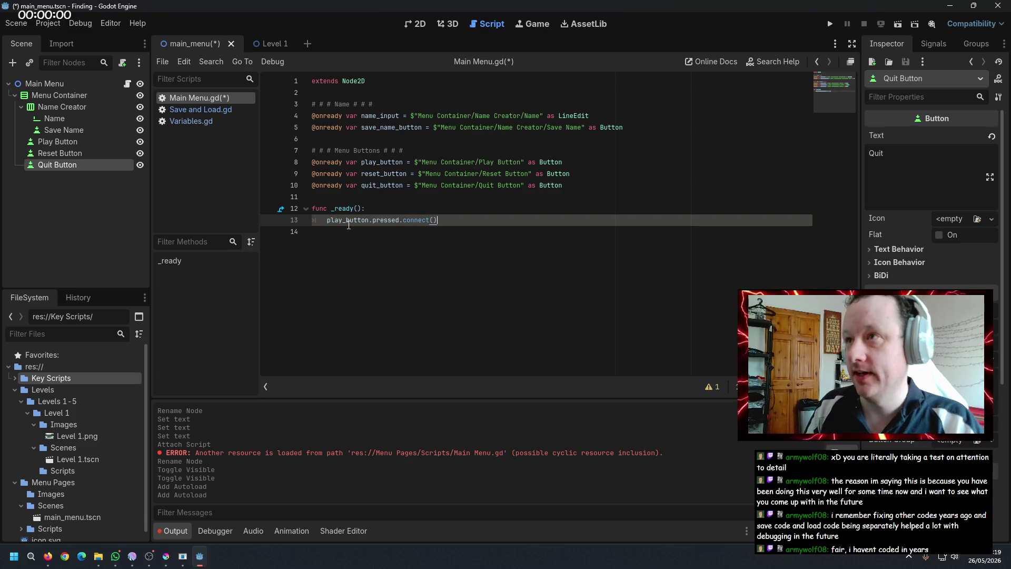
key("Return")
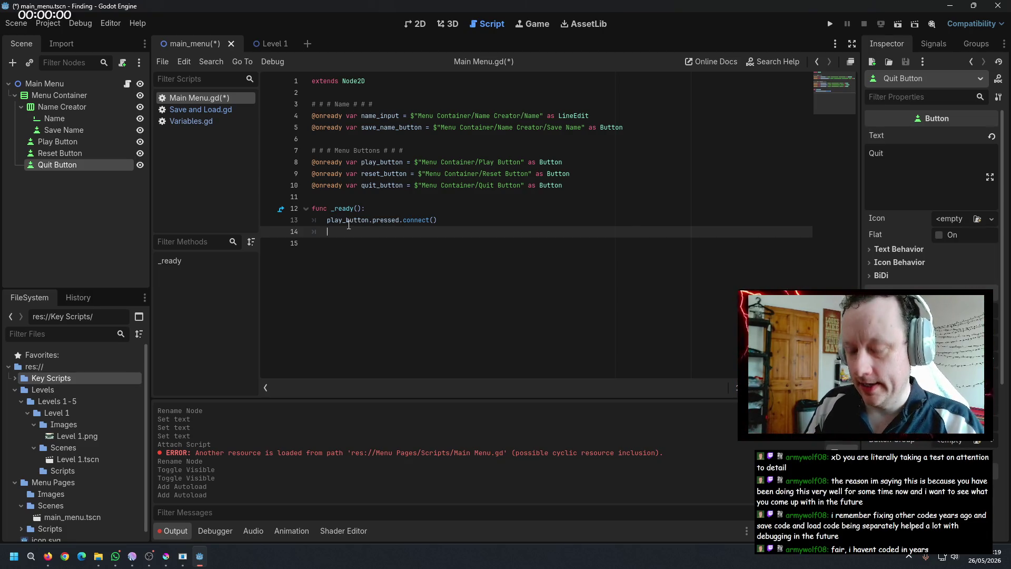
type("res")
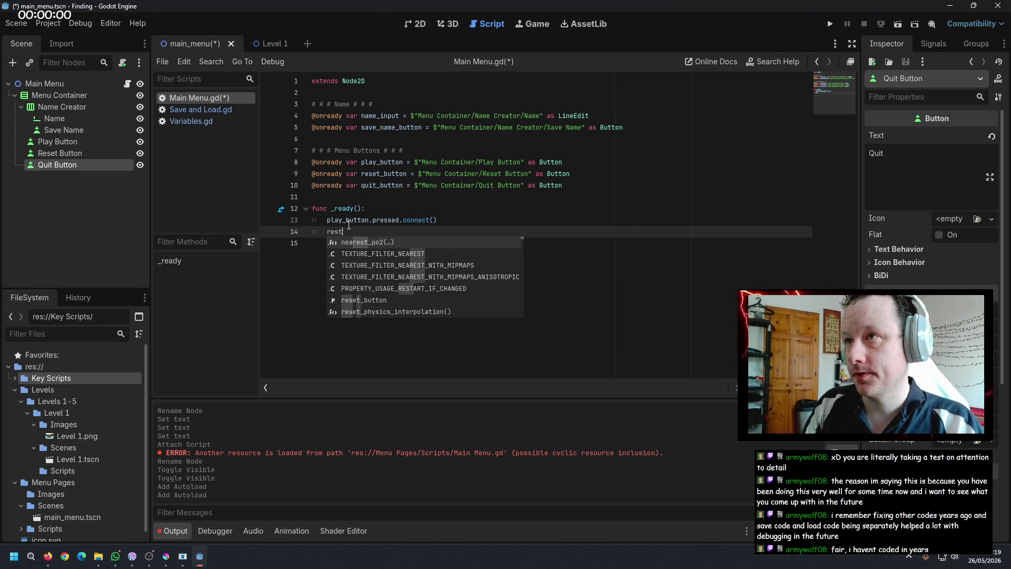
type("e")
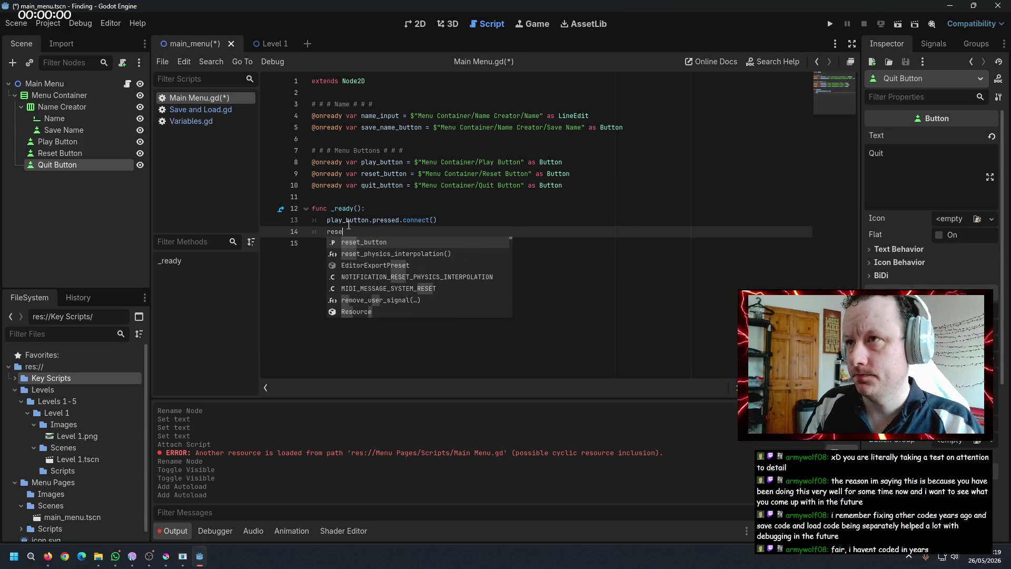
type("t_but")
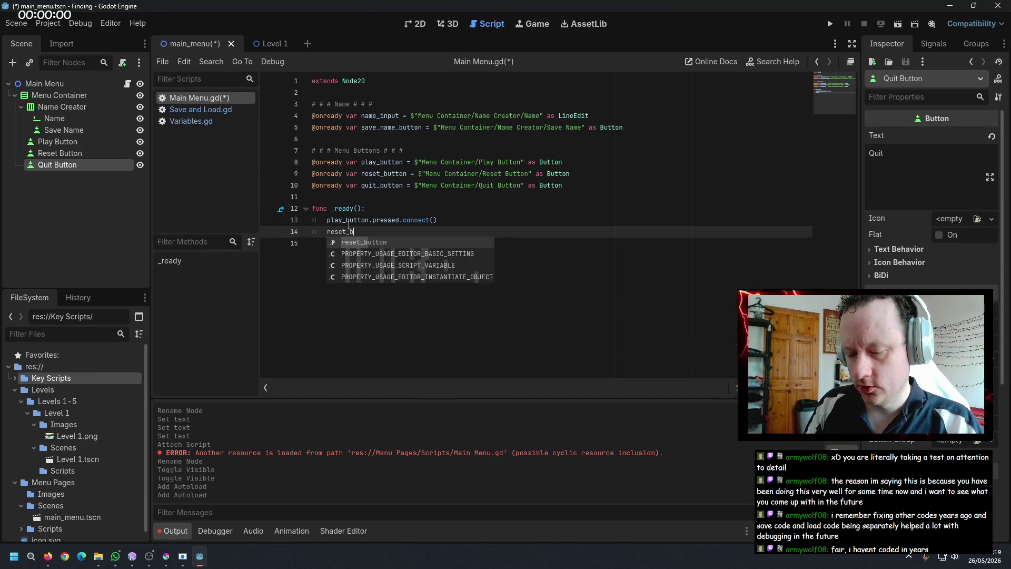
type("ton")
key("BackSpace")
type(".pressed.conn")
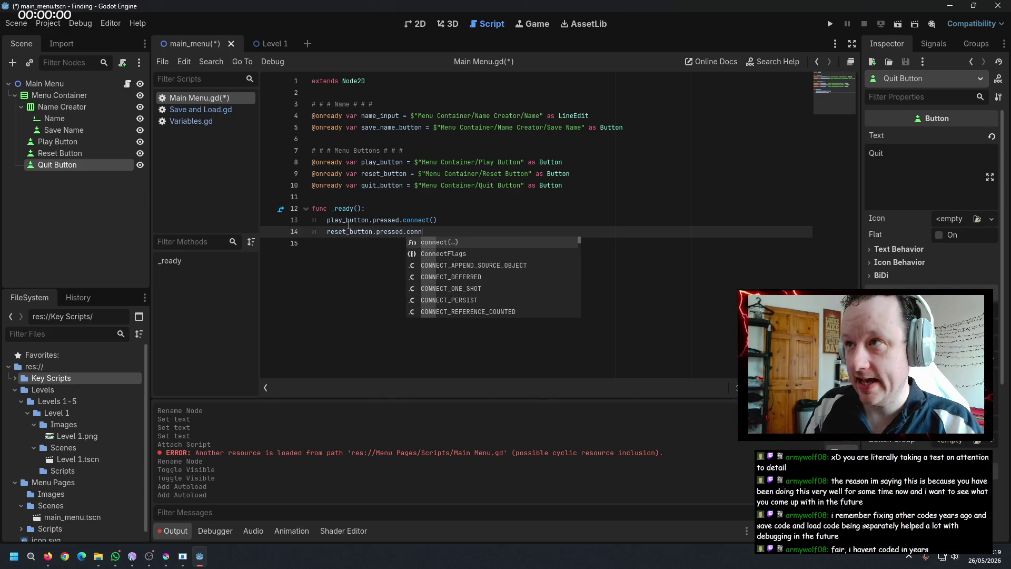
type("ex")
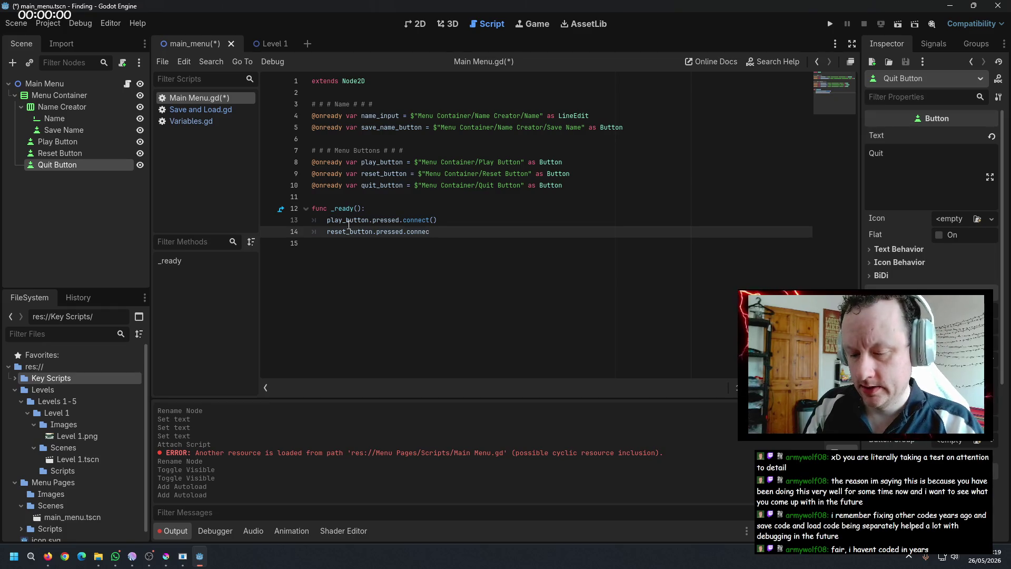
type("(")
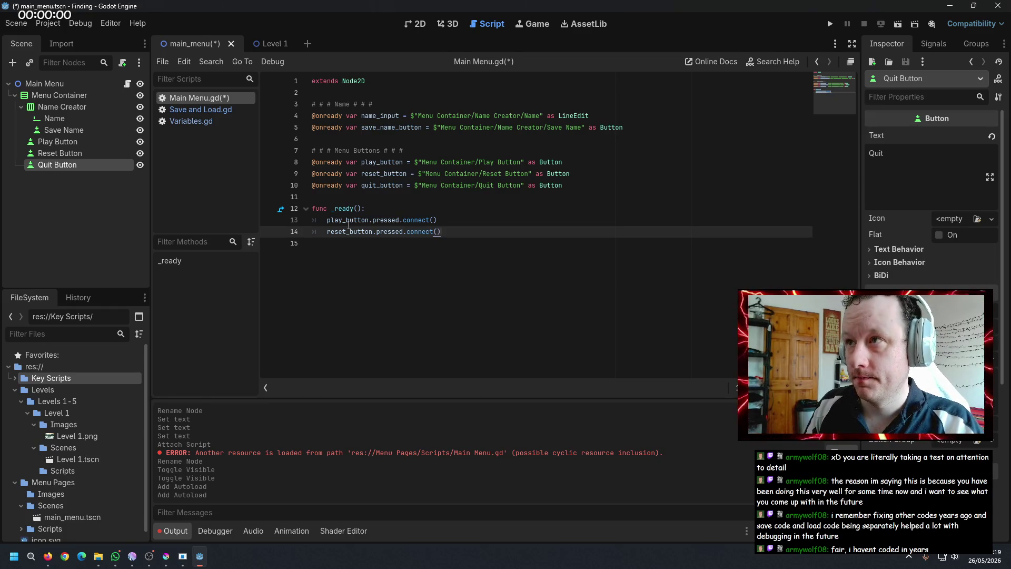
key("Return")
Add a quit_button.pressed.connect() line and insert blank lines at the top of _ready
type("qui")
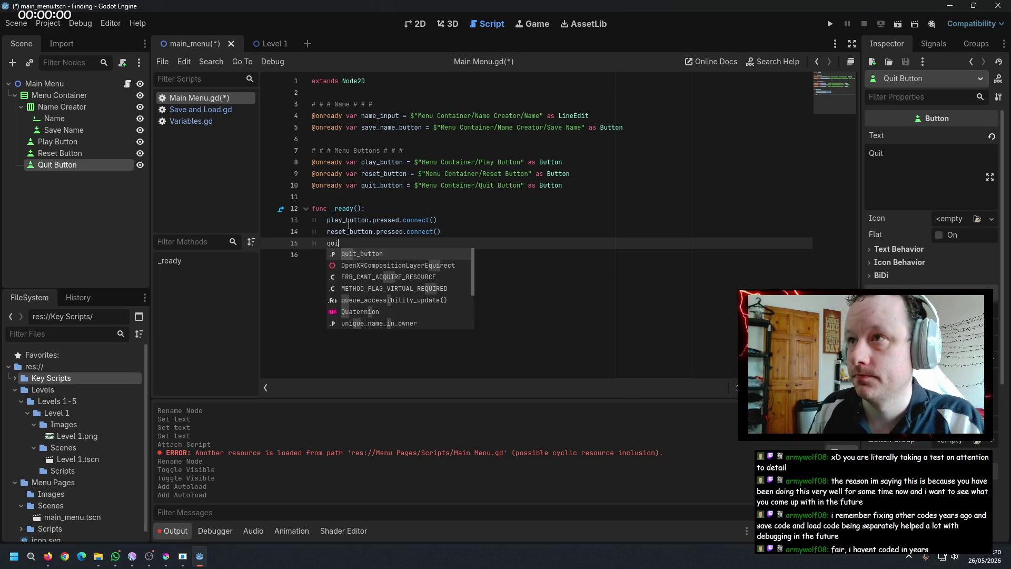
key("Return")
type(".pressed")
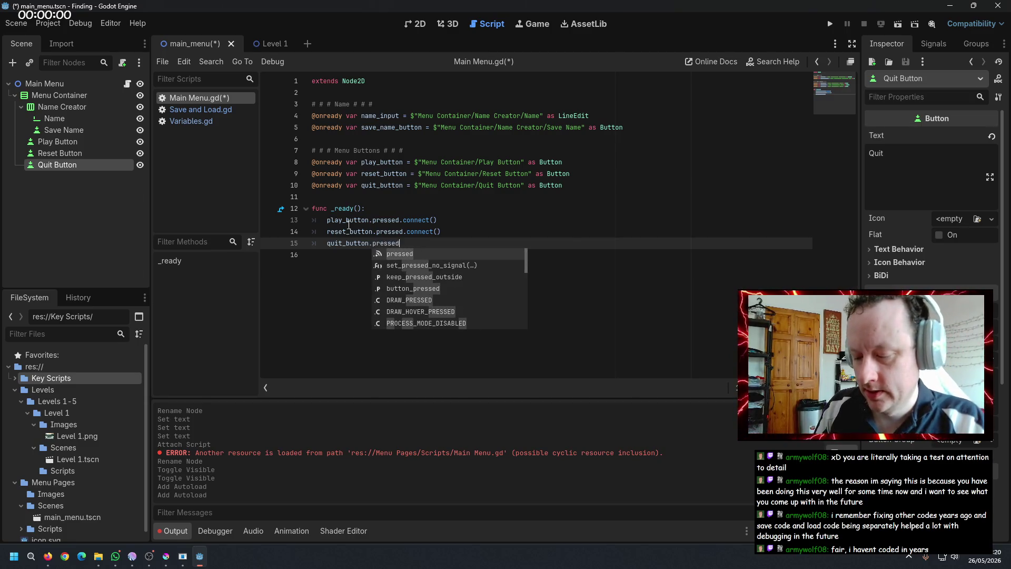
key("Return")
type(".connect()")
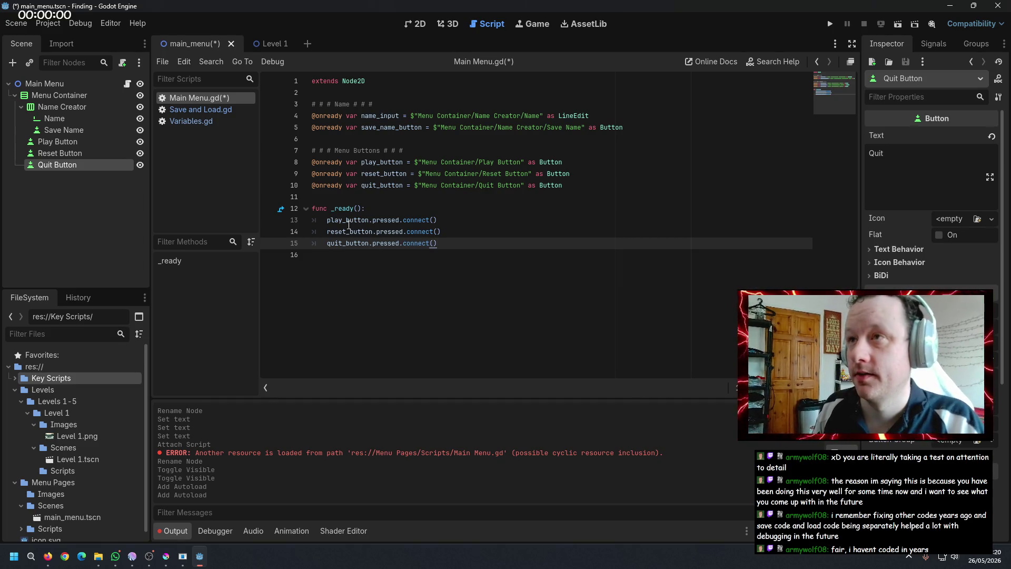
left_click(402, 211)
key("Return")
key("Return")
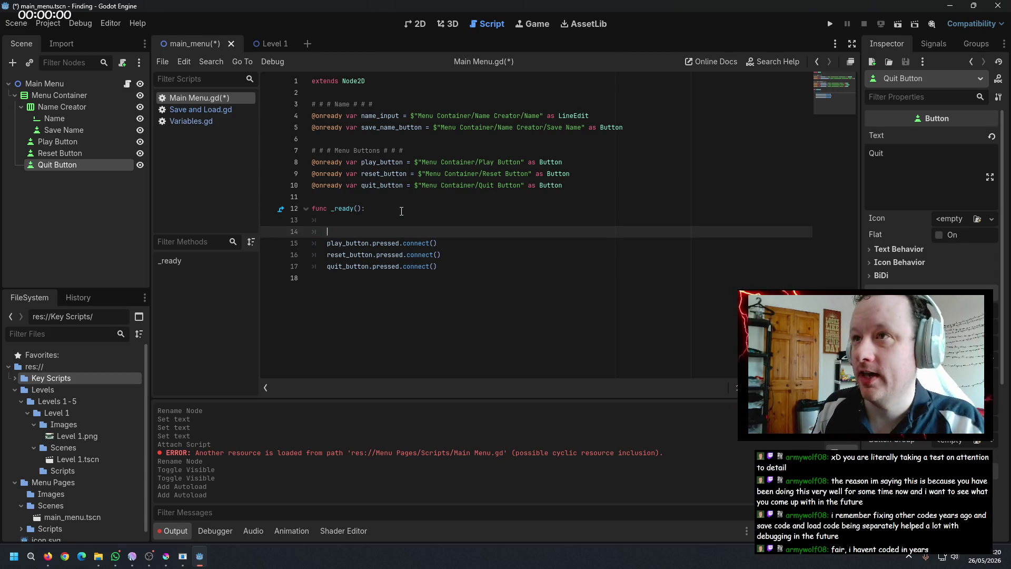
Call SaveAndLoad.Load_Game() at the top of _ready
key("Up")
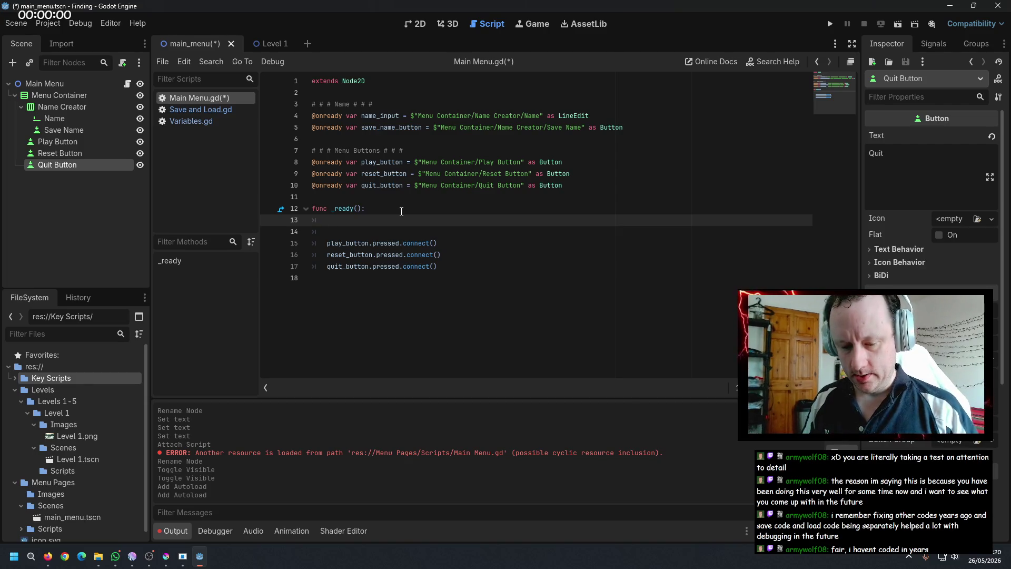
type("Sa")
key("Return")
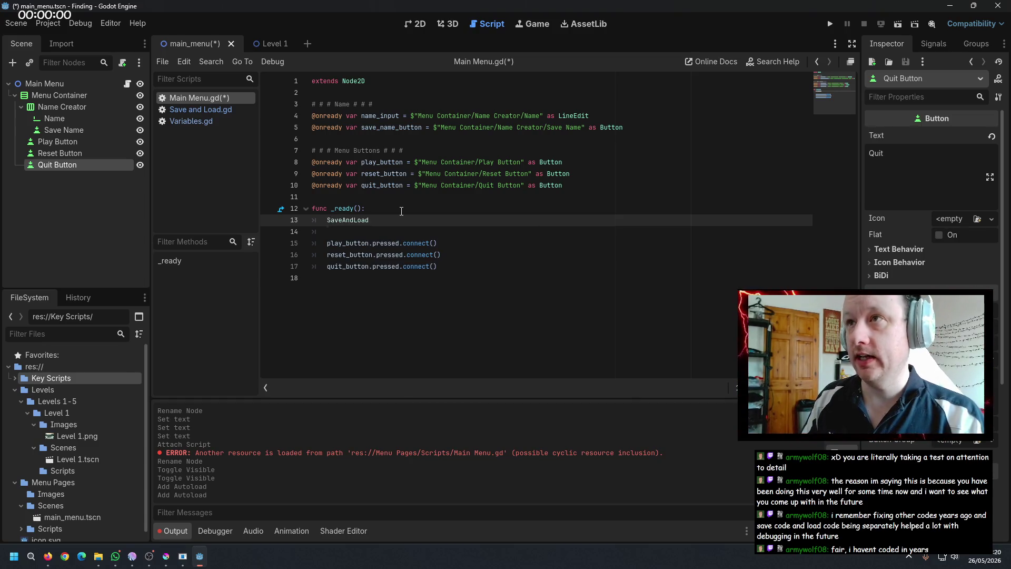
type(".")
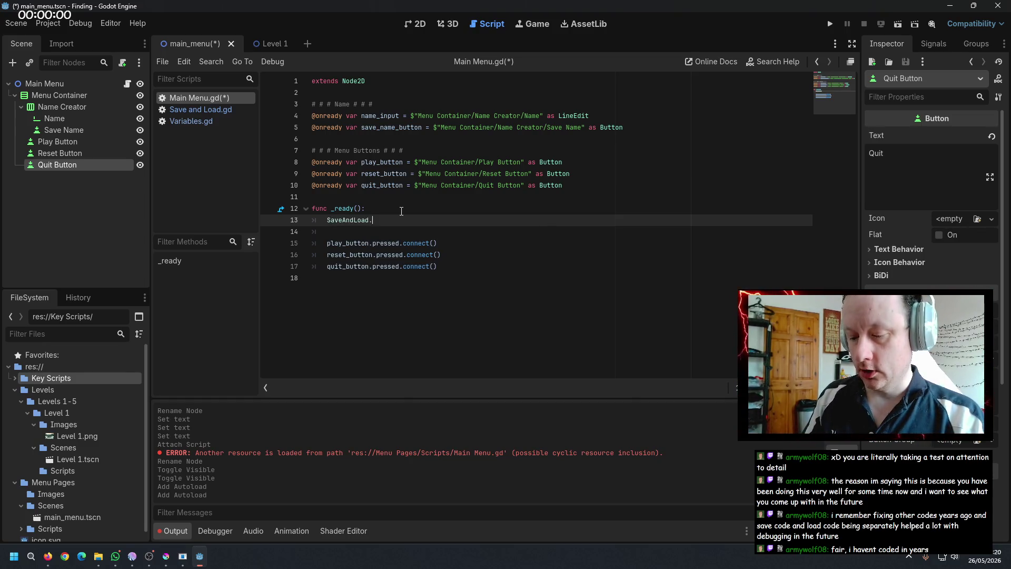
key("Return")
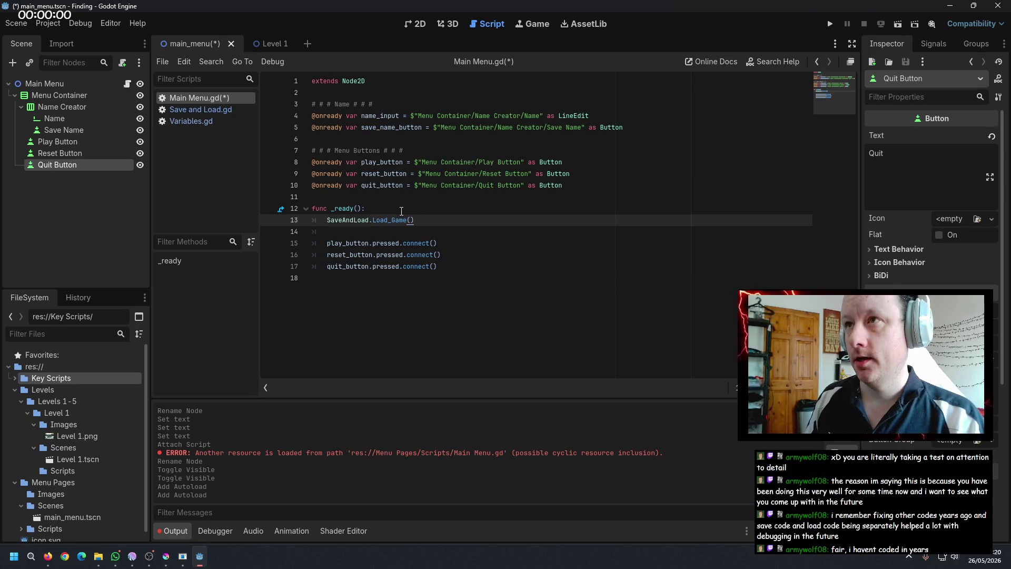
Add a save_name_button.pressed.connect() line below the Load_Game call
key("Down")
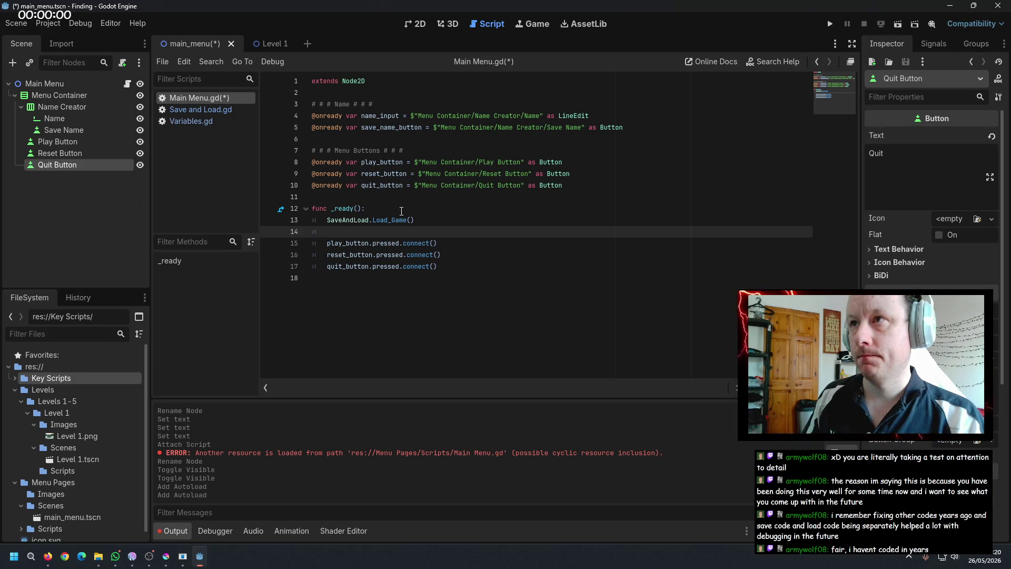
type("save_name_button.pressed.connect")
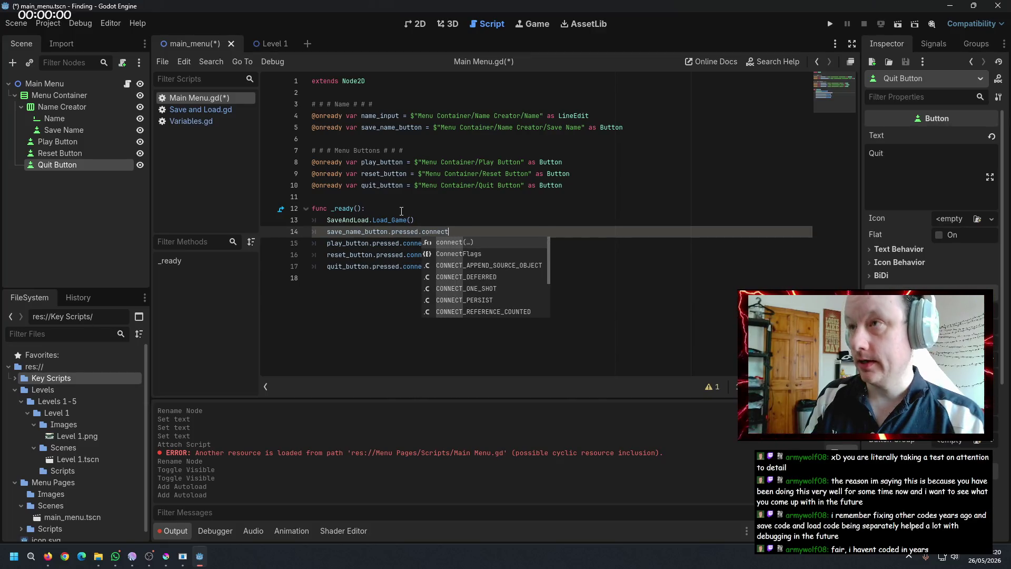
key("Return")
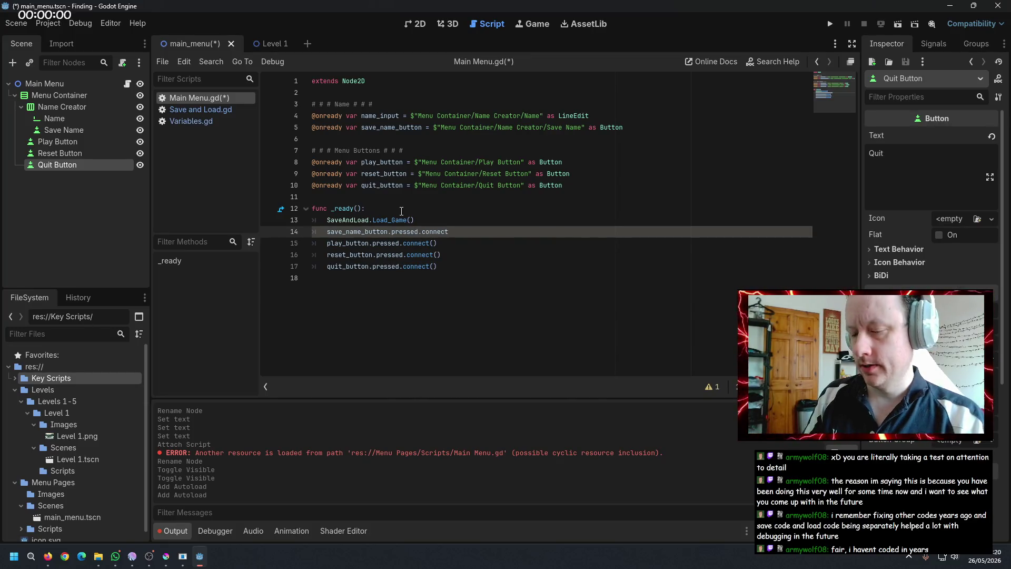
type(")")
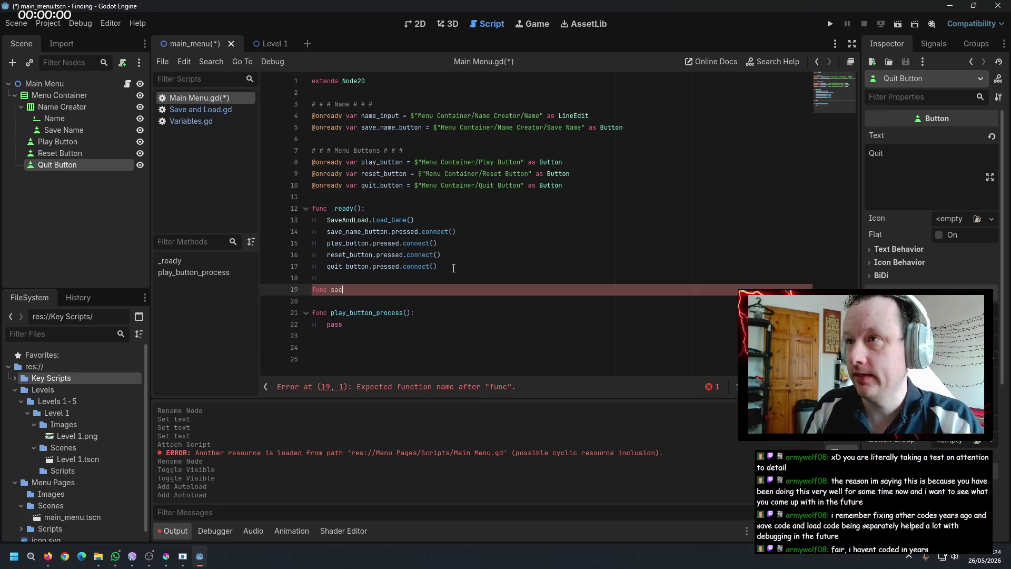
Finish a save_name_process() function with a pass body
key("BackSpace")
type("ve_name_proce")
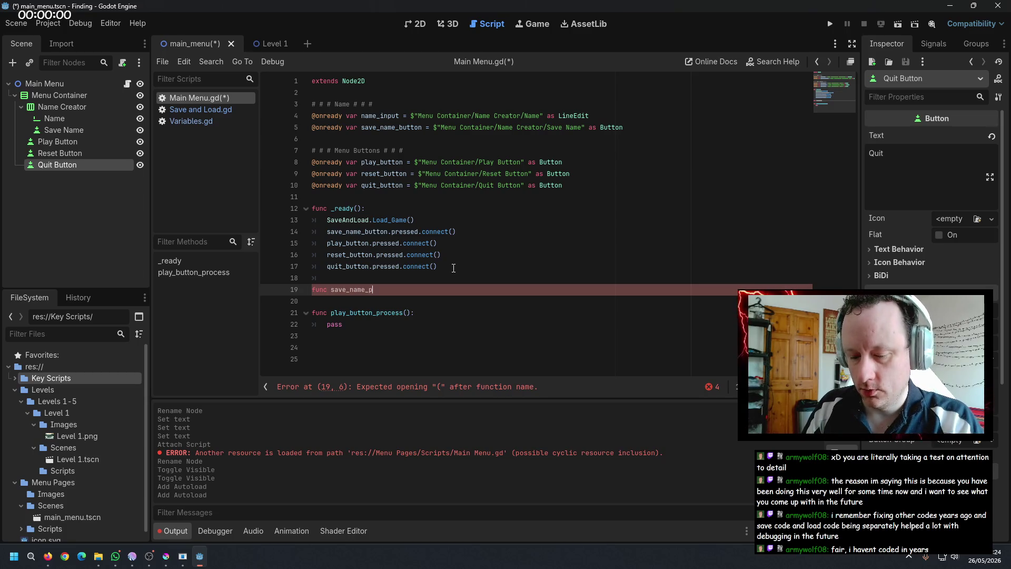
type("ss()")
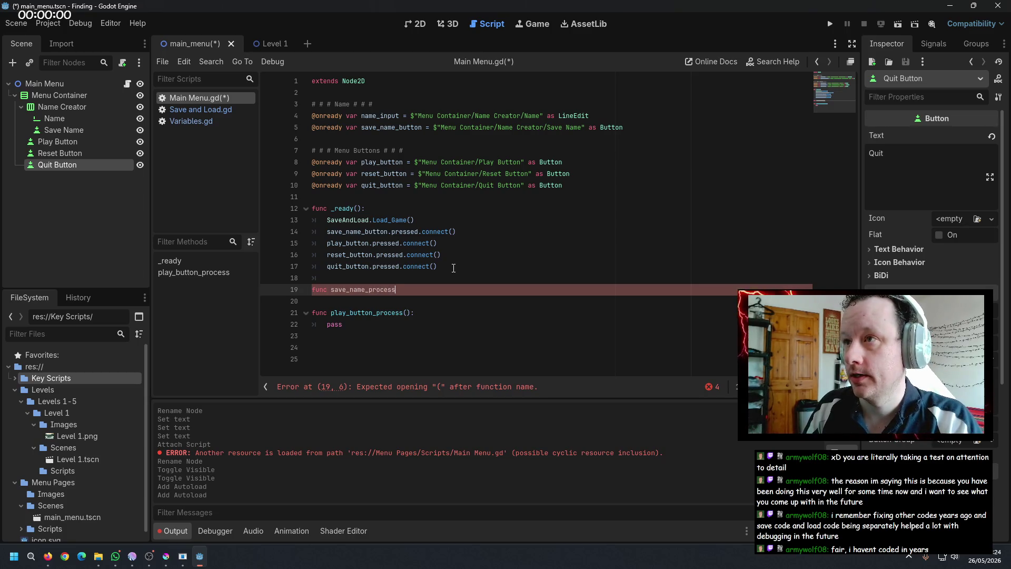
type(":")
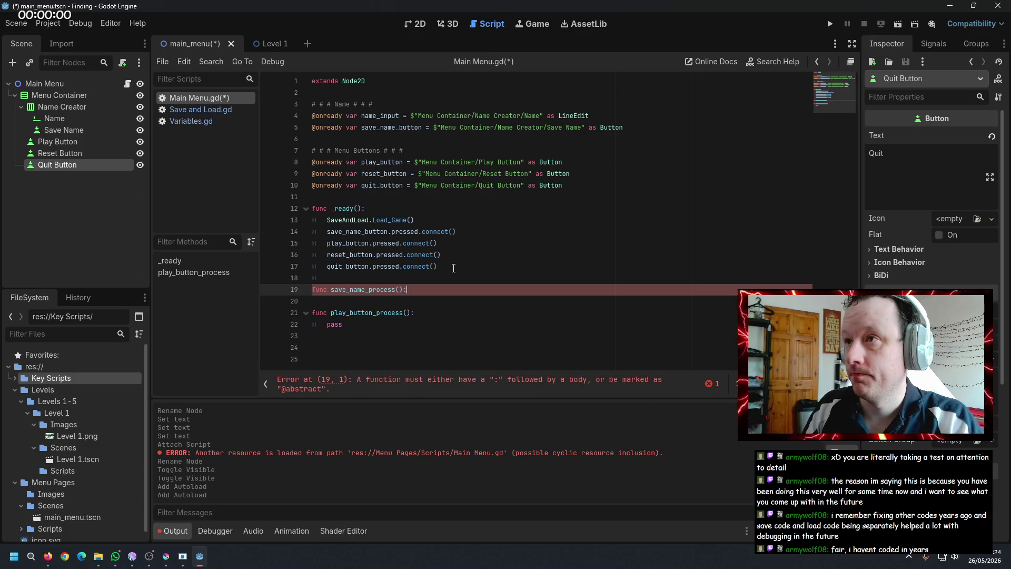
key("Return")
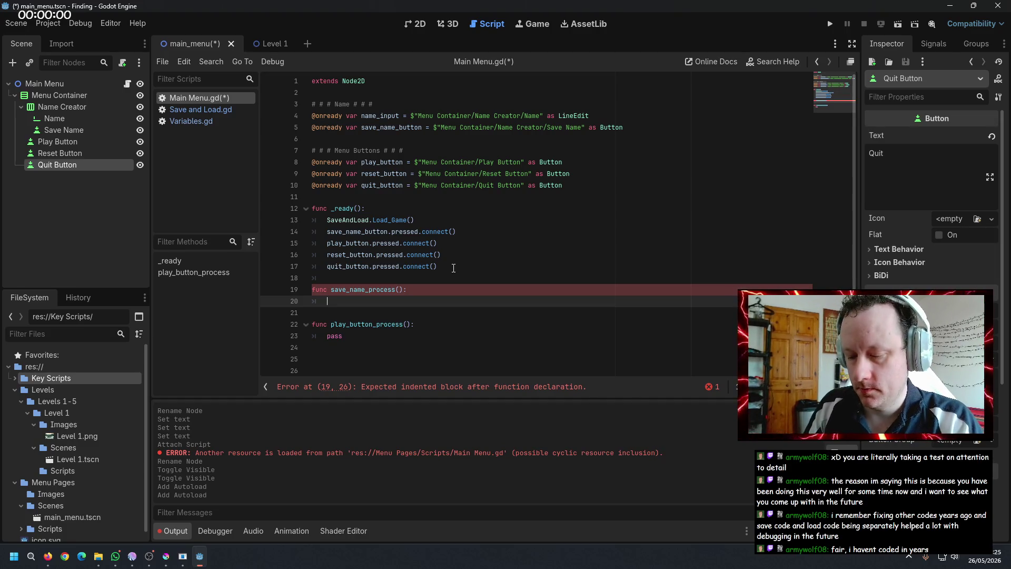
type("ss")
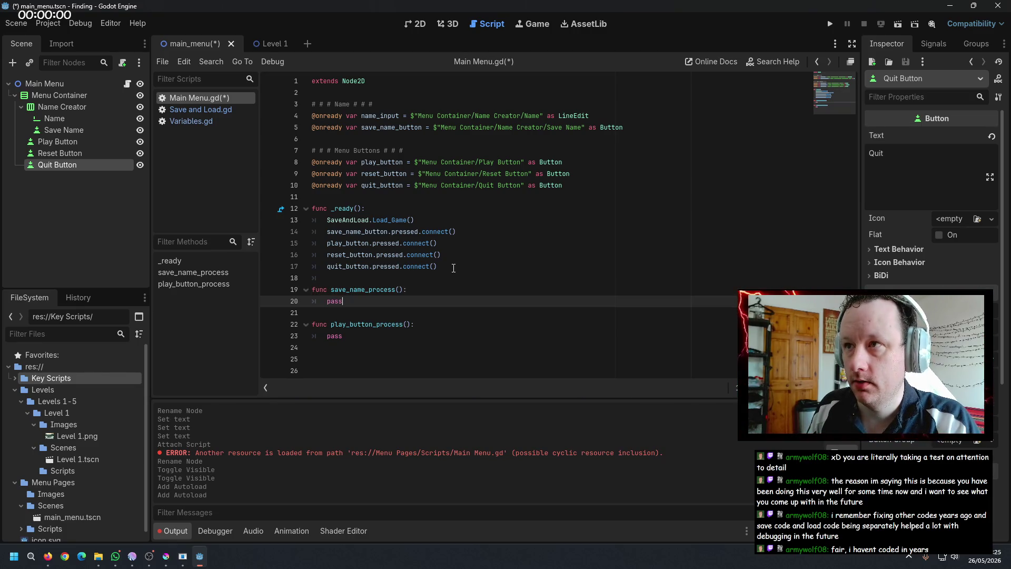
Add a reset_button_process() function containing pass, and begin func quit_button_process
key("Down")
key("Down")
key("Down")
key("Return")
key("Return")
key("BackSpace")
type("fun")
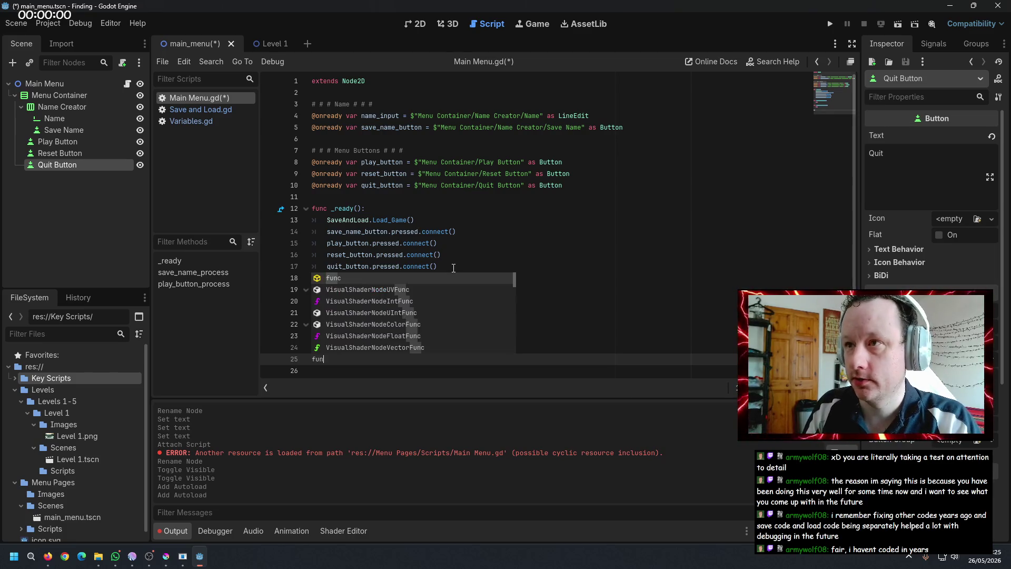
type("c")
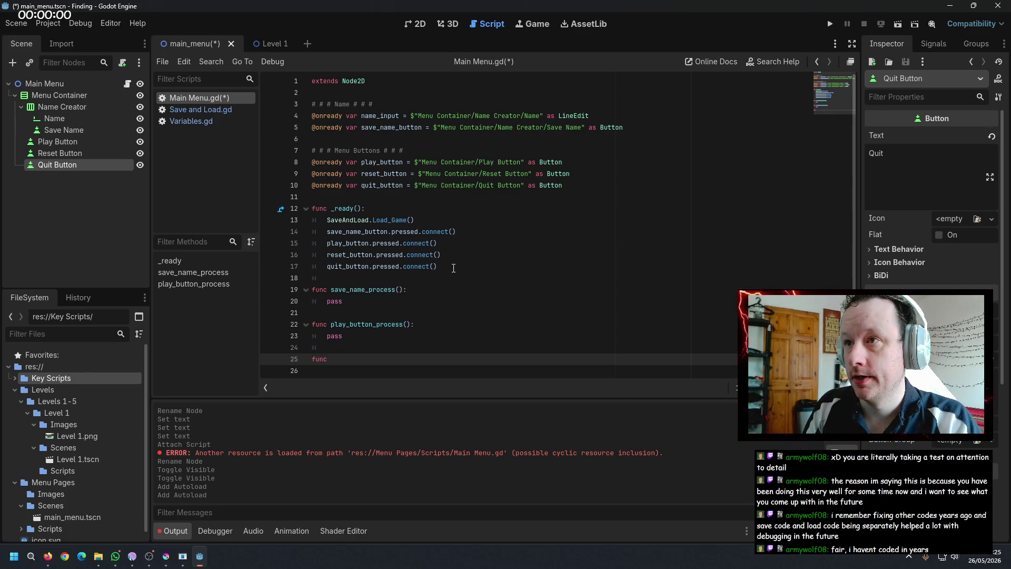
type(" reset")
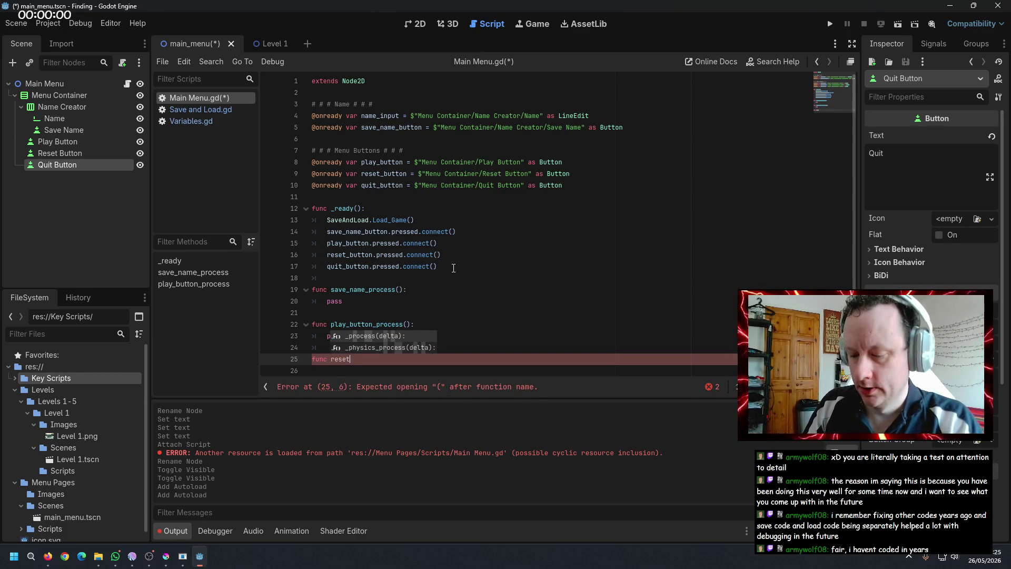
type("_button_")
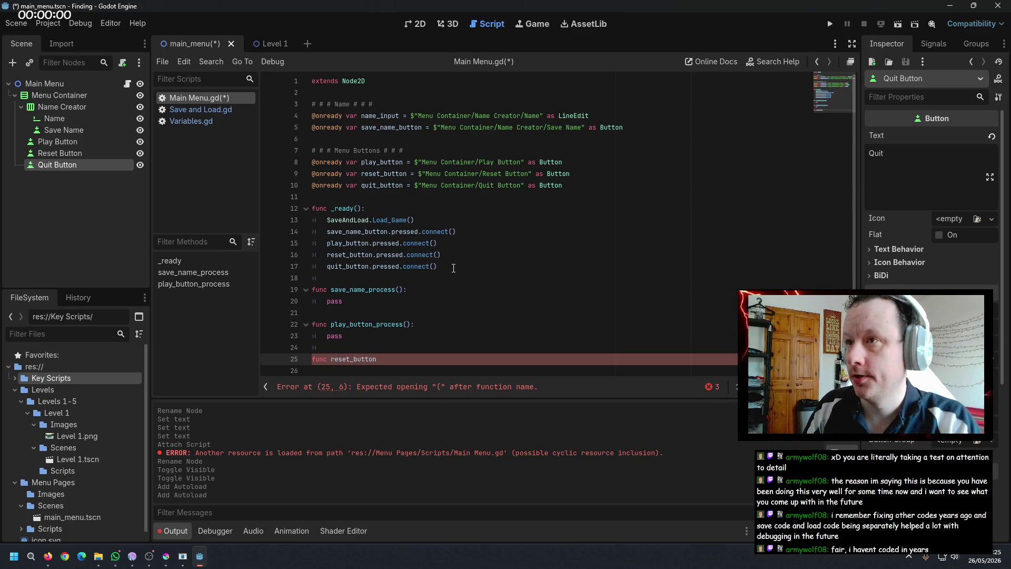
type("process")
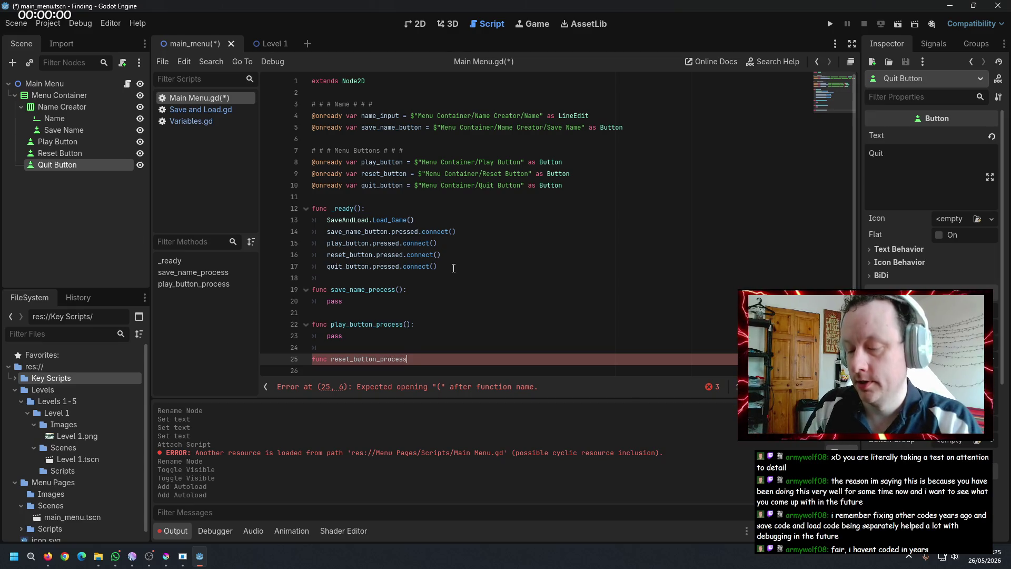
type("():")
key("Return")
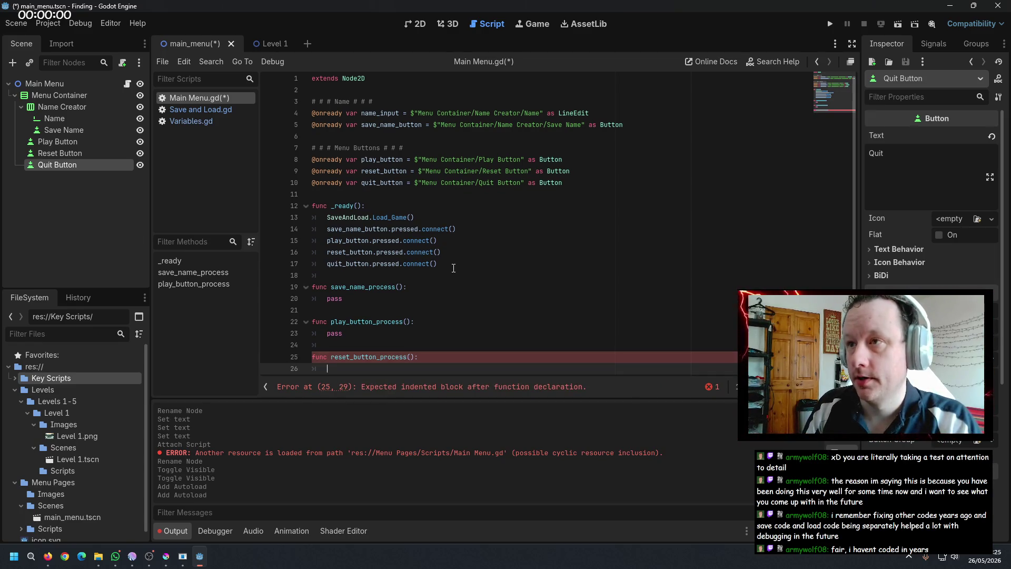
type("ss")
key("Return")
key("Return")
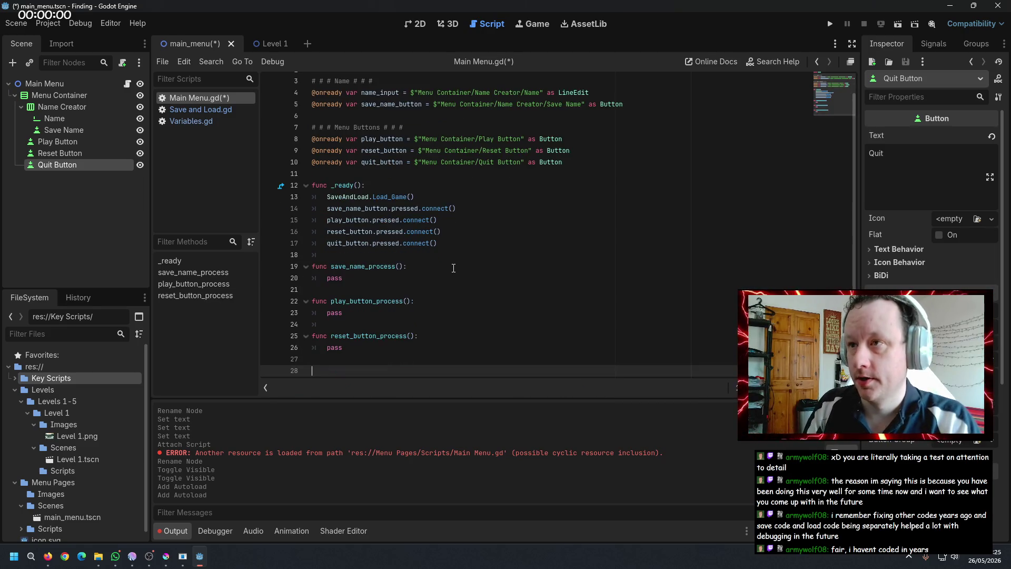
type("func")
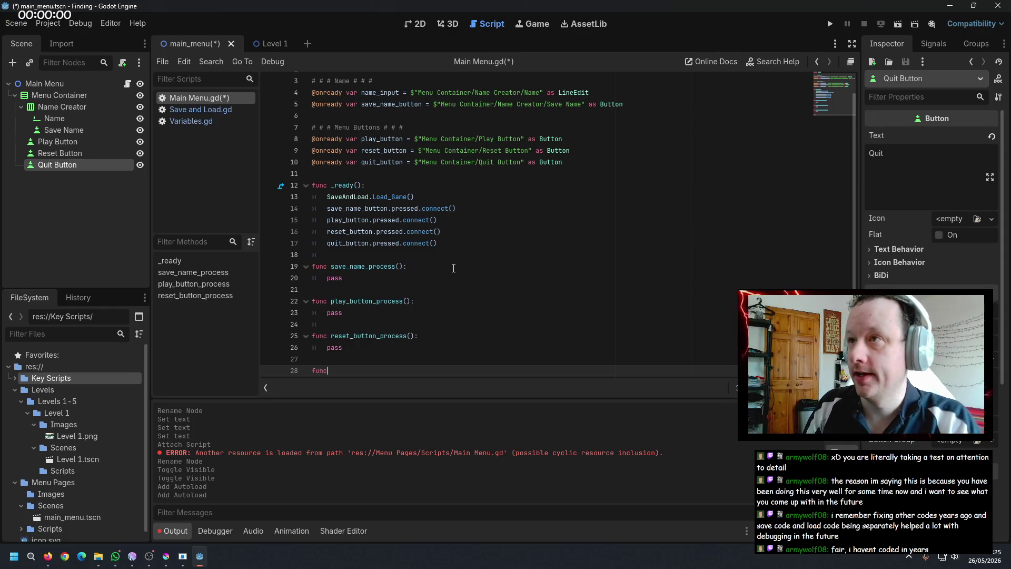
type(" quit")
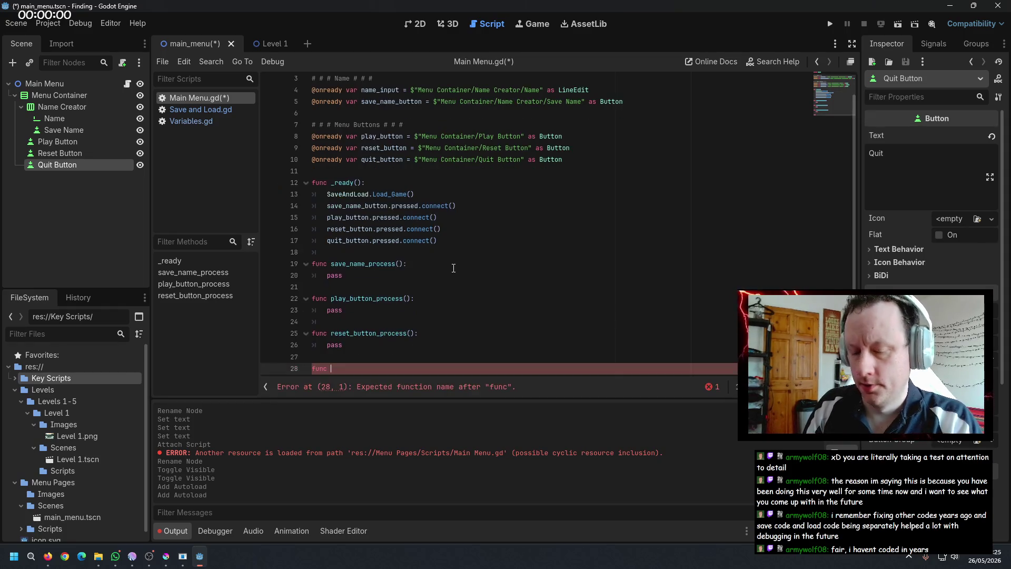
type("_button_process")
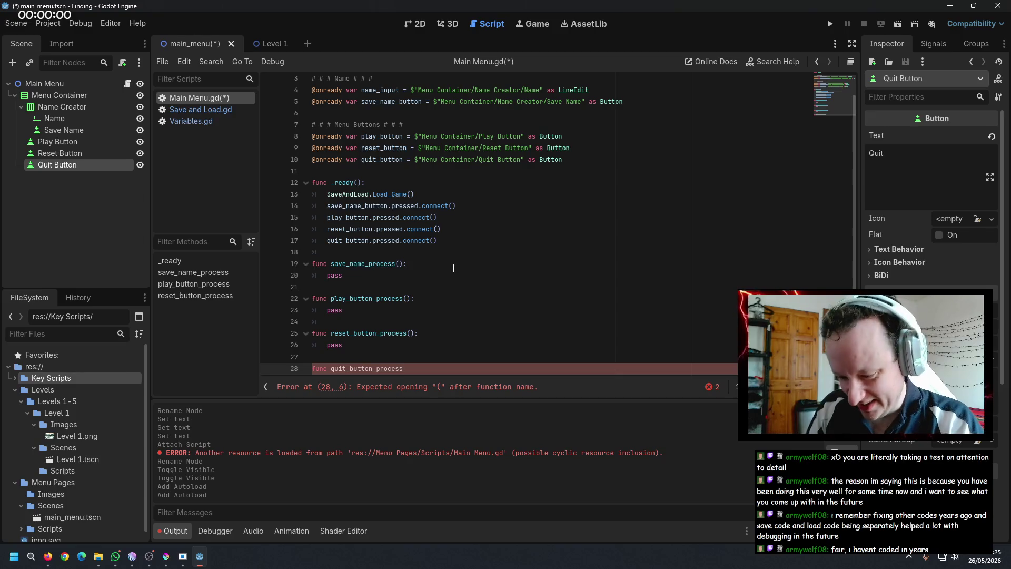
Give quit_button_process a body that calls get_tree().quit()
type(":")
key("Return")
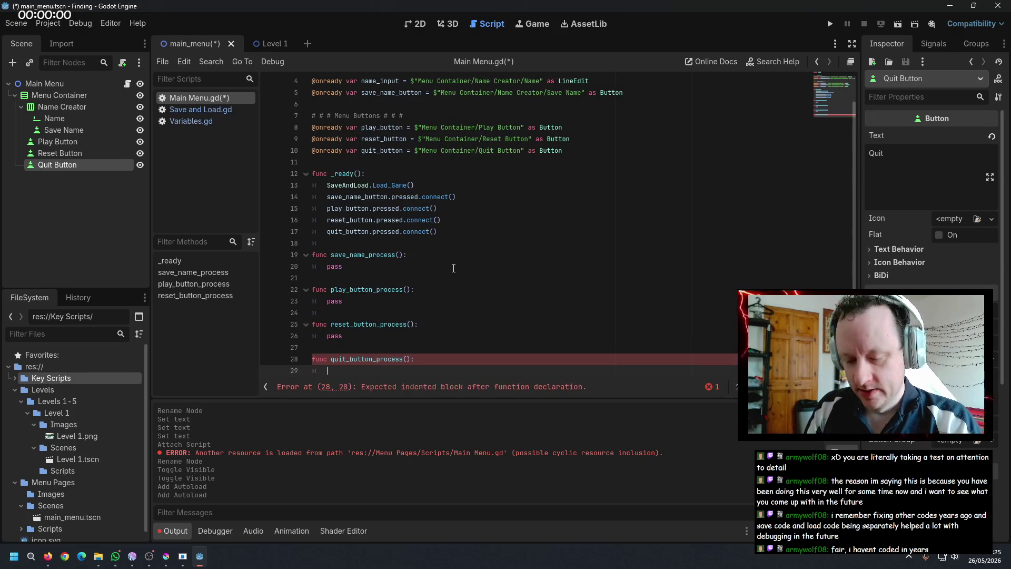
type("get")
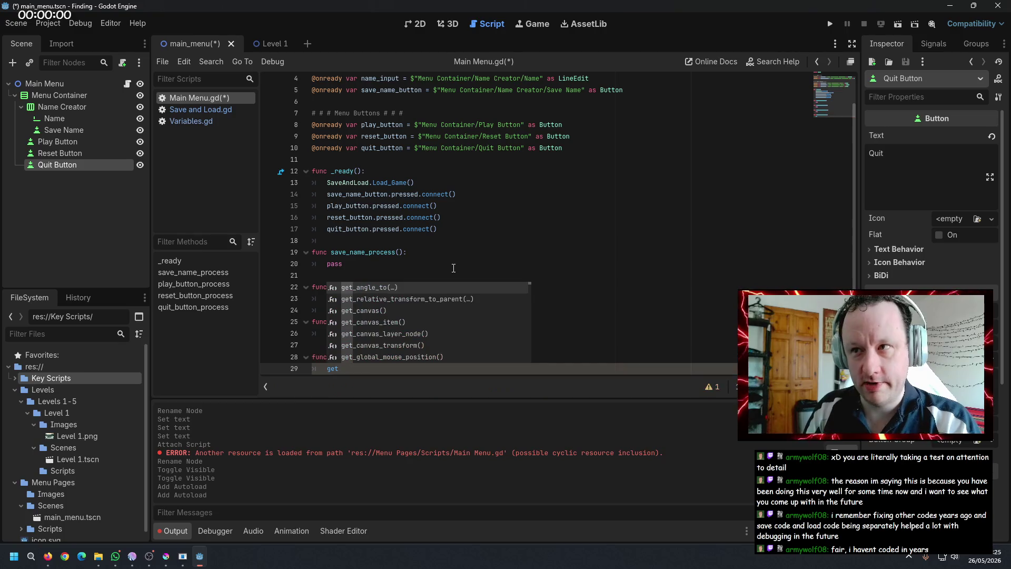
type("_")
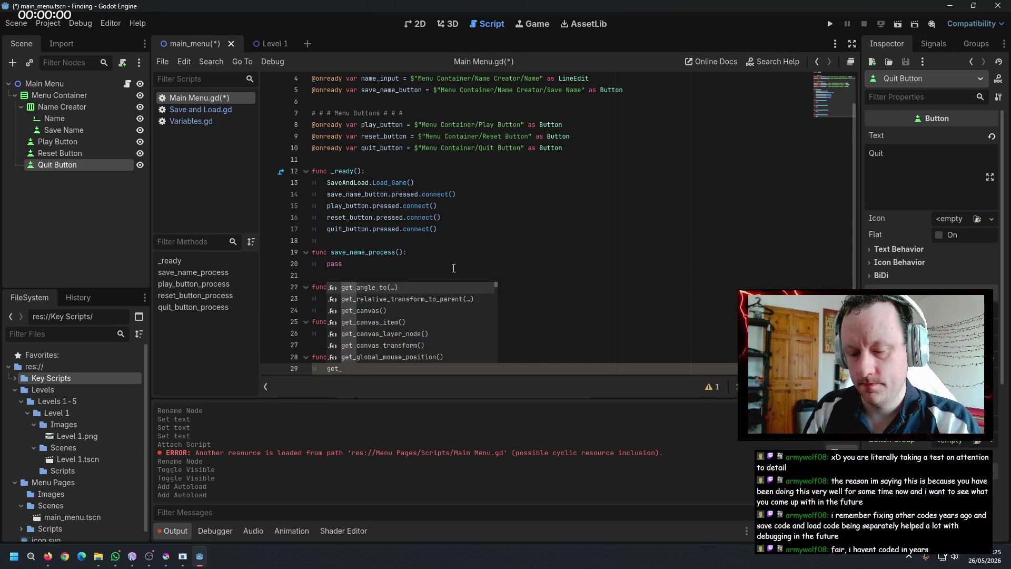
type("tre")
key("Return")
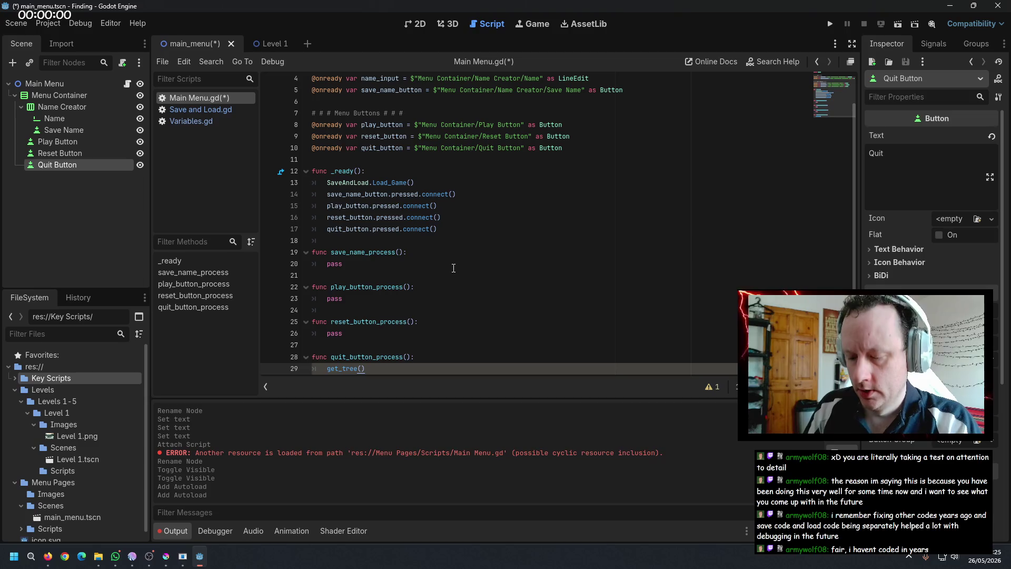
type(".q")
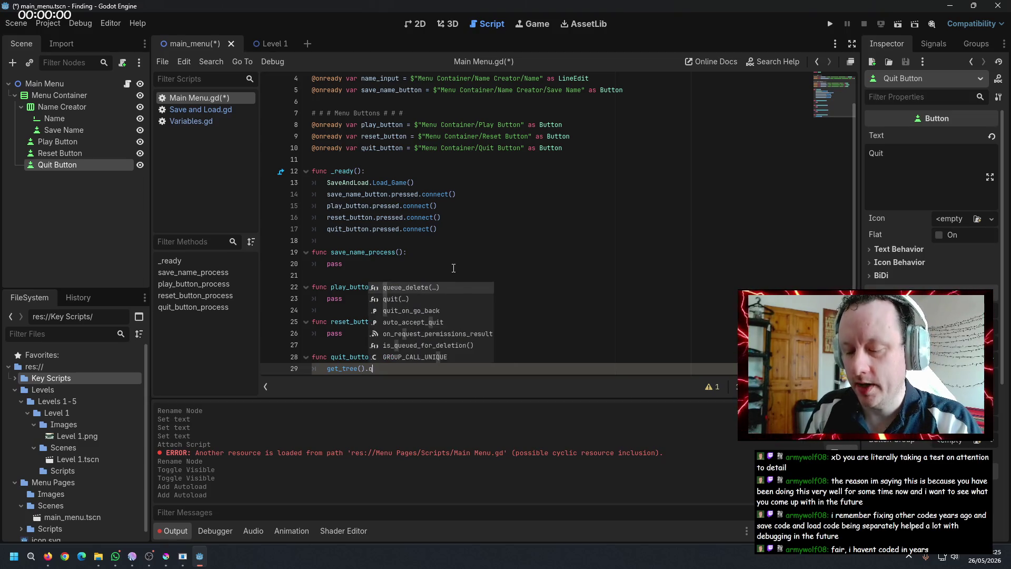
type("ui")
key("Return")
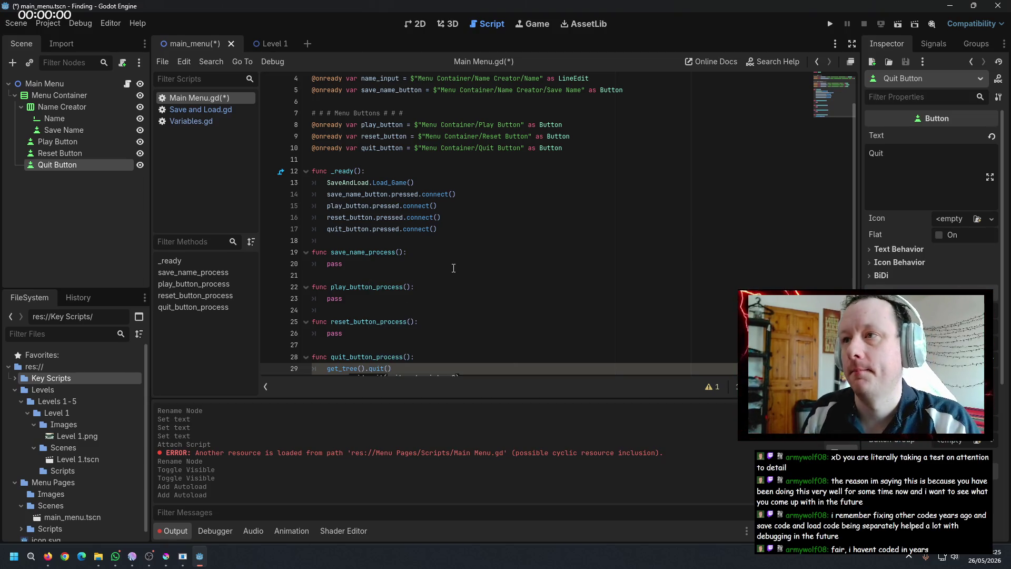
Put quit_button_process and reset_button_process into their buttons' pressed.connect() calls
left_click(448, 341)
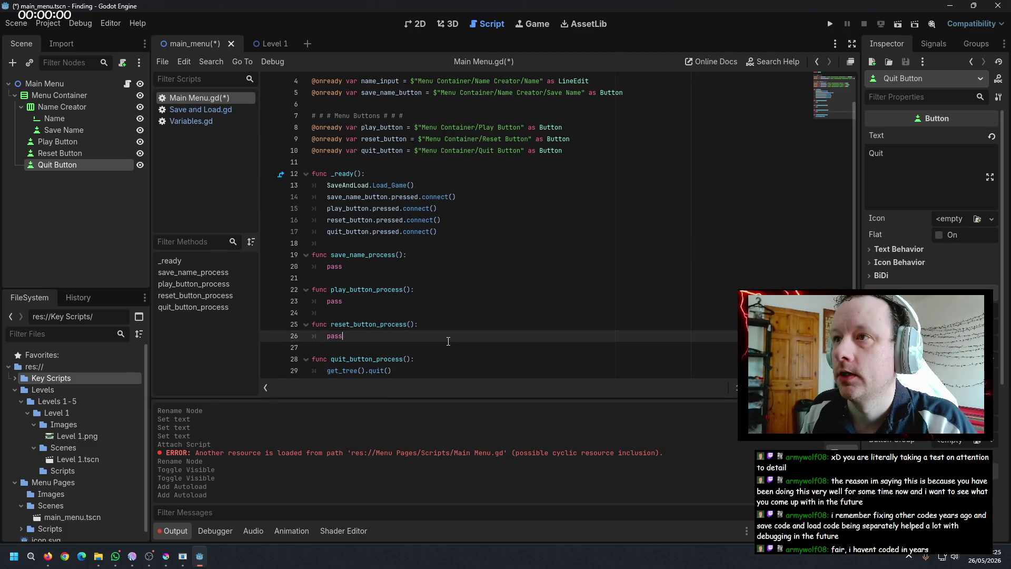
left_click(437, 230)
double_click(358, 360)
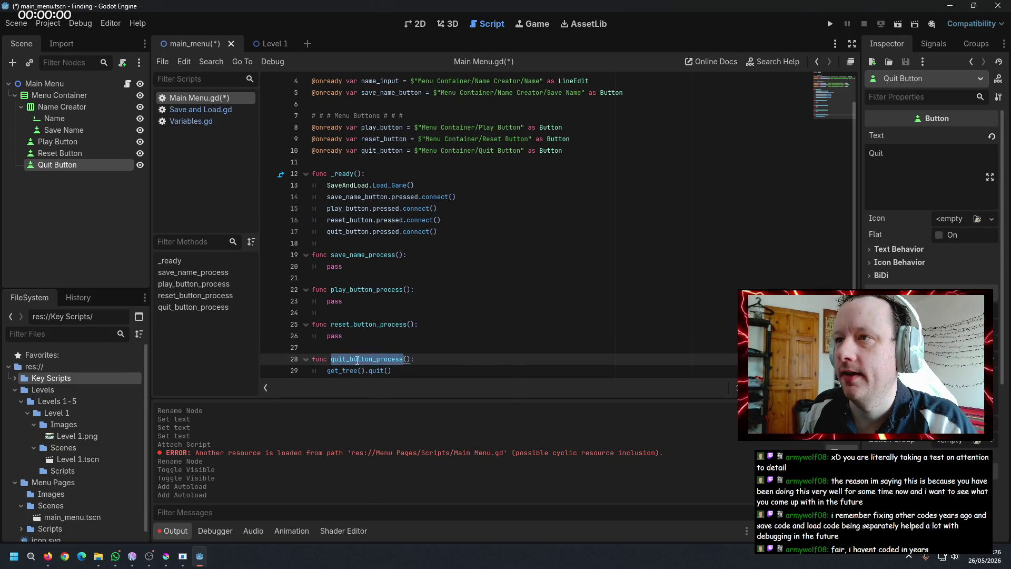
right_click(358, 360)
left_click(394, 387)
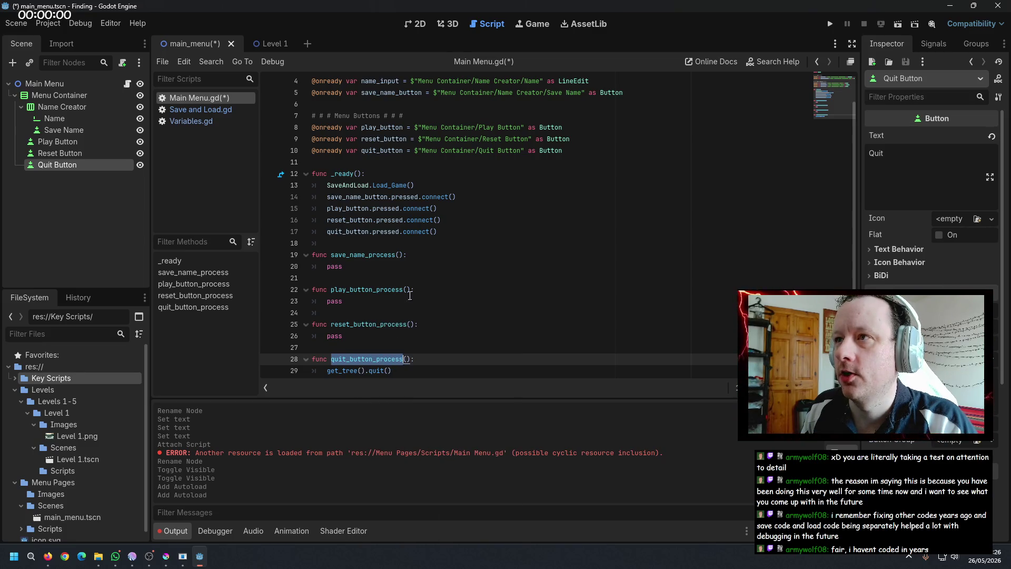
left_click(437, 232)
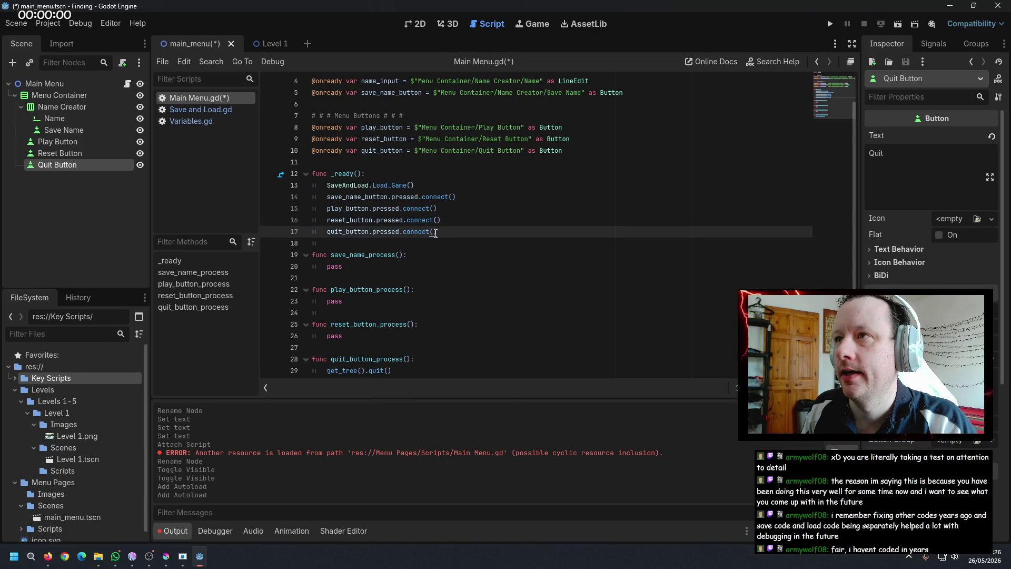
key("ctrl+v")
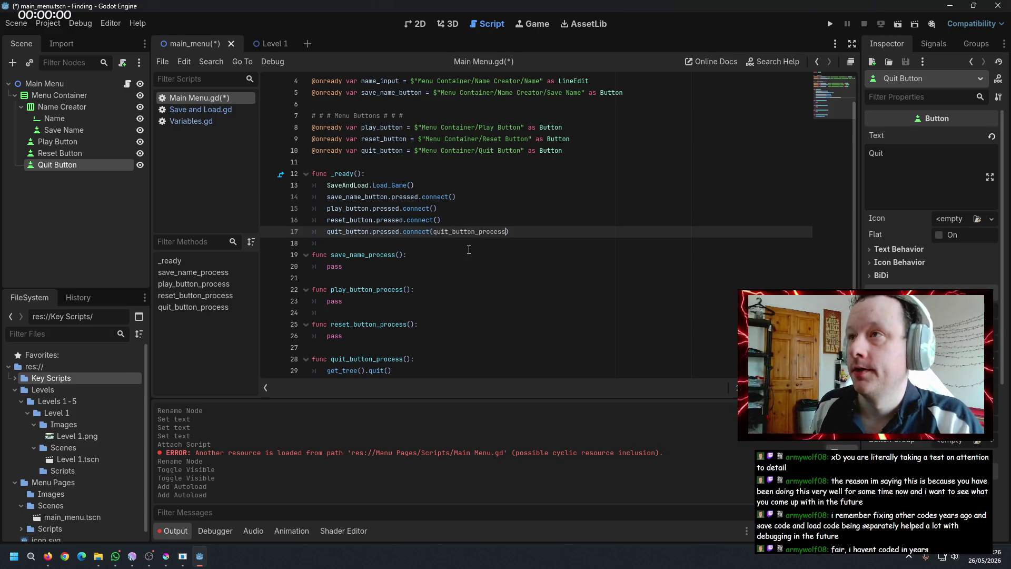
double_click(392, 324)
right_click(391, 324)
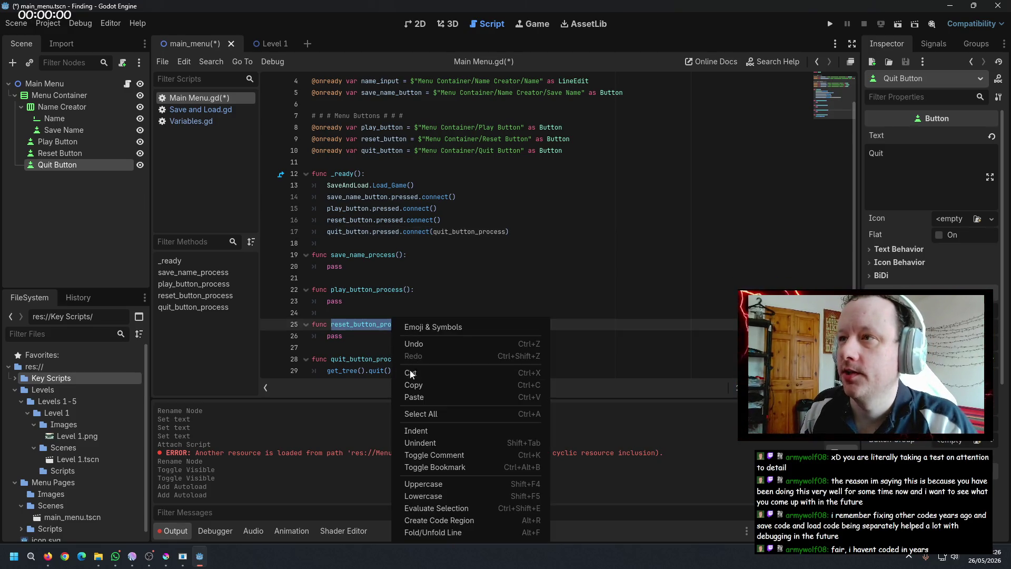
left_click(411, 385)
left_click(437, 220)
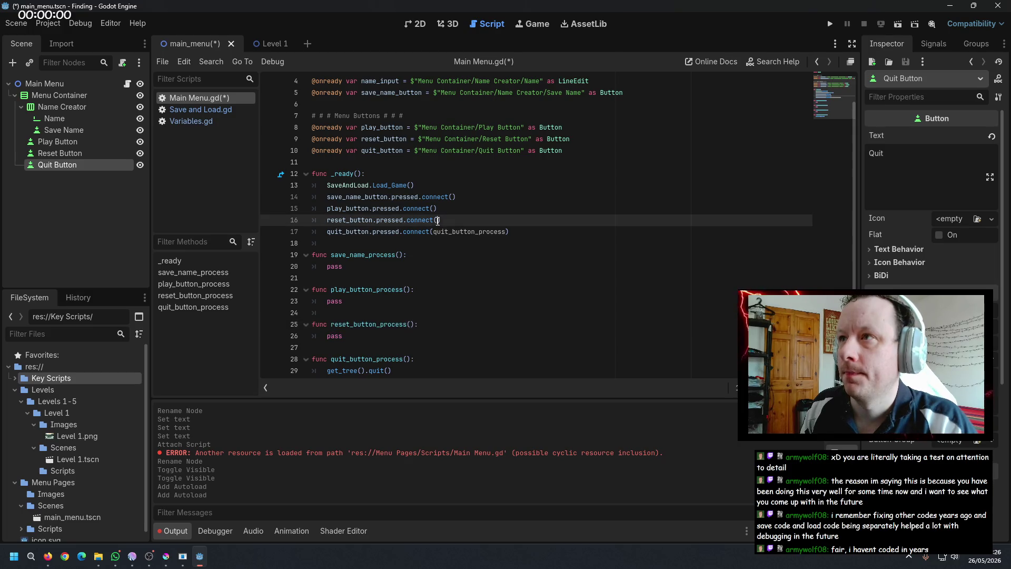
key("ctrl+v")
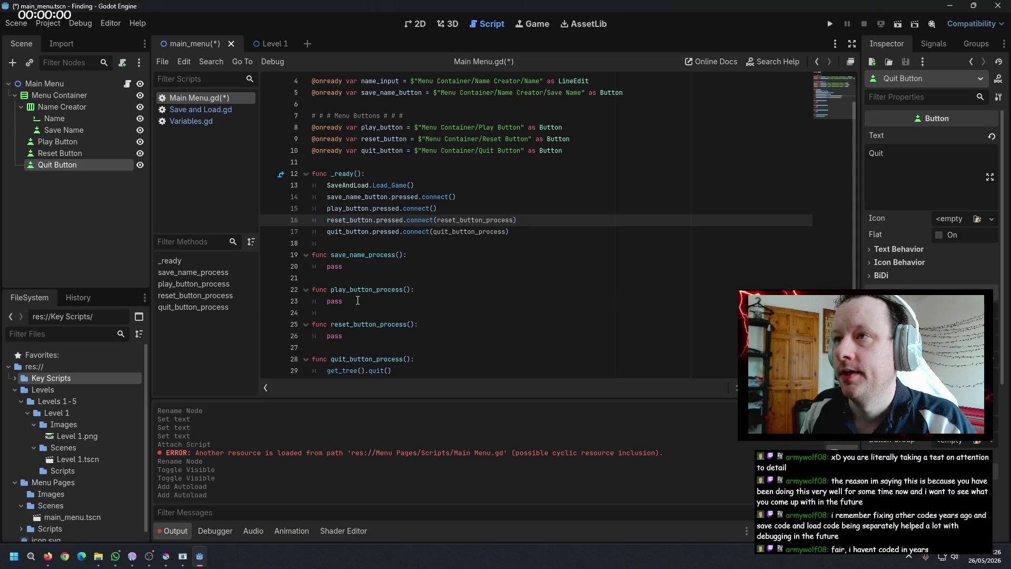
Put play_button_process and save_name_process into their matching pressed.connect() calls
double_click(393, 291)
right_click(391, 290)
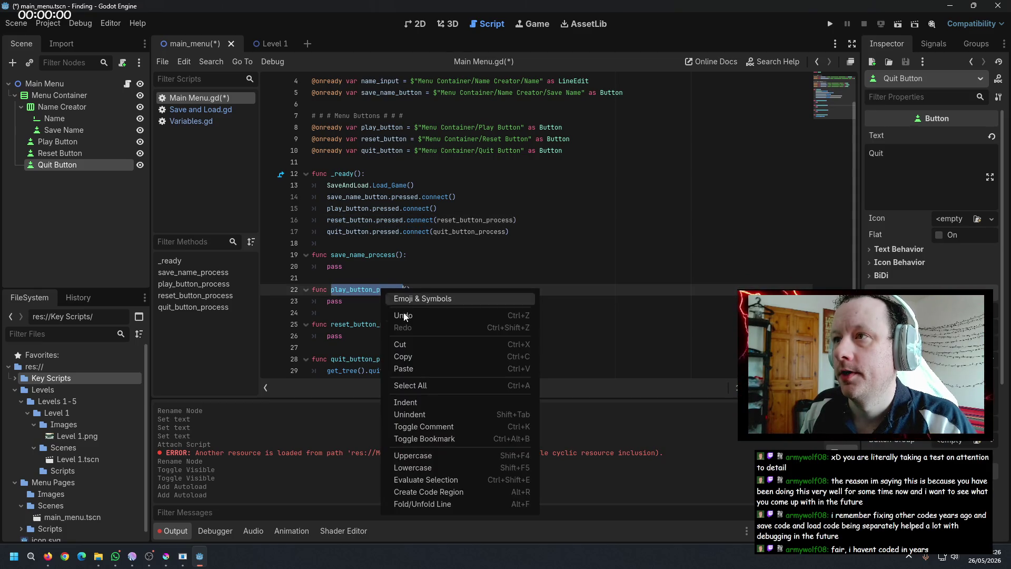
left_click(409, 353)
left_click(433, 209)
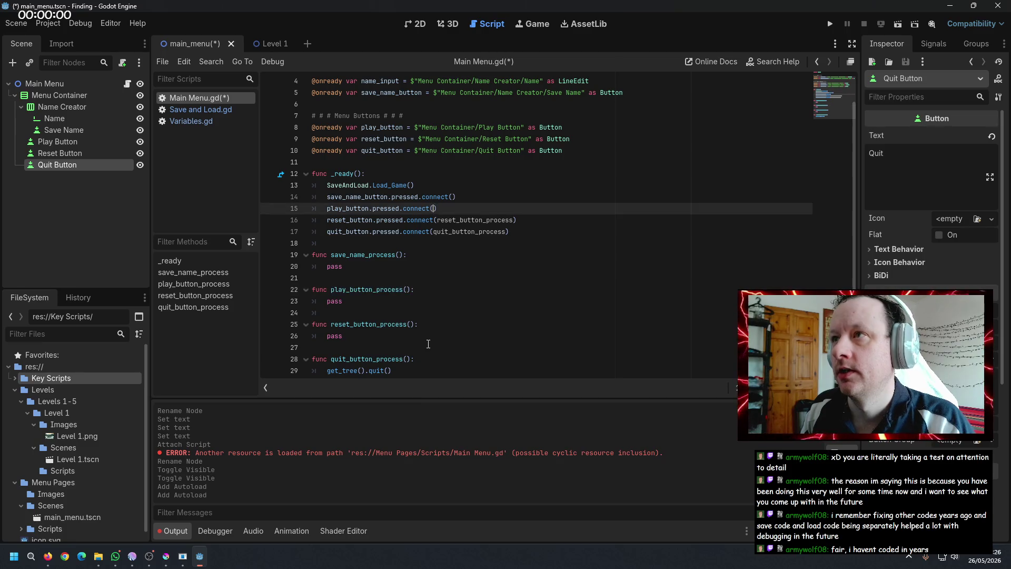
key("ctrl+v")
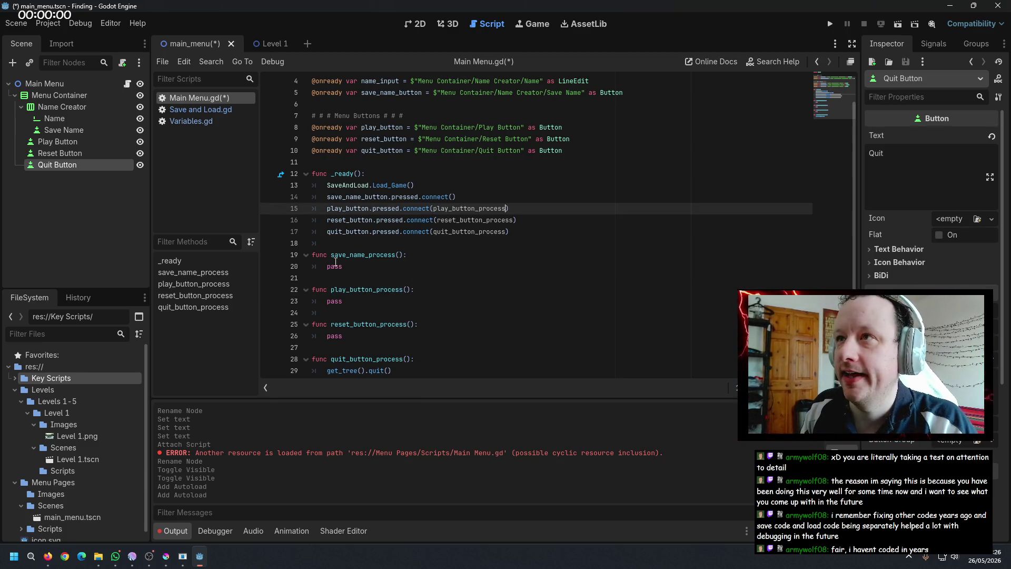
double_click(361, 254)
right_click(362, 255)
left_click(394, 323)
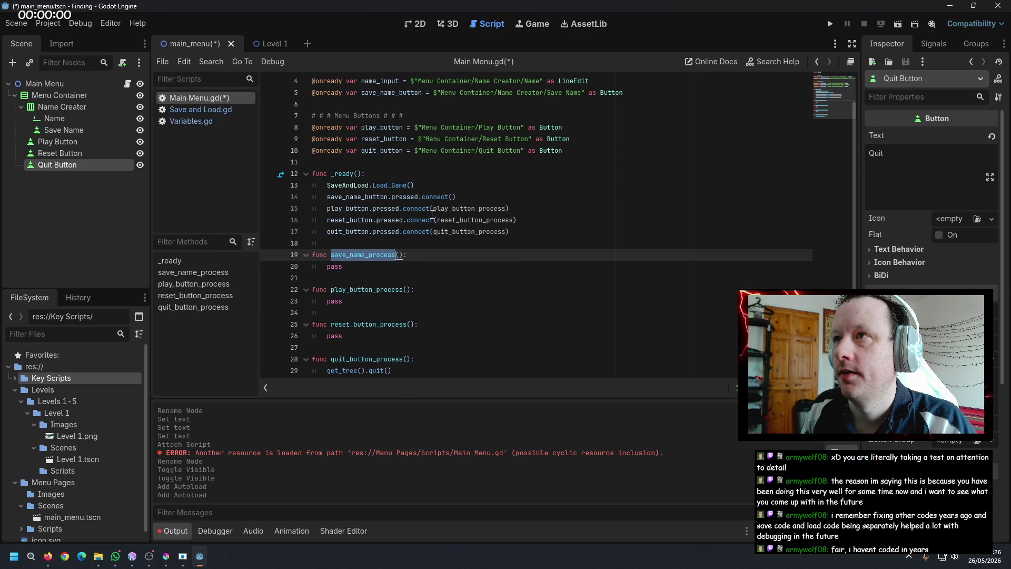
left_click(452, 197)
key("ctrl+v")
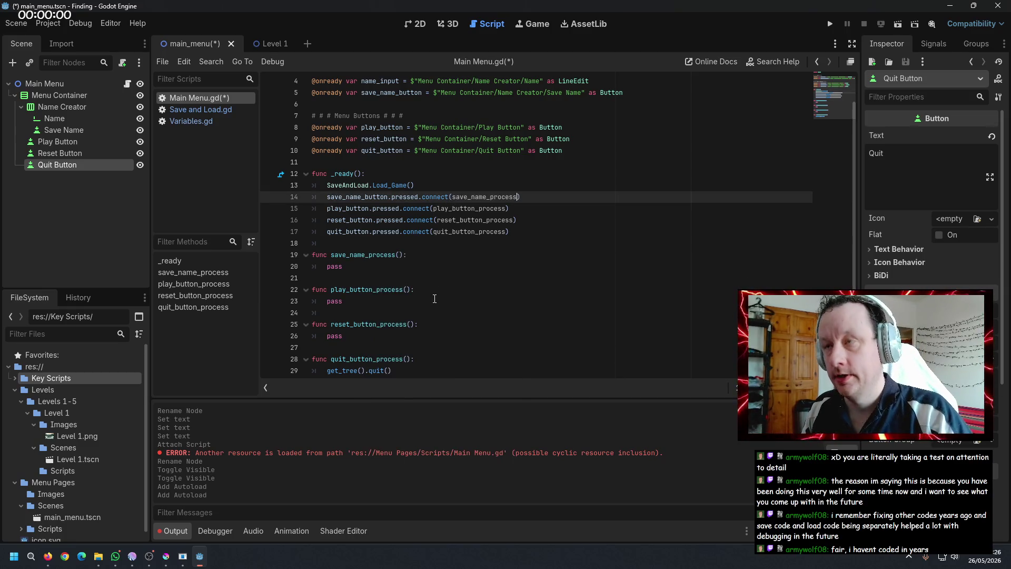
left_click(432, 185)
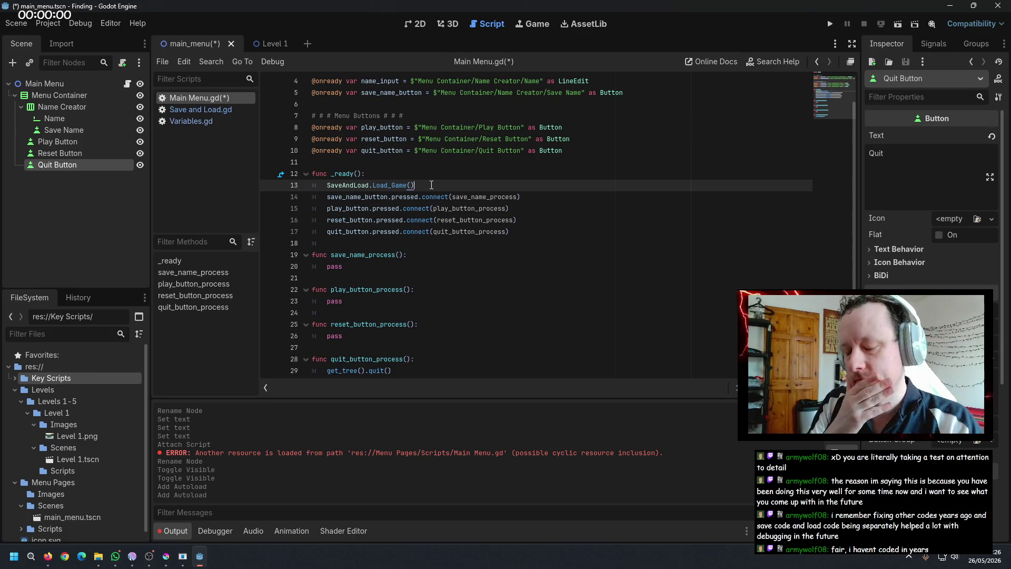
Add a line after Load_Game assigning Variables.Name to name_input
key("Return")
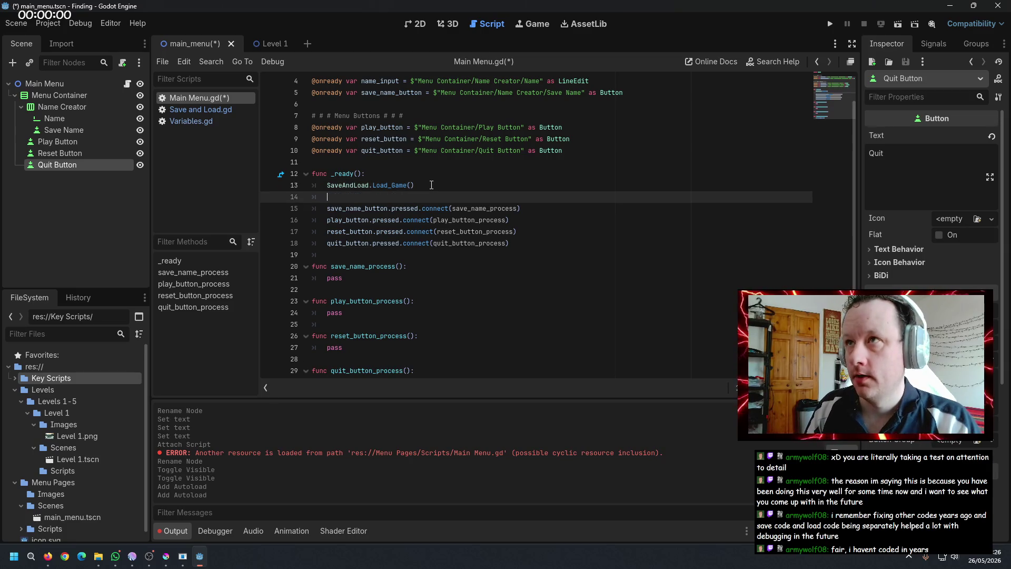
type("Vari")
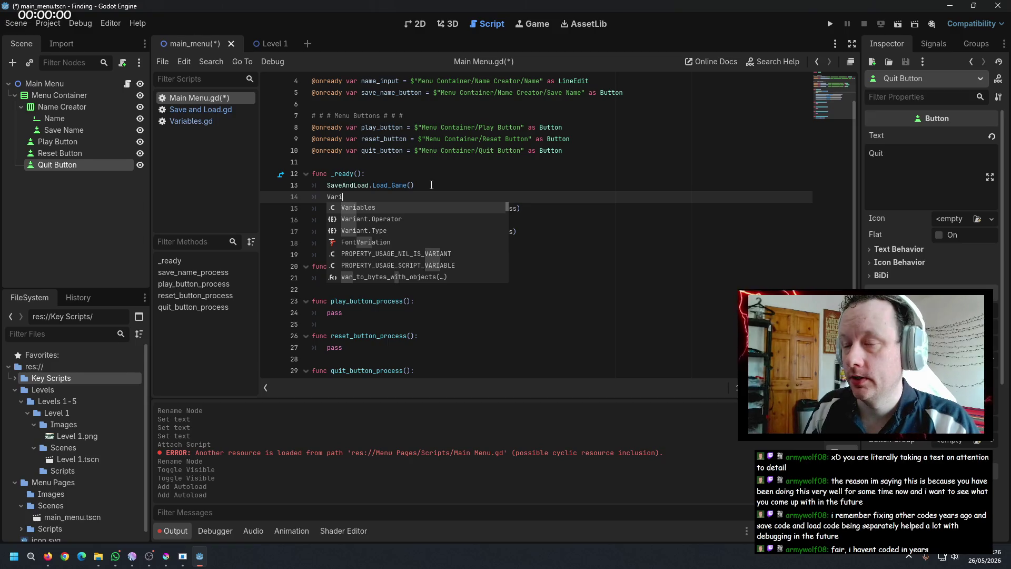
key("BackSpace")
key("BackSpace")
key("BackSpace")
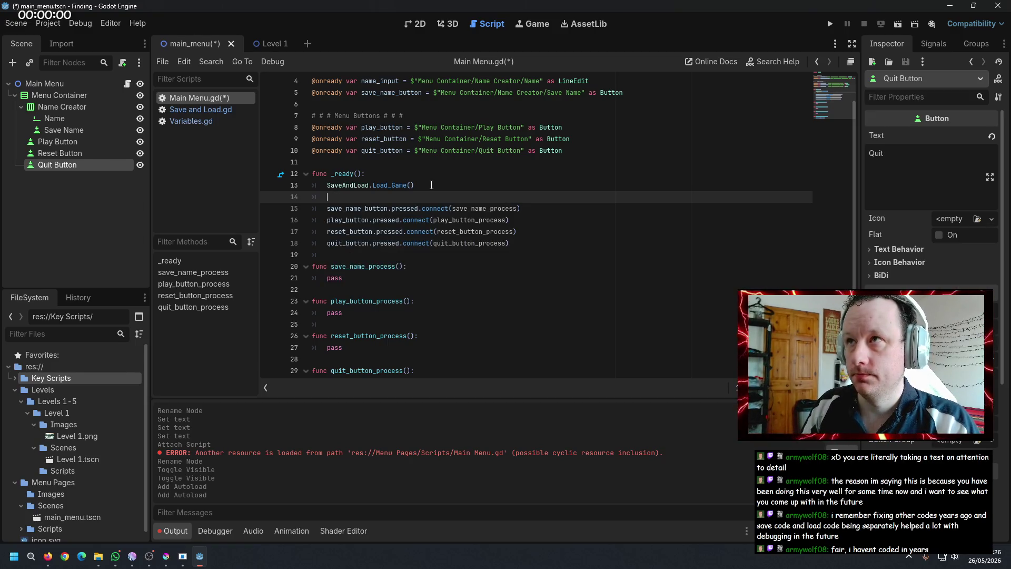
type("me_")
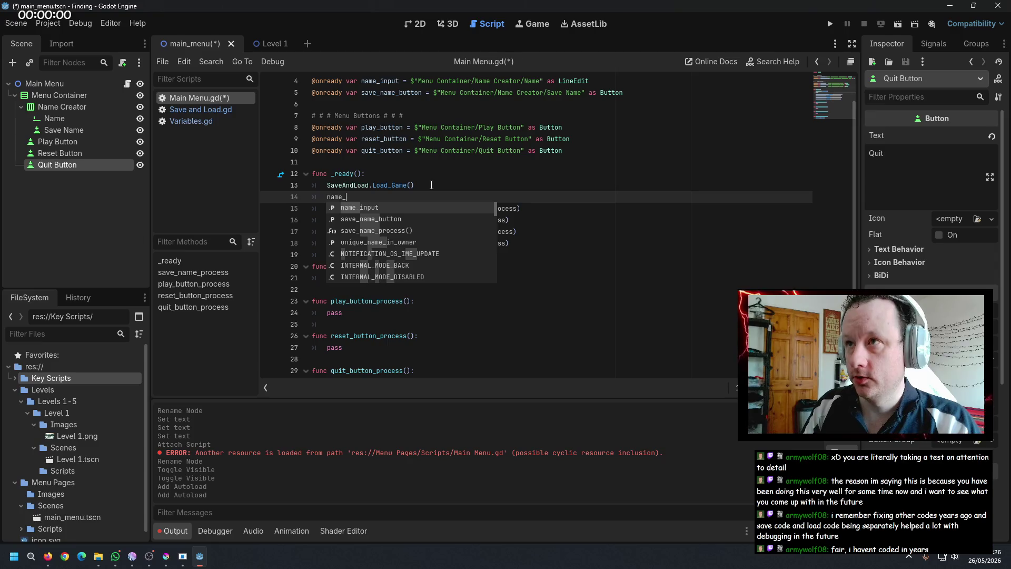
type("input")
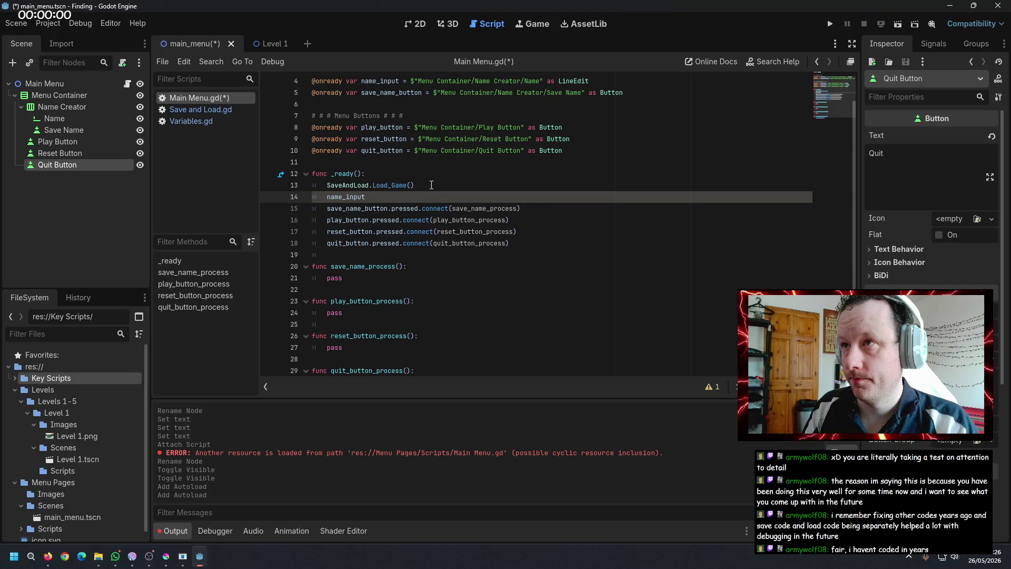
type(" = C")
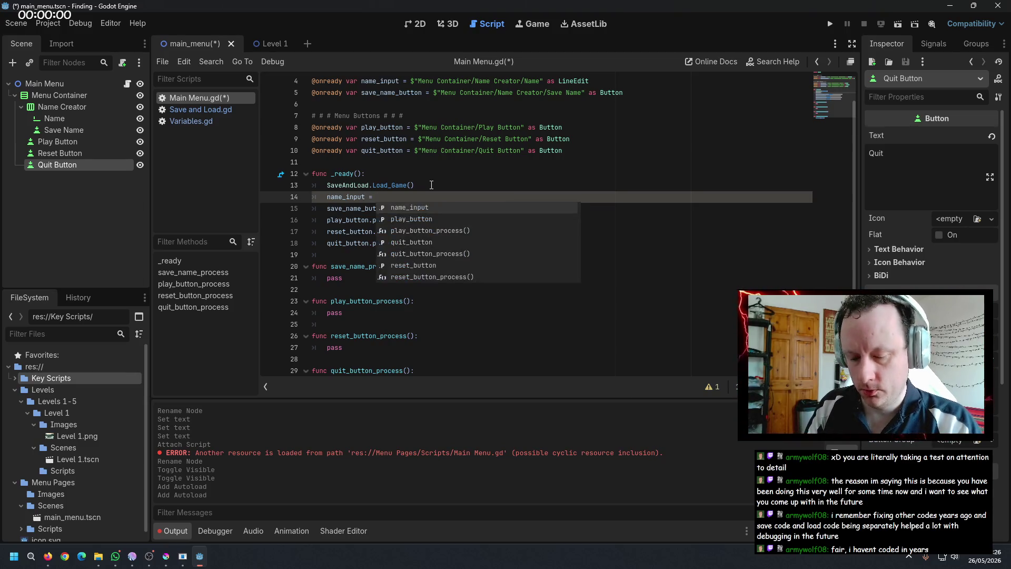
key("BackSpace")
type("Var")
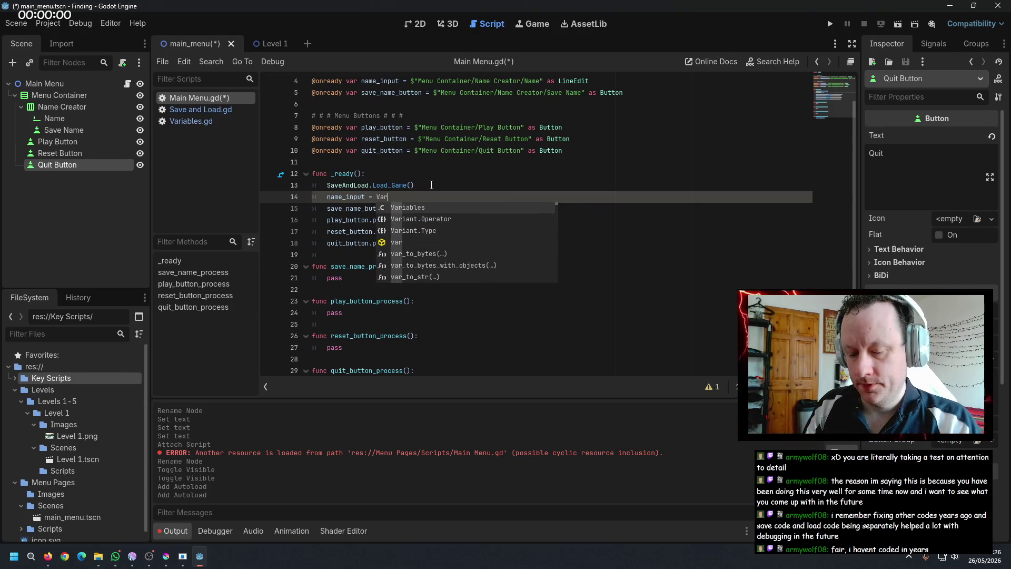
type("iables")
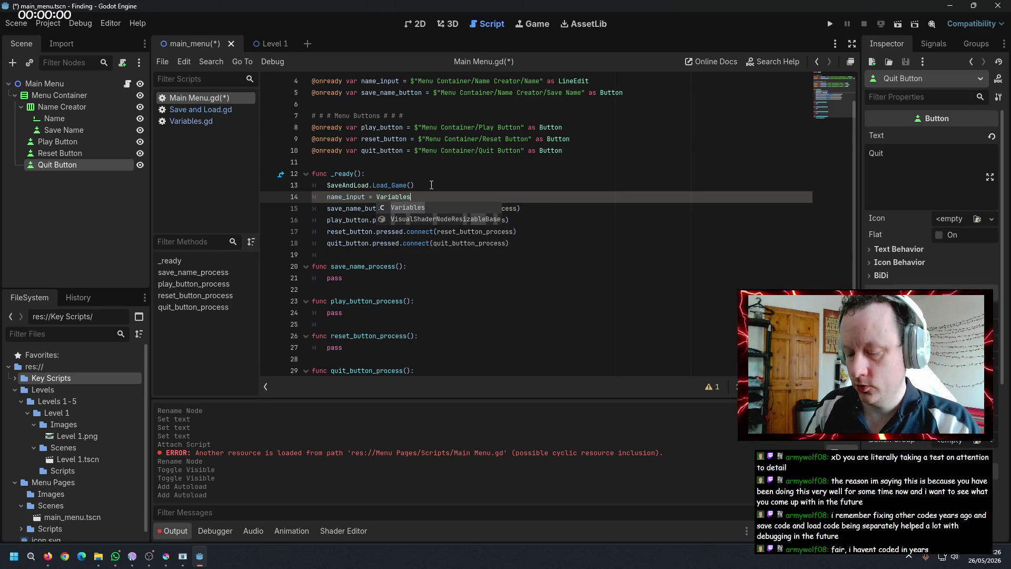
type(".Name")
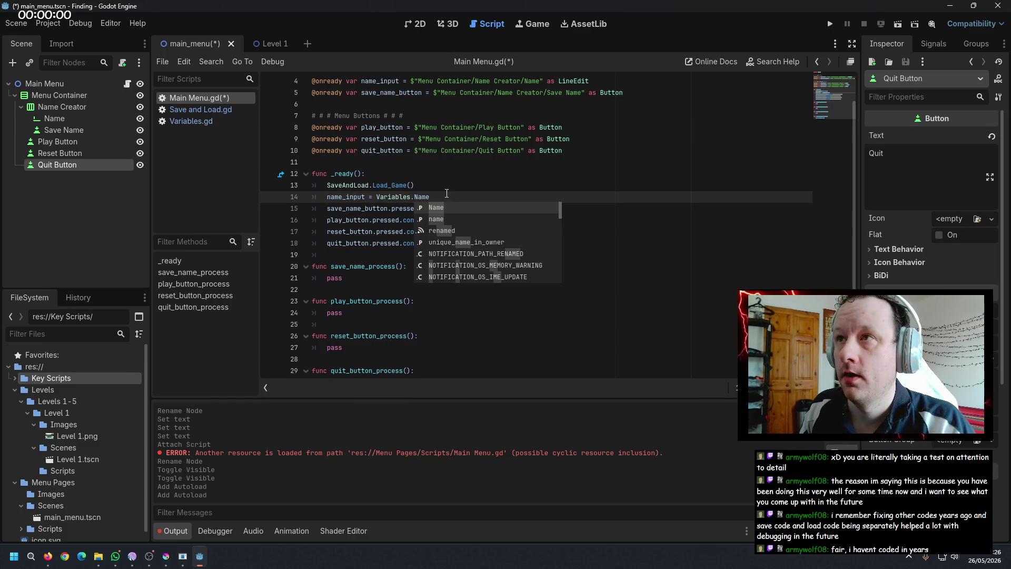
Change the assignment target to name_input.text, choosing text from the autocomplete list
left_click(367, 197)
type(".")
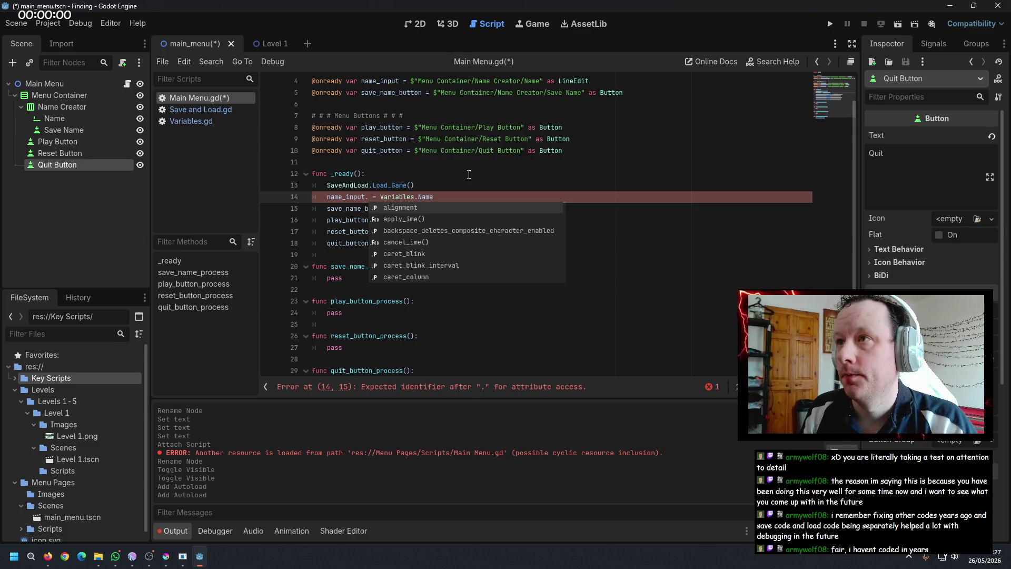
key("Down")
key("Down")
key("Down")
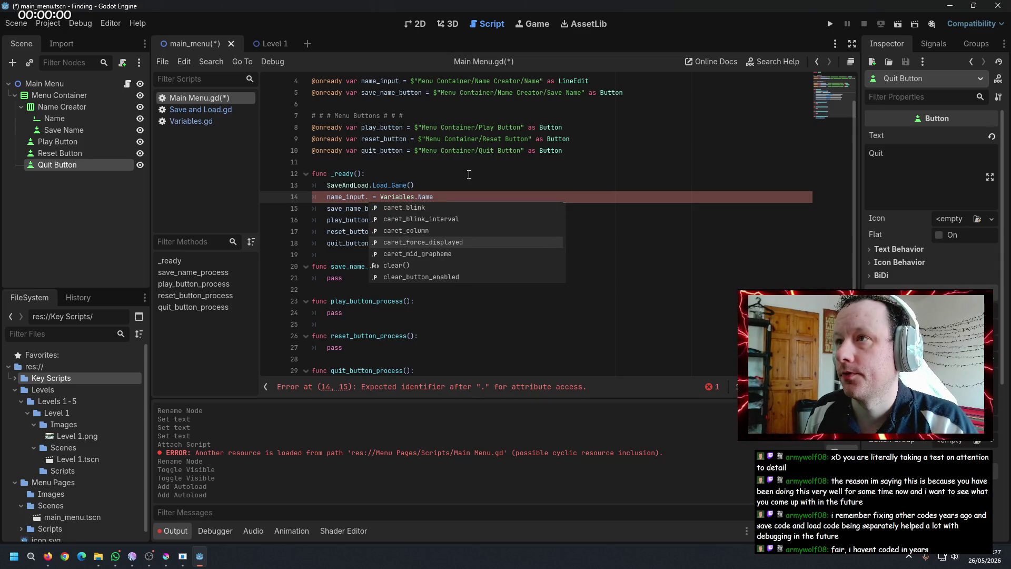
key("Down")
key("Down")
key("Down")
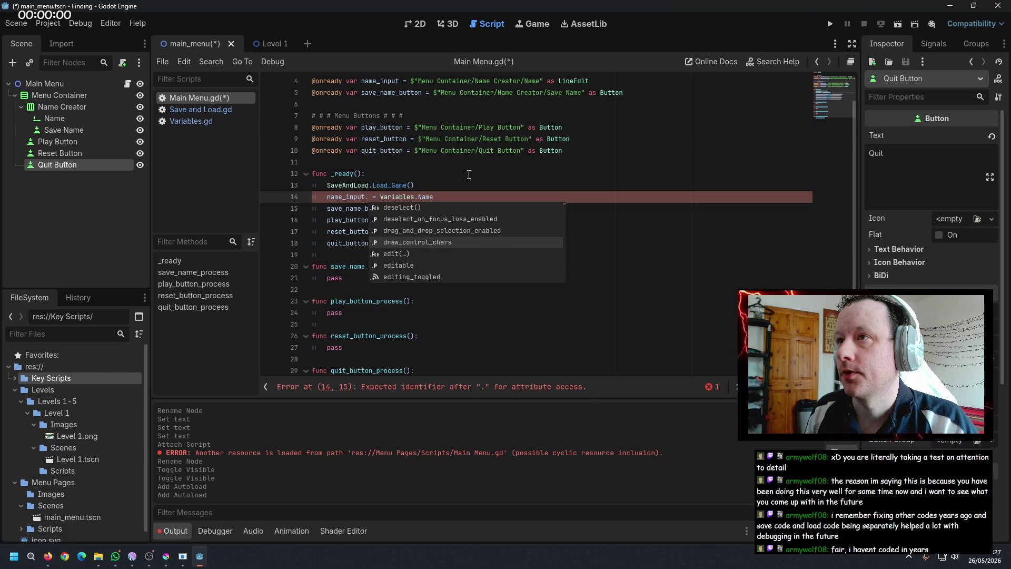
key("Down")
key("Down")
key("Down")
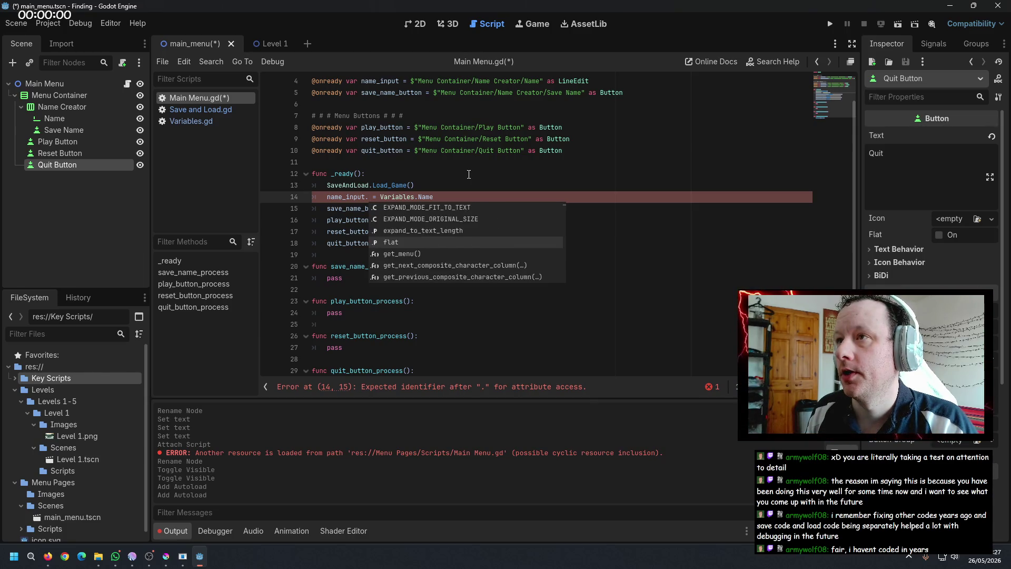
key("Down")
key("Down")
key("Down")
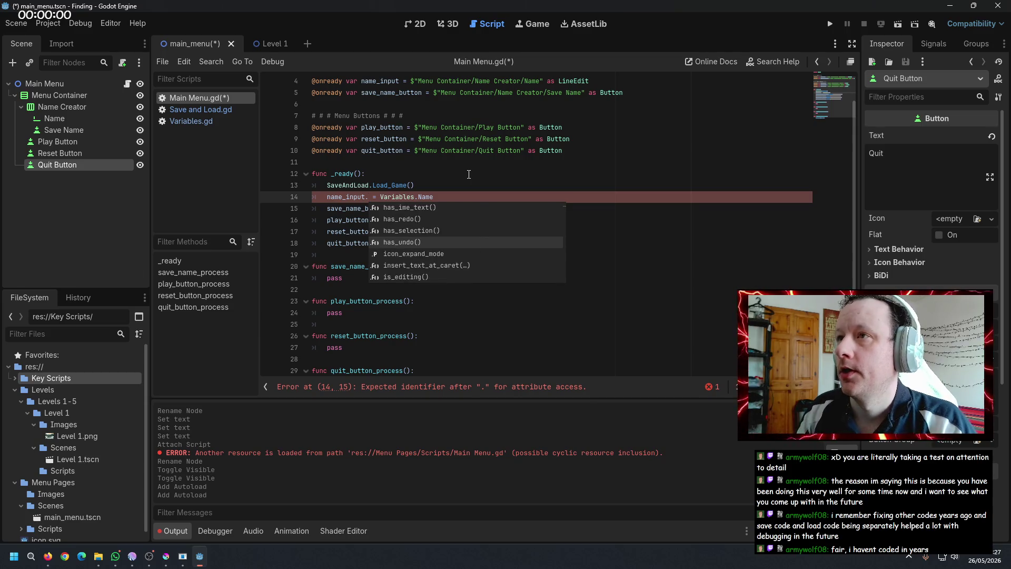
key("Down")
key("Down")
key("Down")
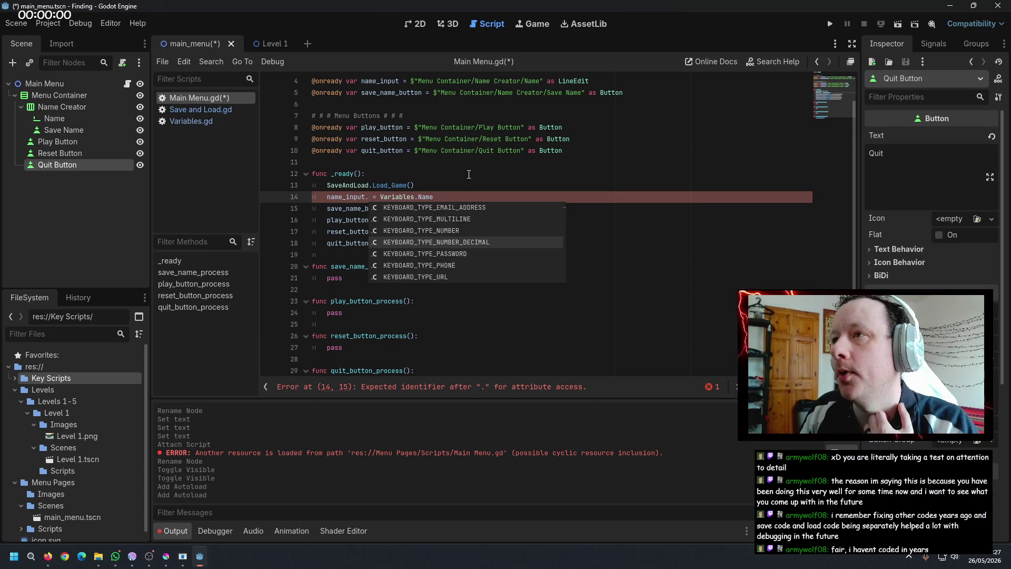
key("Down")
key("Down")
key("Down")
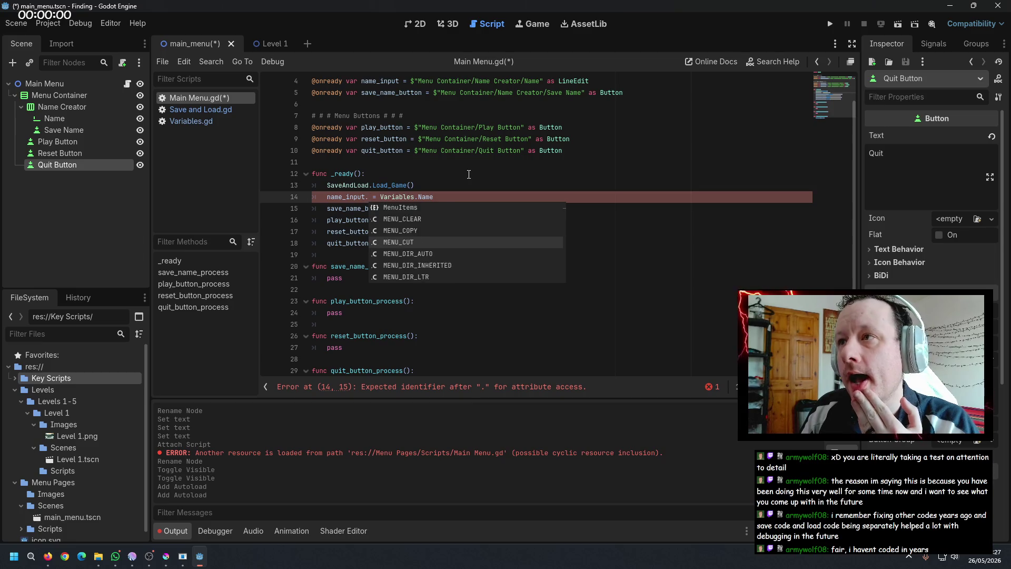
key("Down")
key("Down")
key("Down")
key("Down")
key("Down")
key("Down")
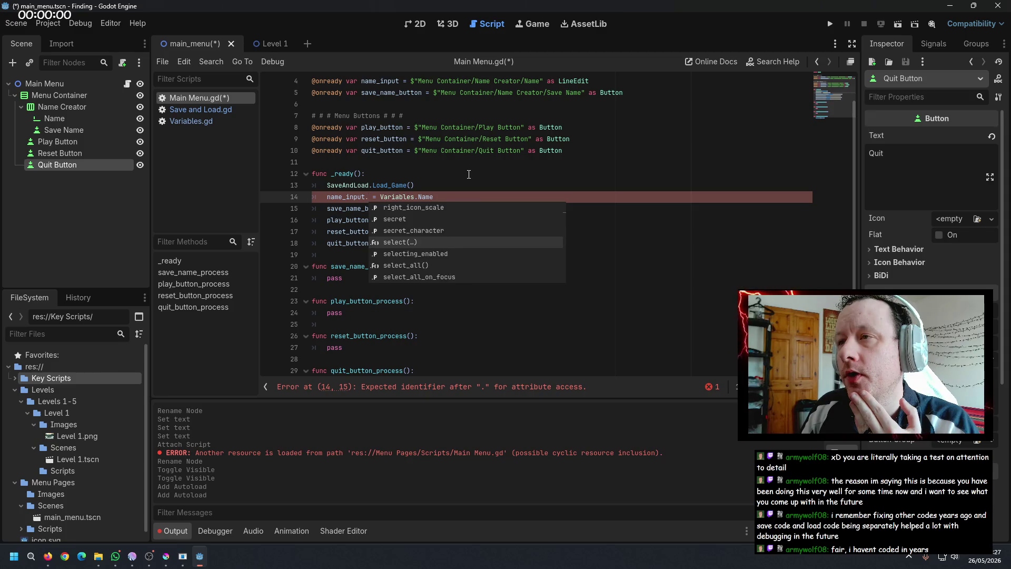
key("Down")
key("Down")
key("Down")
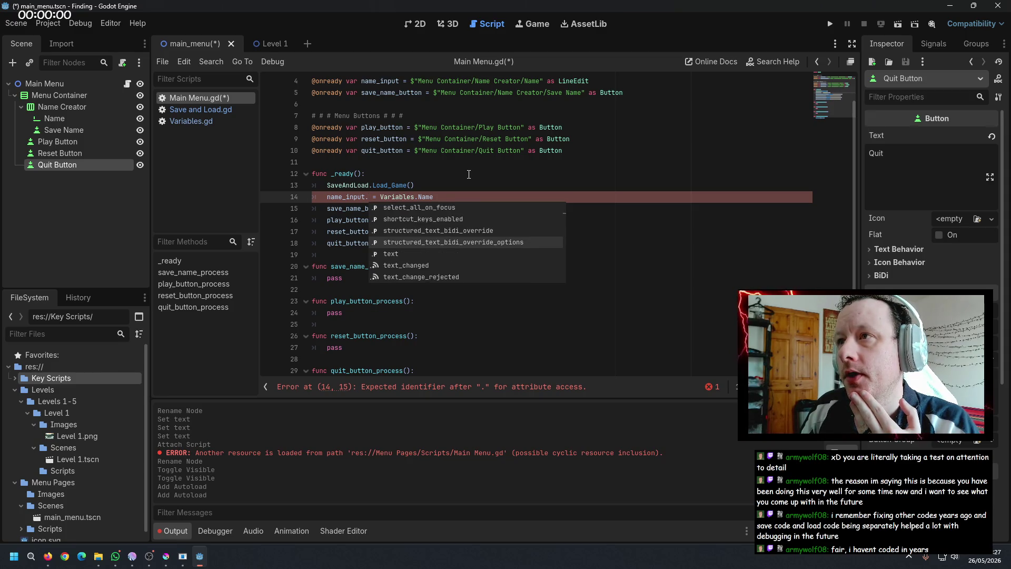
key("Down")
key("Down")
key("Down")
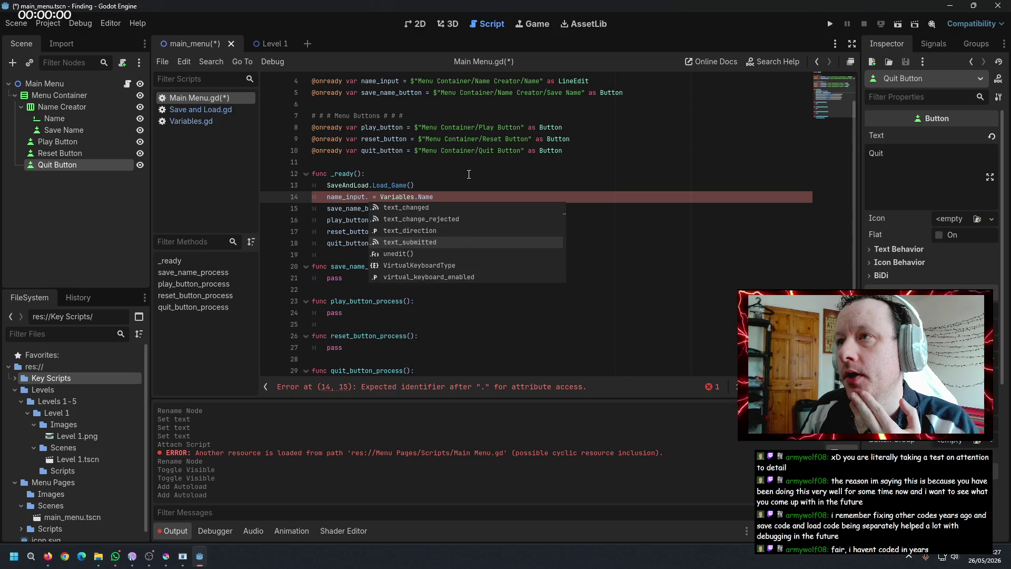
key("Down")
key("Down")
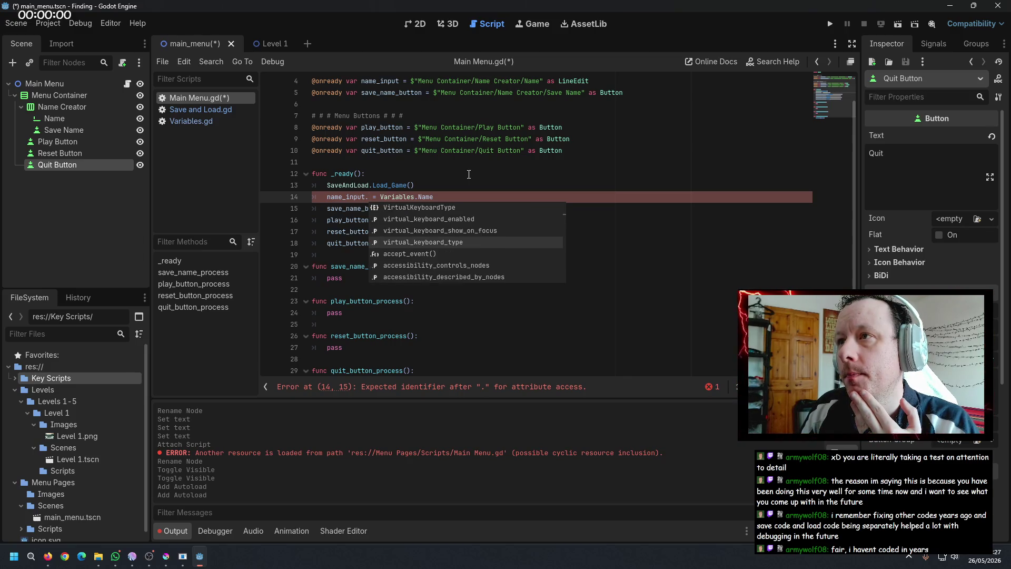
key("Down")
key("Down")
key("Down")
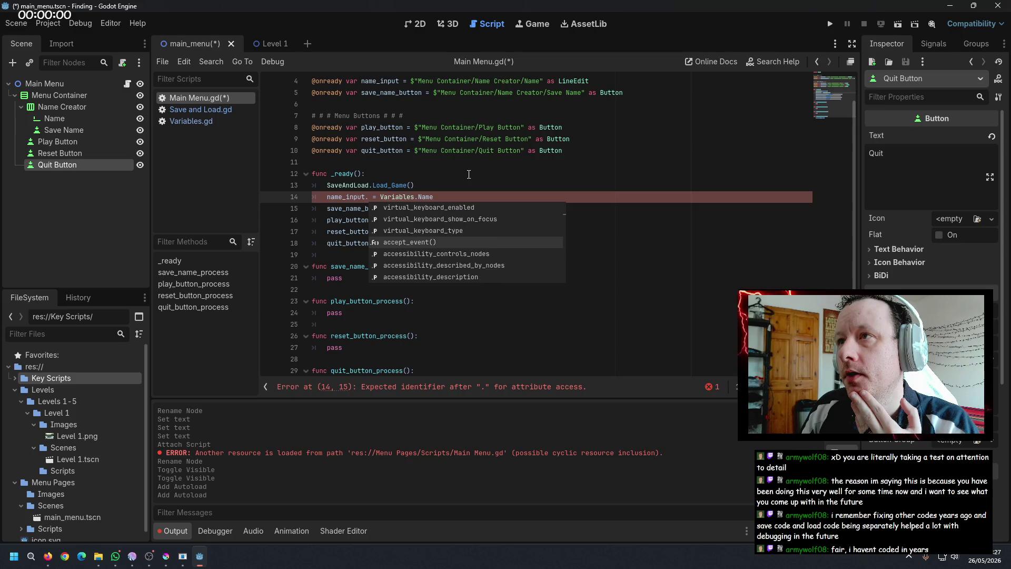
key("Down")
key("Down")
key("Down")
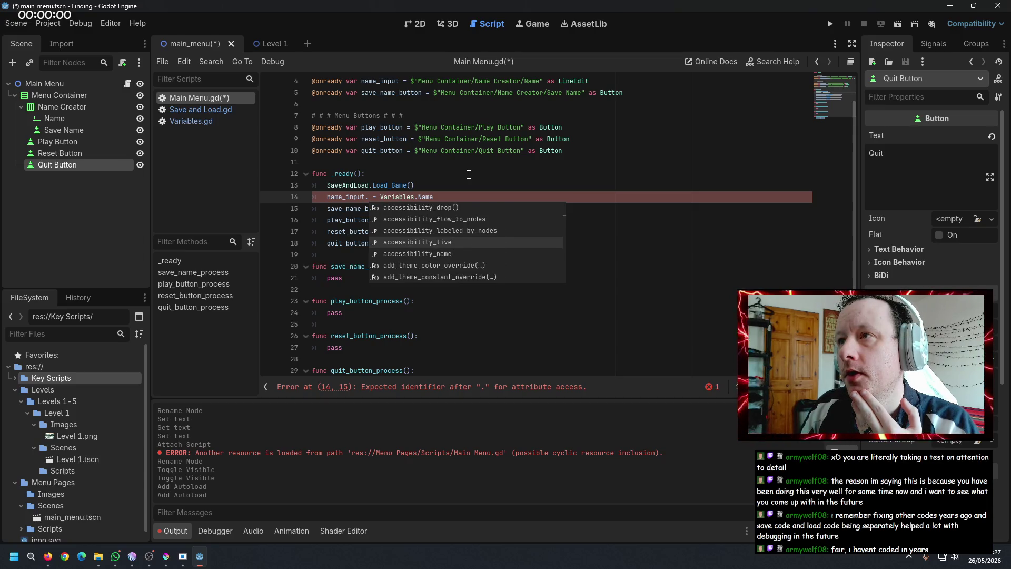
key("Down")
key("Down")
key("Down")
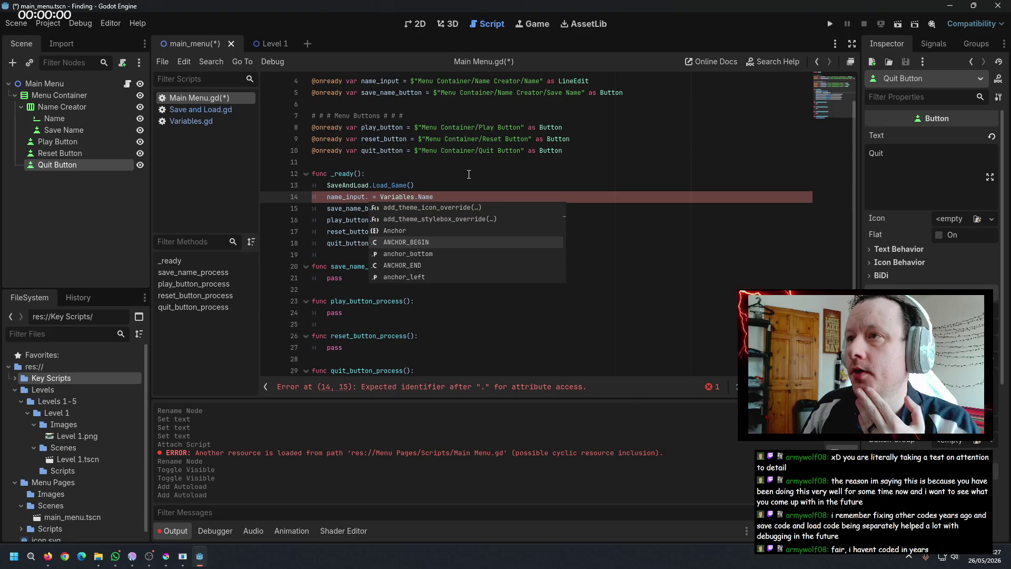
key("Down")
key("Down")
key("Down")
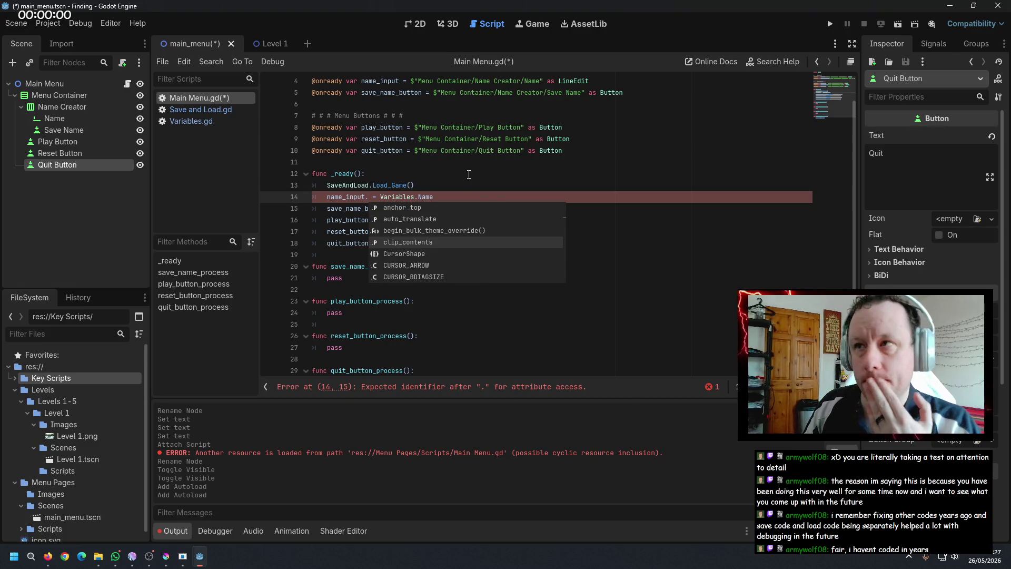
key("Down")
key("Down")
key("Down")
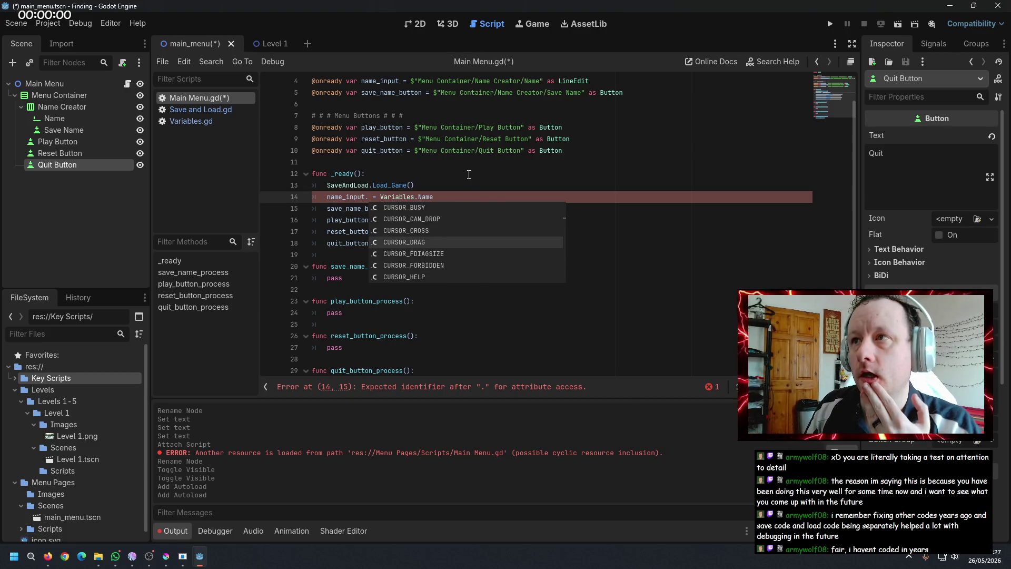
key("Down")
key("Down")
key("Down")
key("Down")
key("Down")
key("Down")
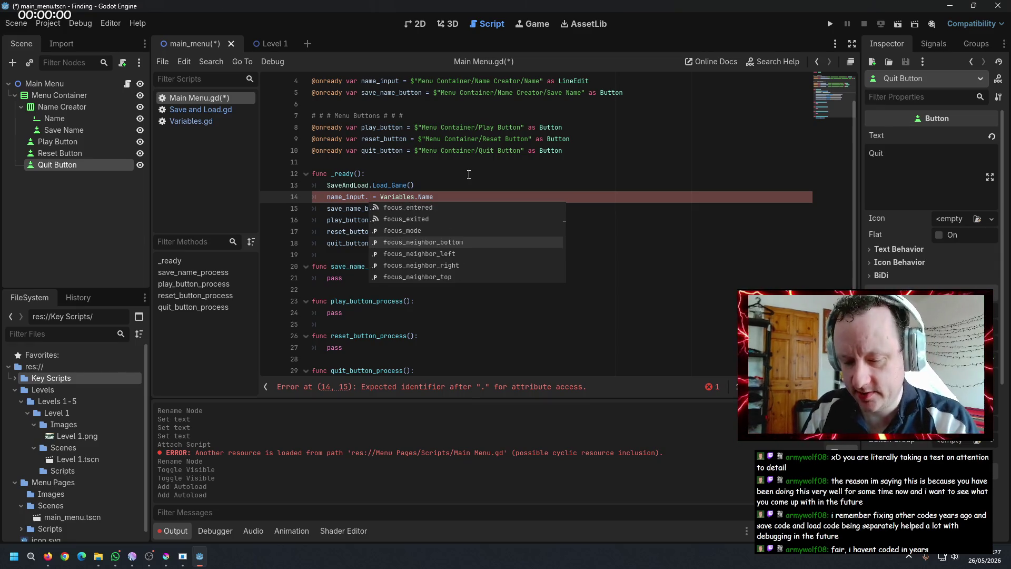
type("text")
left_click(700, 189)
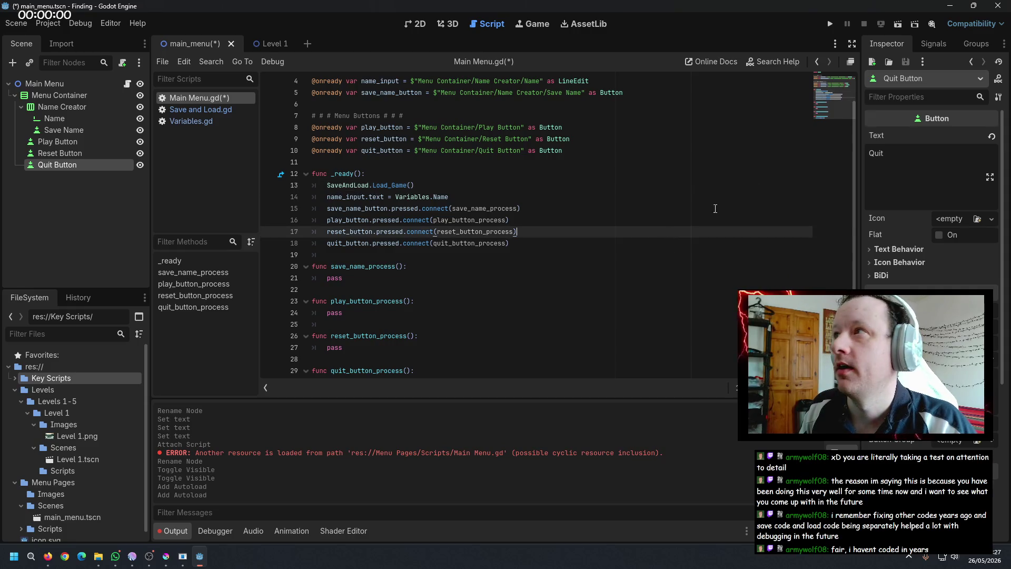
Run the main menu scene, save a new player name, then relaunch to check it
left_click(898, 23)
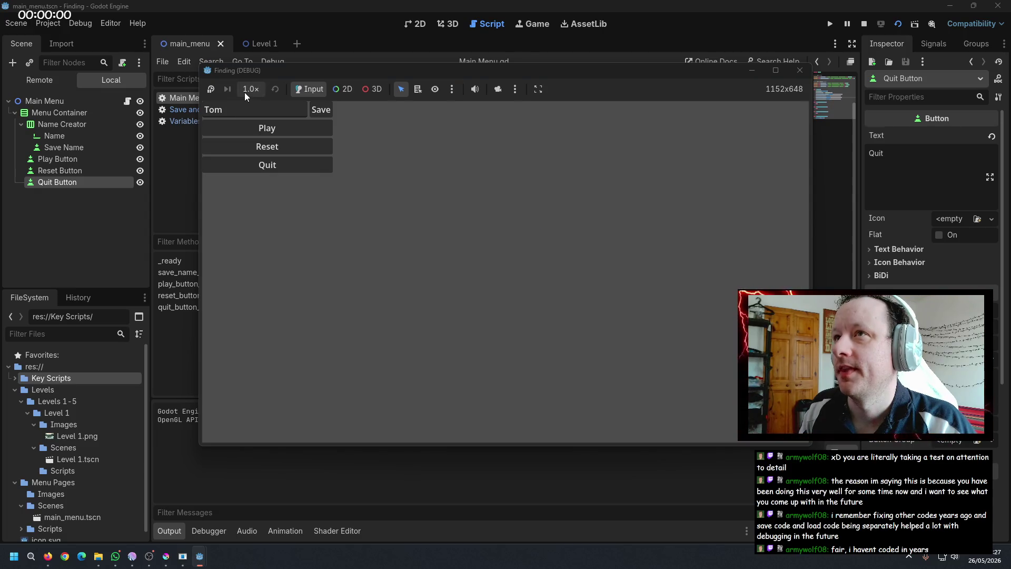
left_click_drag(242, 105, 120, 106)
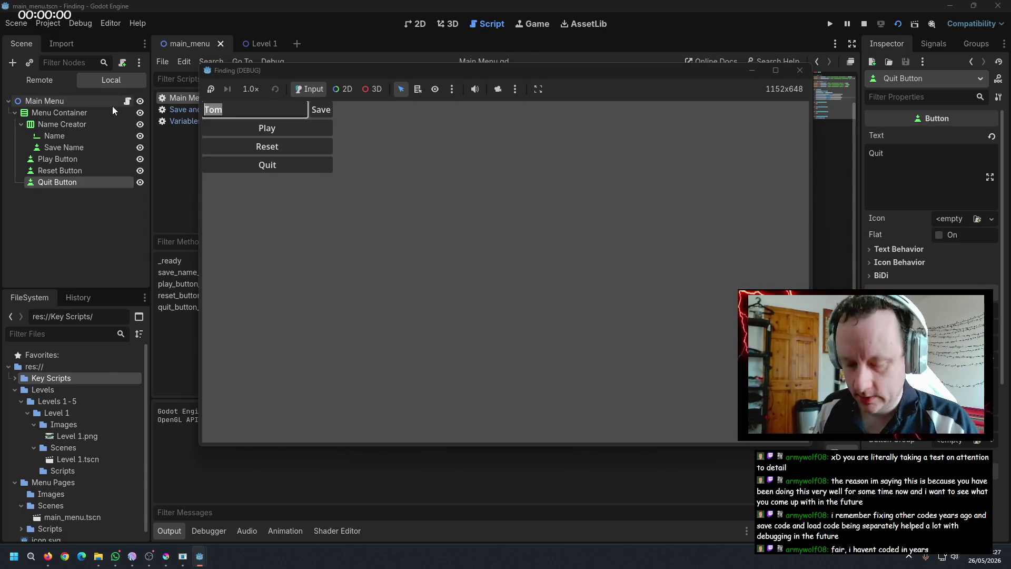
key("BackSpace")
type("Dick")
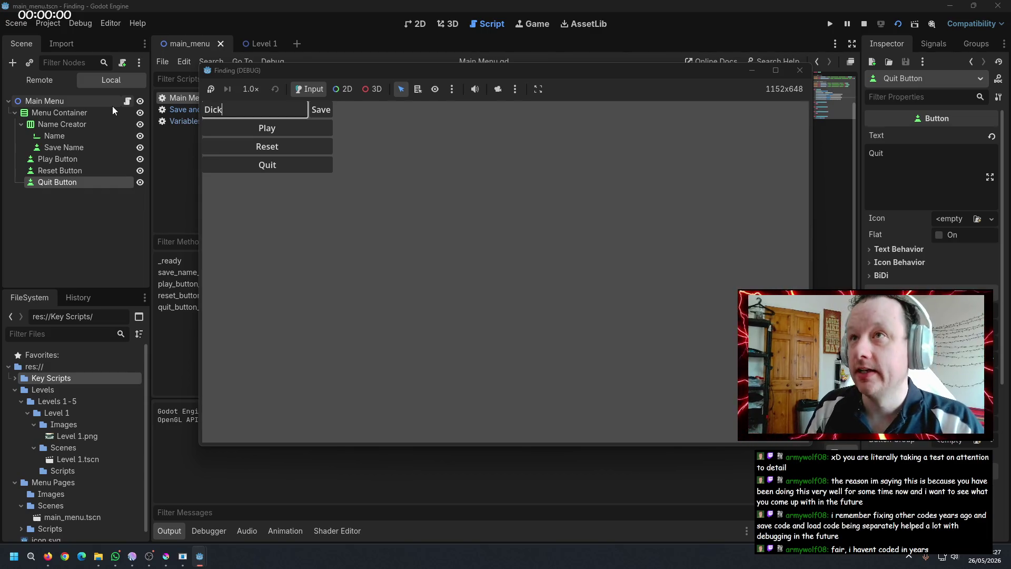
left_click(317, 111)
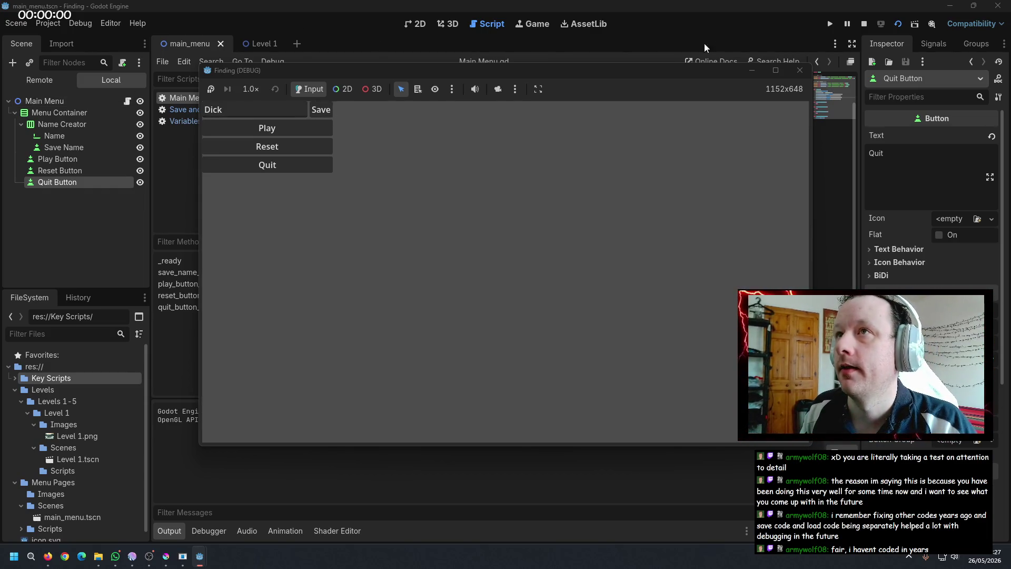
left_click(801, 70)
left_click(905, 21)
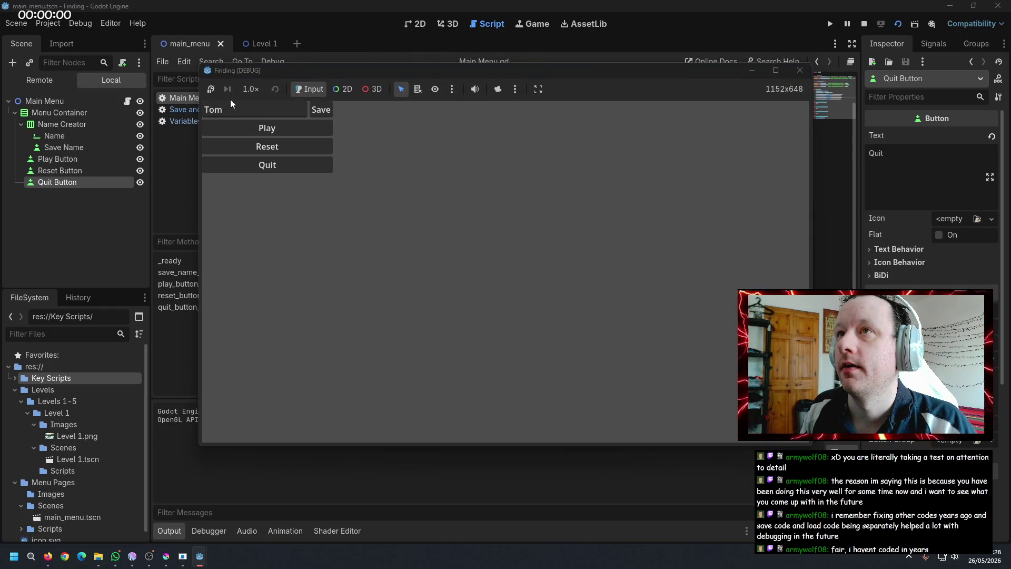
left_click(800, 70)
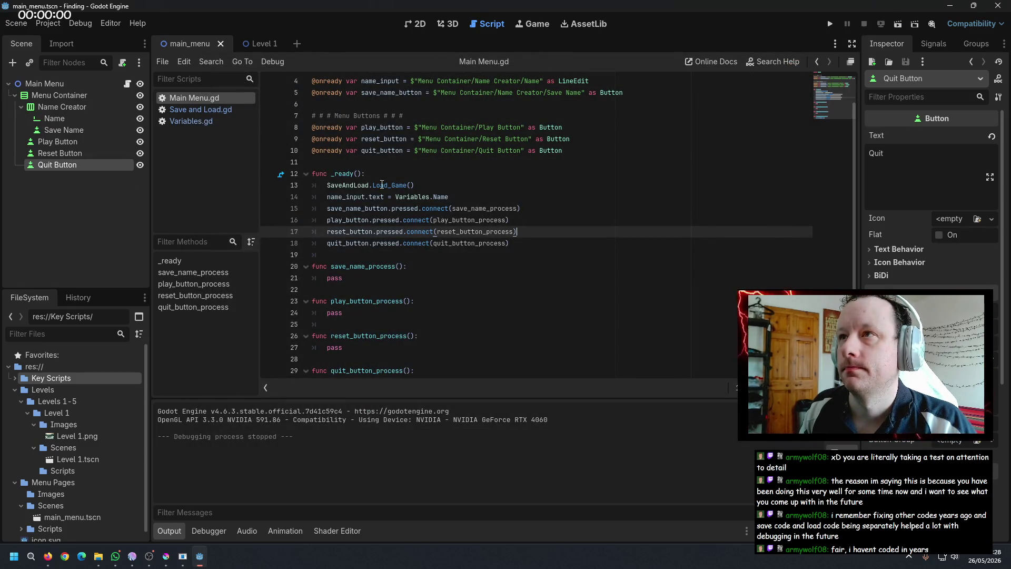
Add line 21 to save_name_process, assigning name_input to Variables.Name
scroll(416, 316, "down", 1)
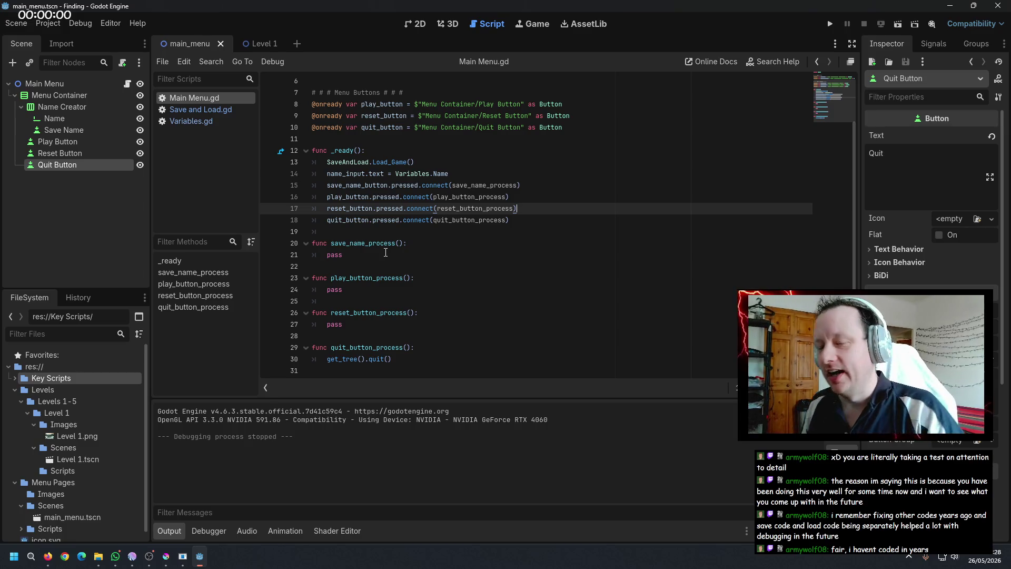
left_click(413, 246)
key("Return")
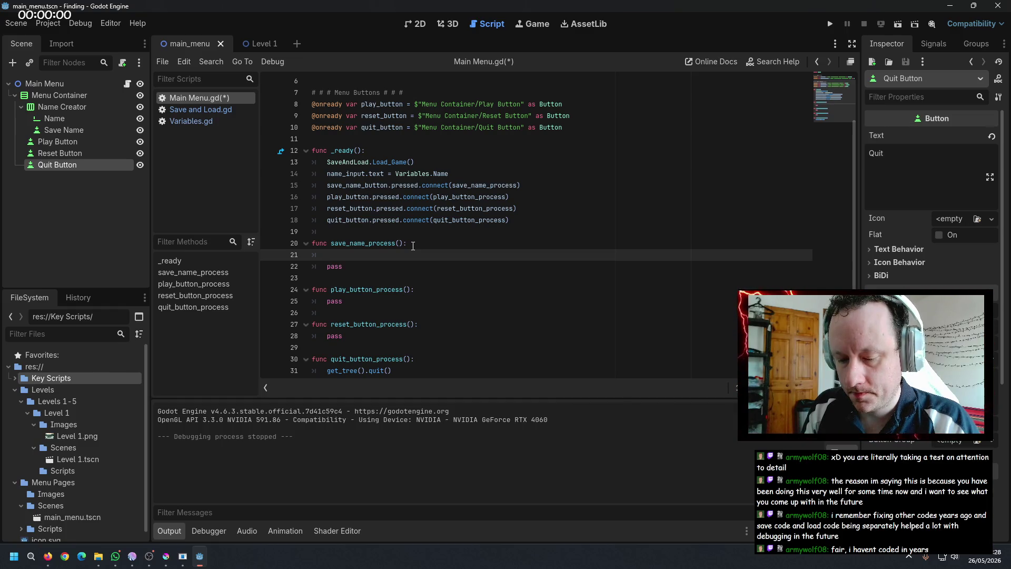
type("ri")
key("Return")
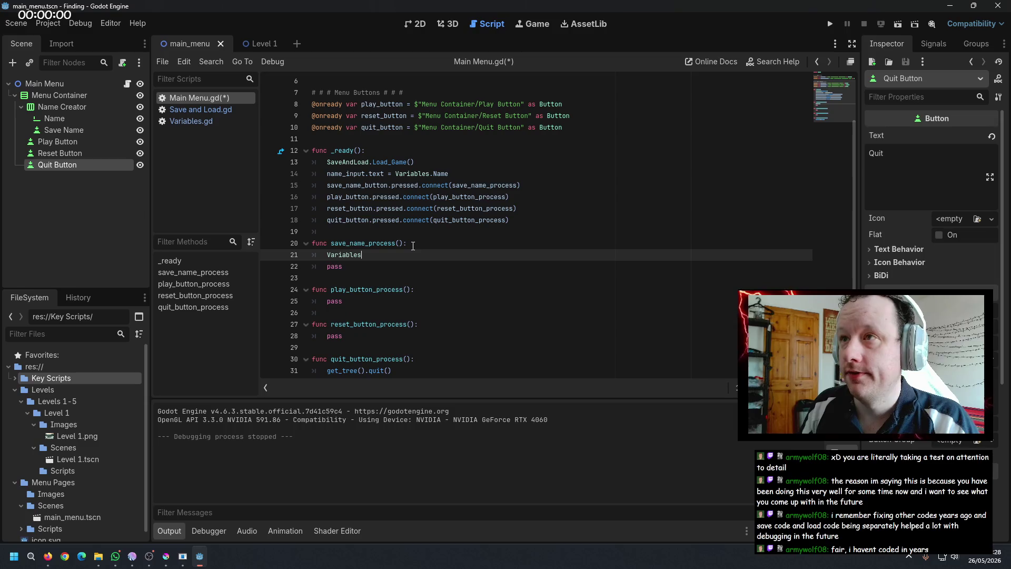
type(".")
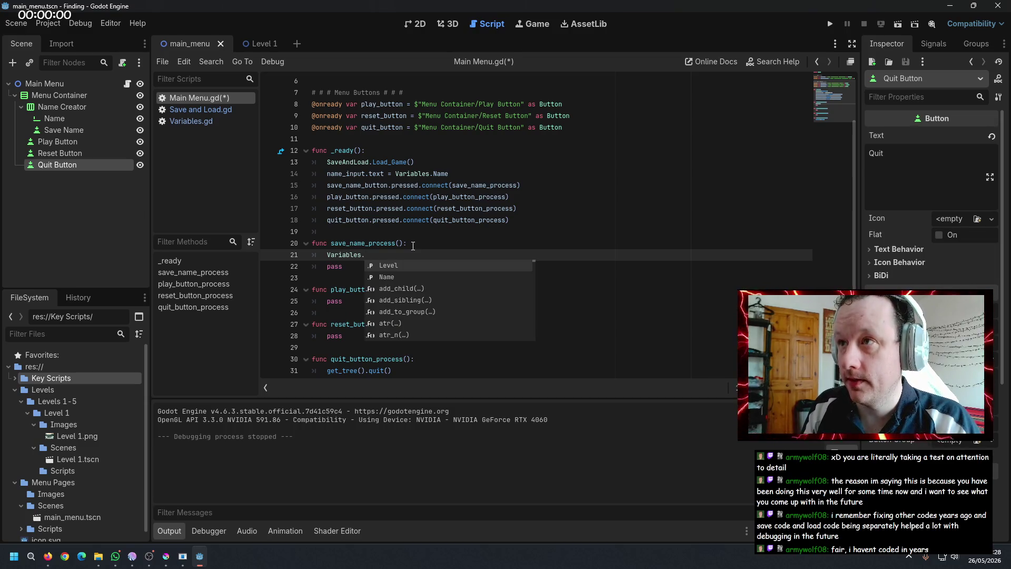
key("Down")
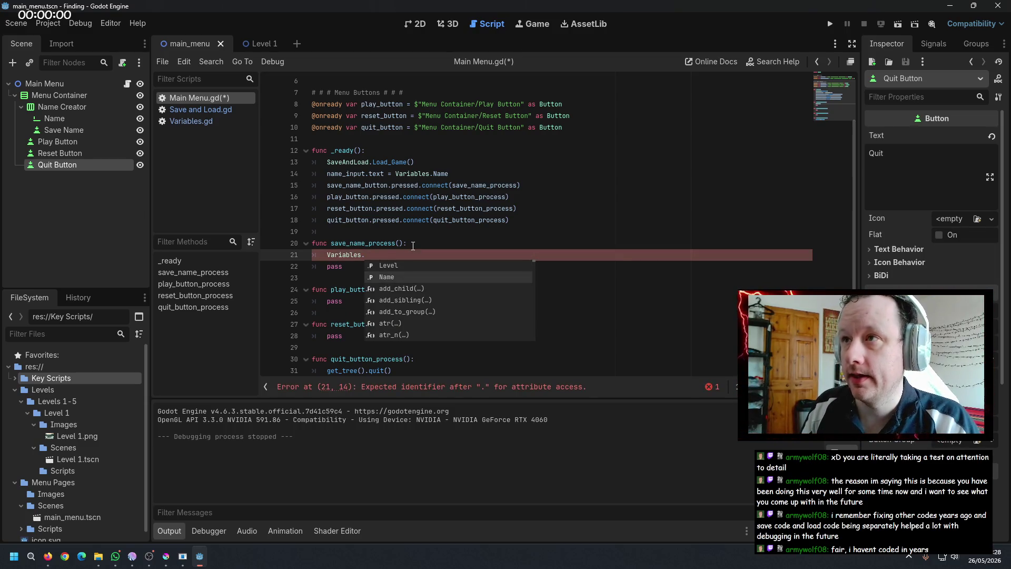
key("Return")
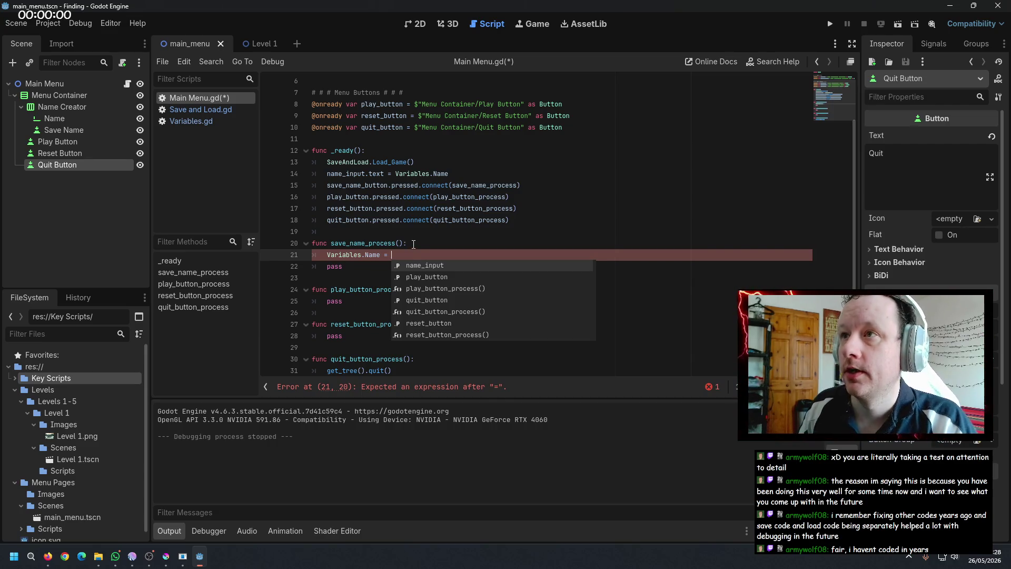
scroll(413, 244, "up", 2)
type("name_inp")
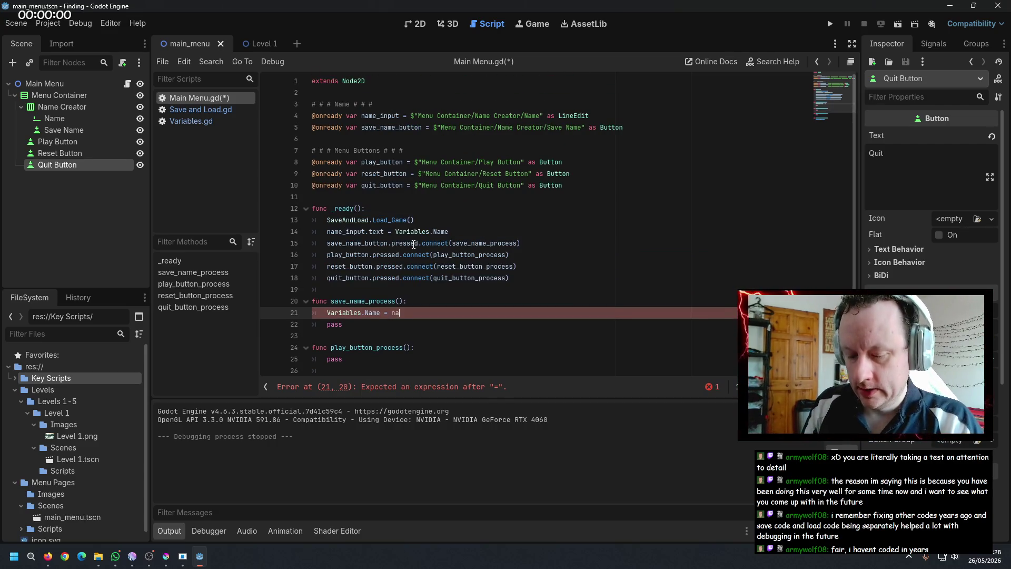
key("Return")
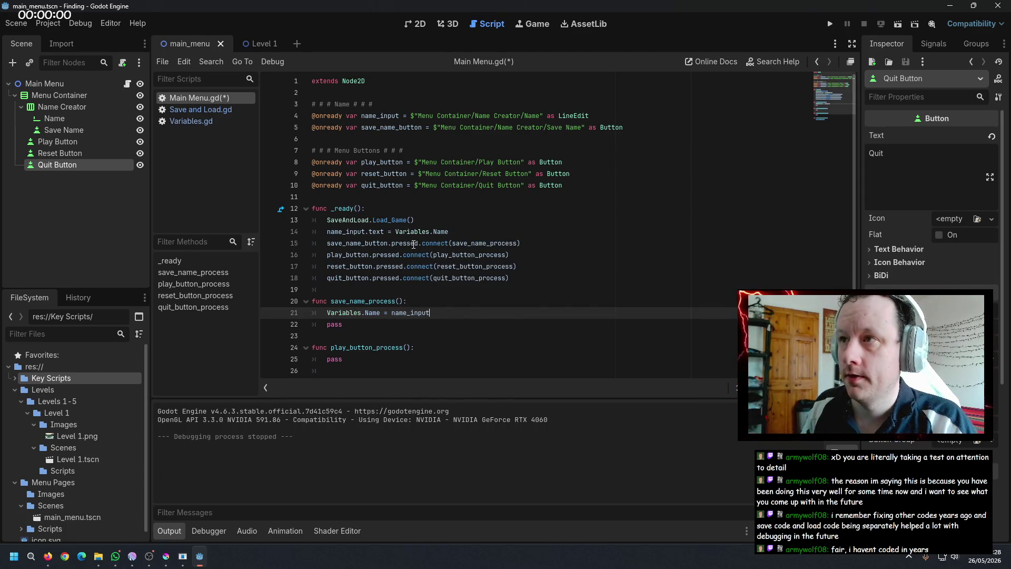
Add a SaveAndLoad.Save_Game() call on line 22 and run the main menu scene
left_click(475, 336)
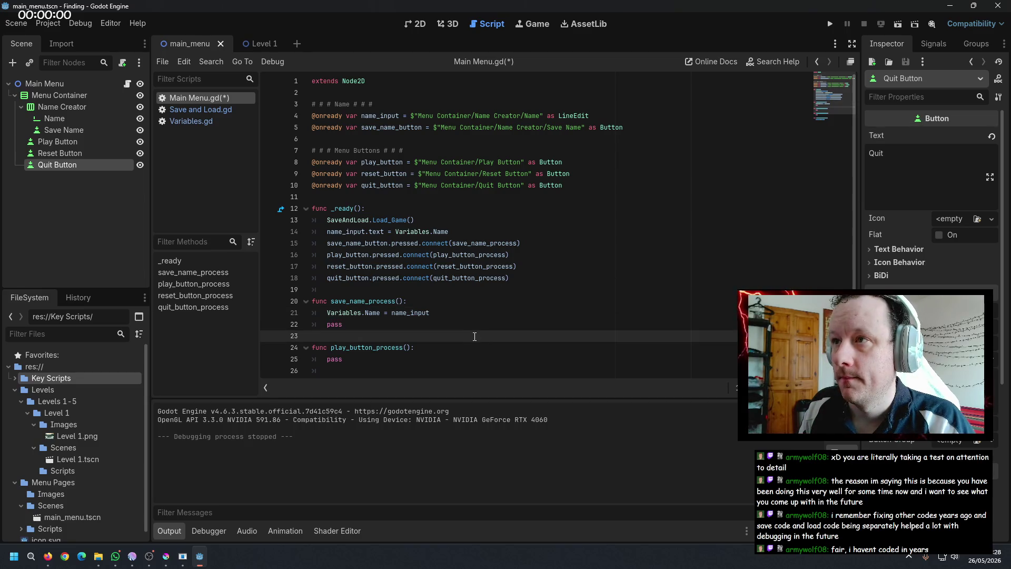
left_click(453, 315)
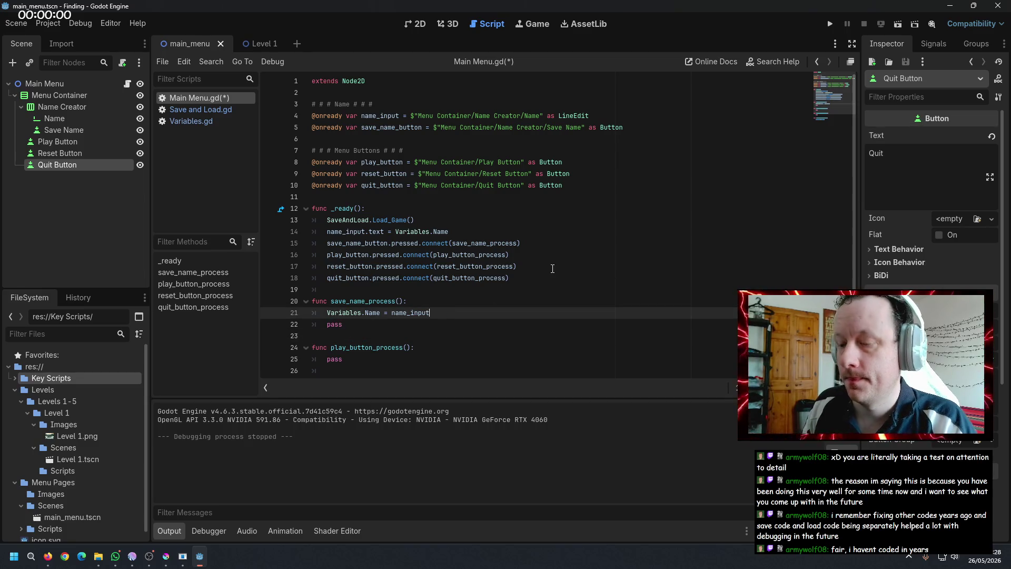
key("Return")
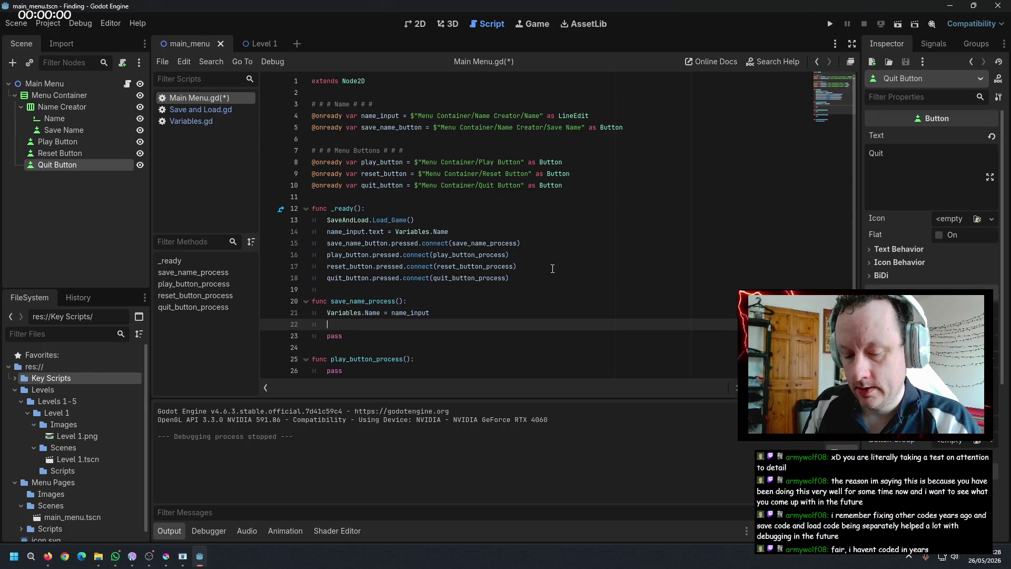
type("Save")
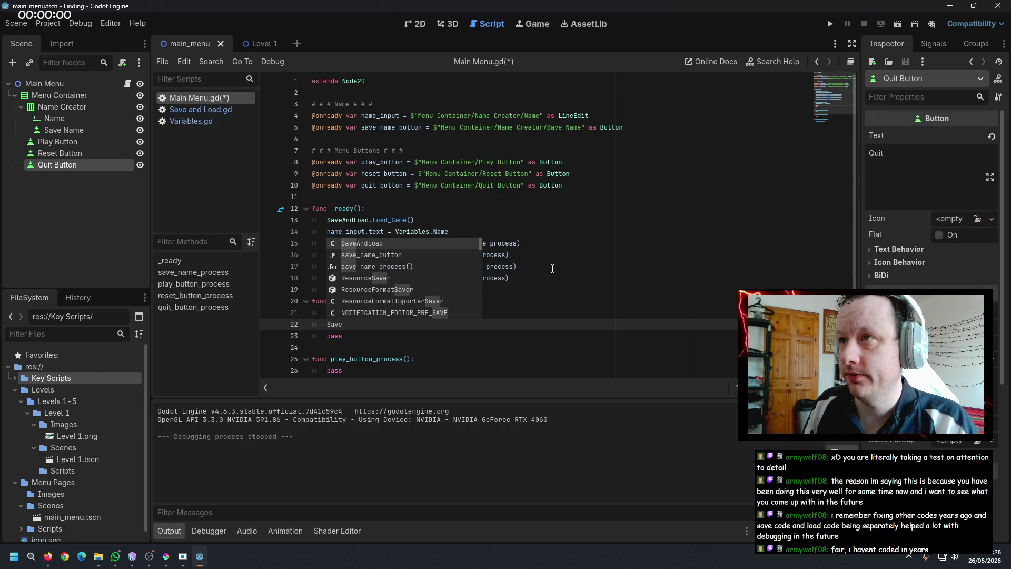
key("Return")
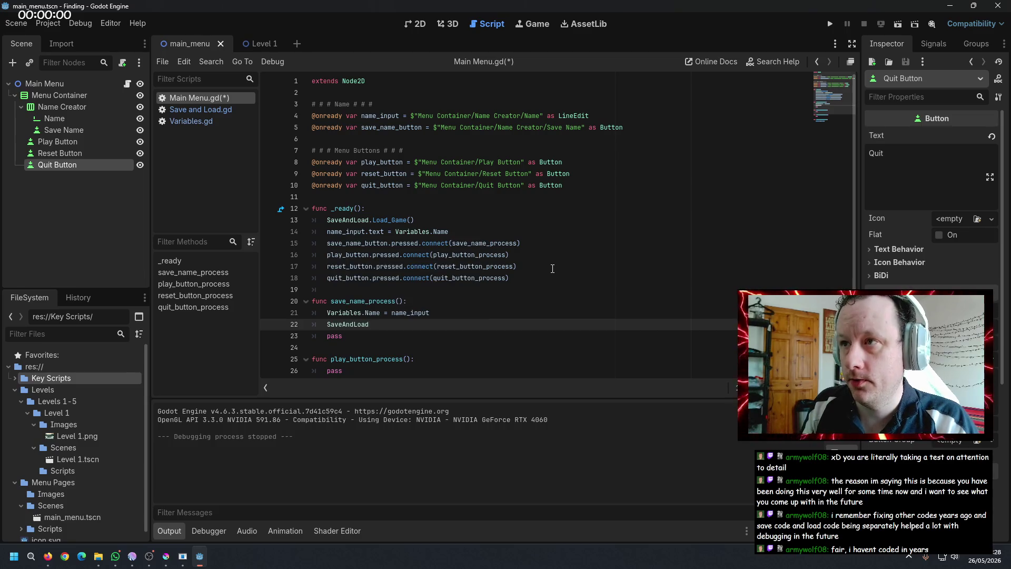
type("/")
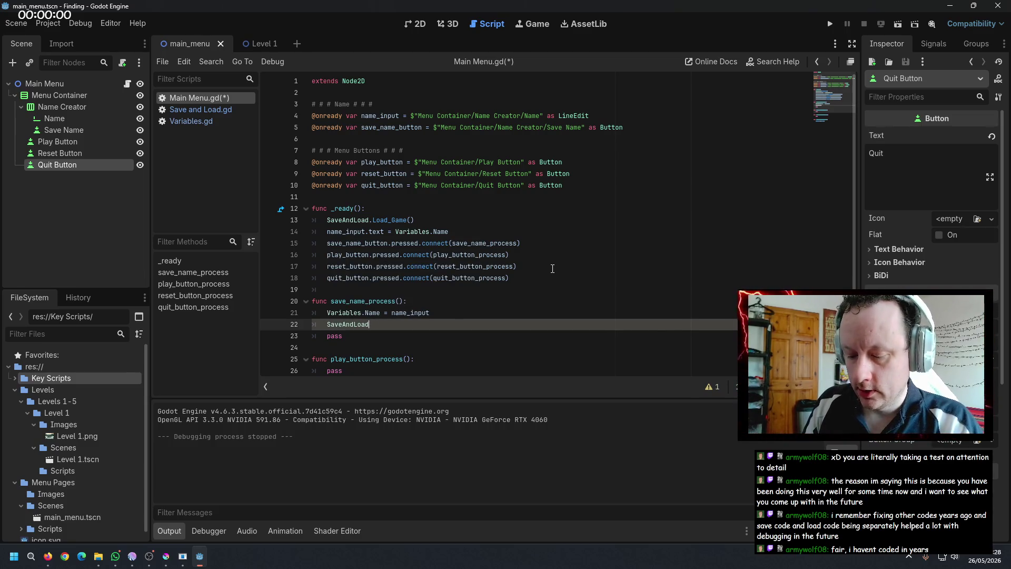
type(".Save")
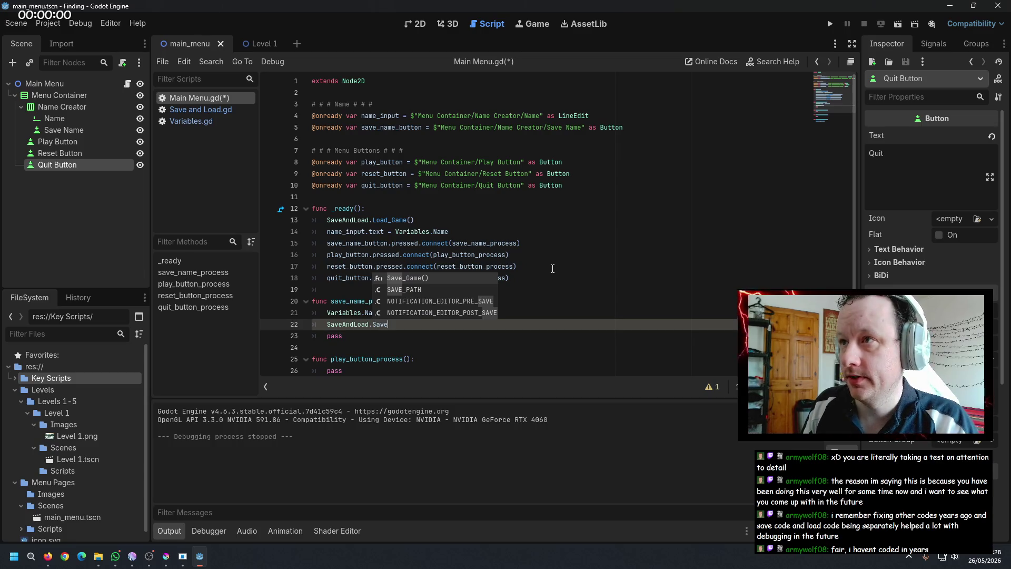
key("Return")
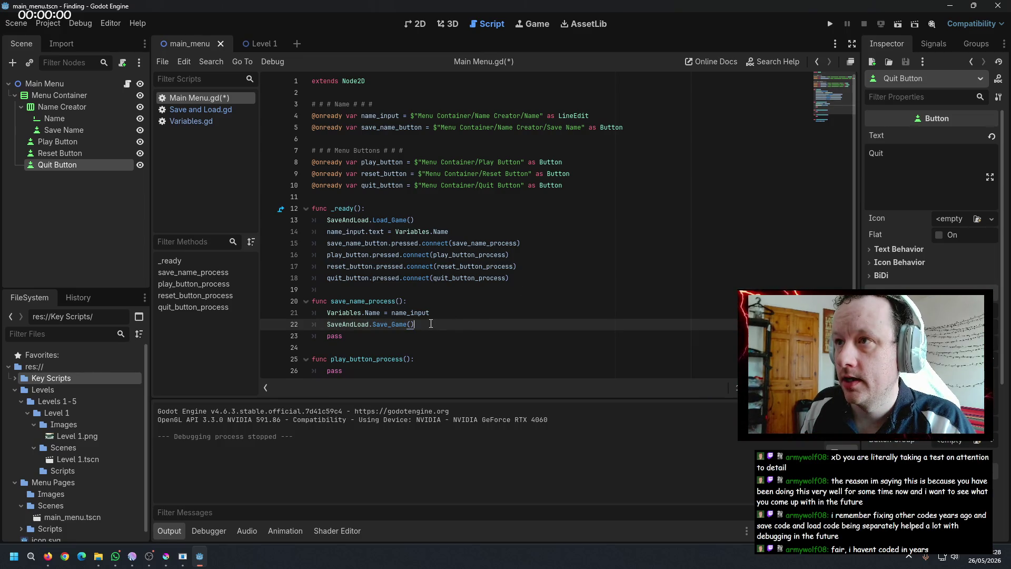
left_click(898, 24)
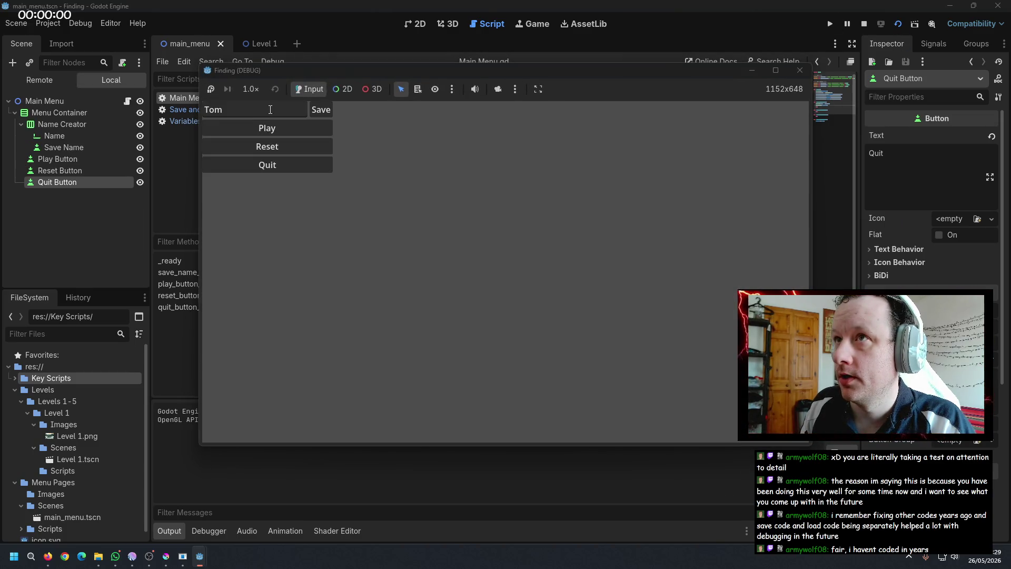
Save a test name in the running game, then relaunch and inspect the loaded name field
type("Dick")
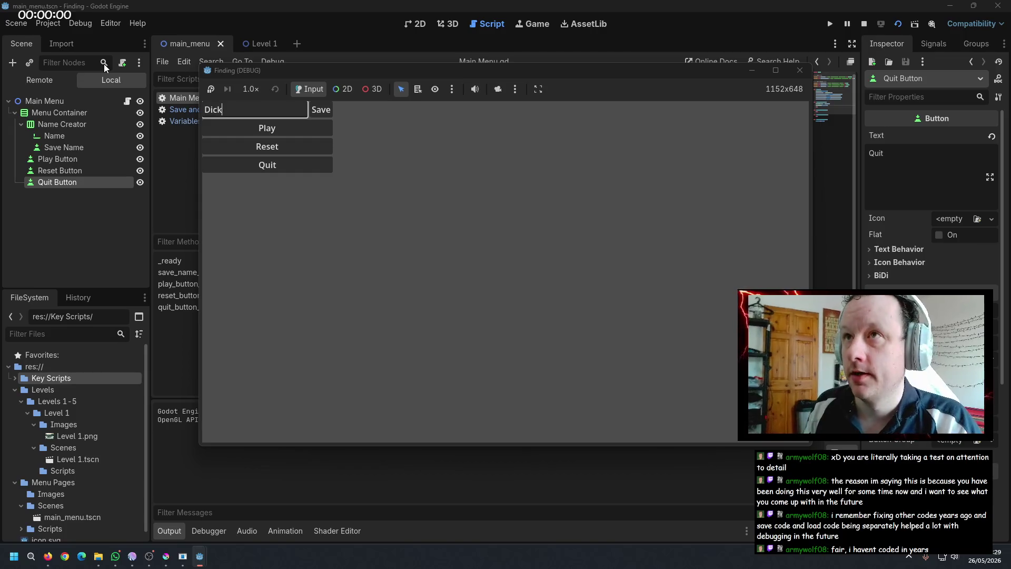
left_click(323, 111)
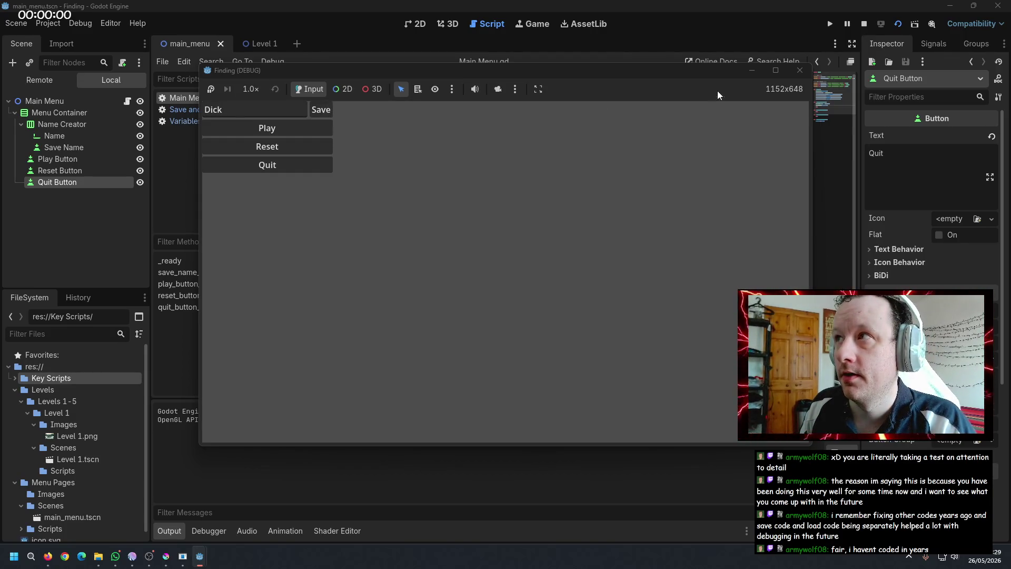
left_click(802, 71)
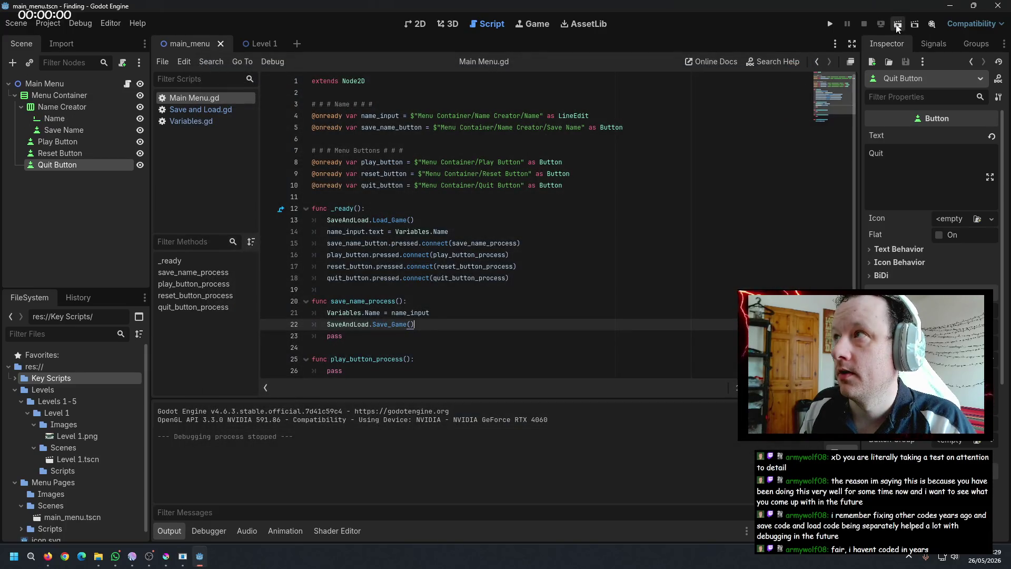
left_click(897, 25)
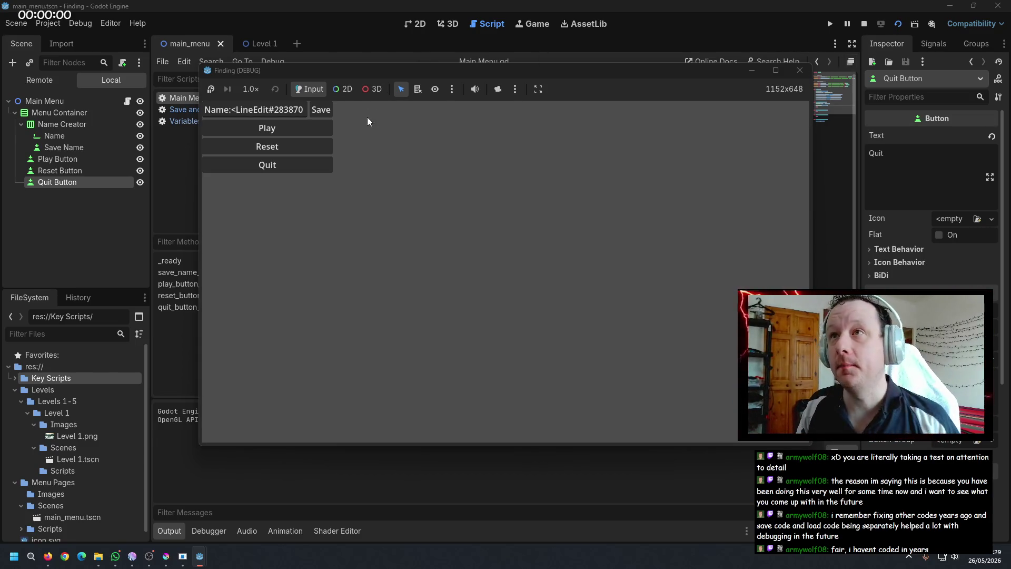
left_click_drag(250, 115, 362, 107)
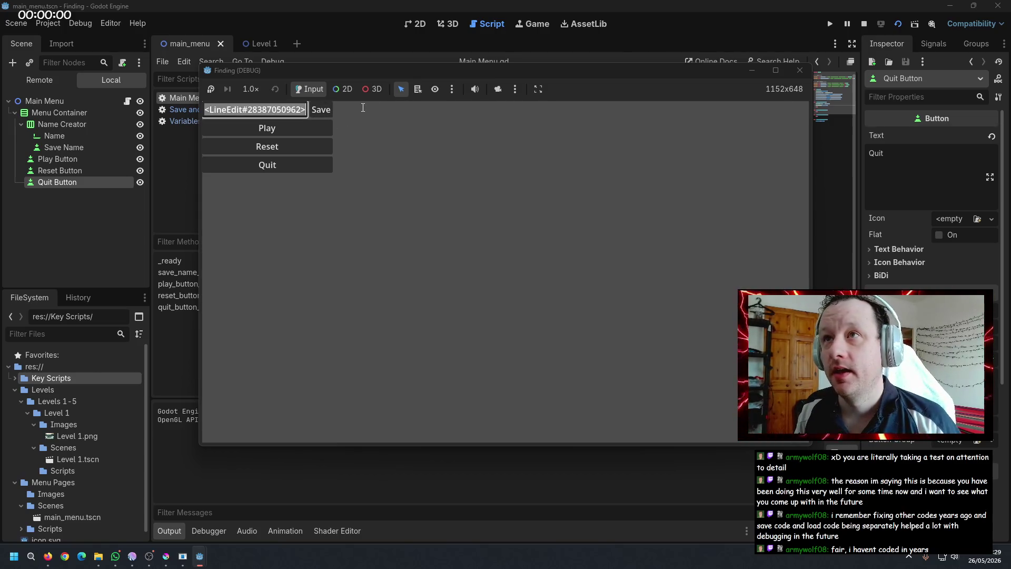
key("Home")
left_click_drag(168, 110, 298, 113)
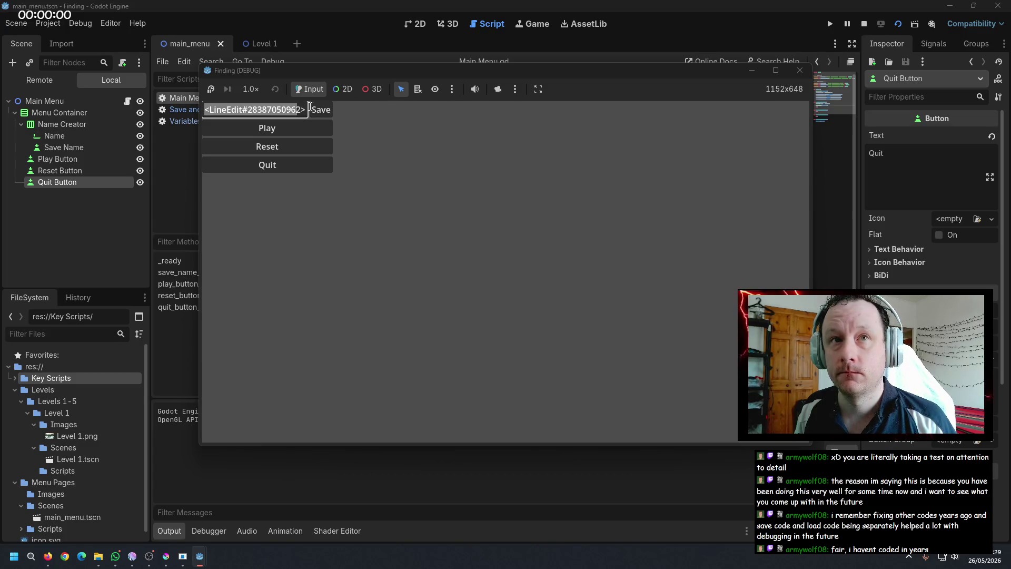
left_click(801, 70)
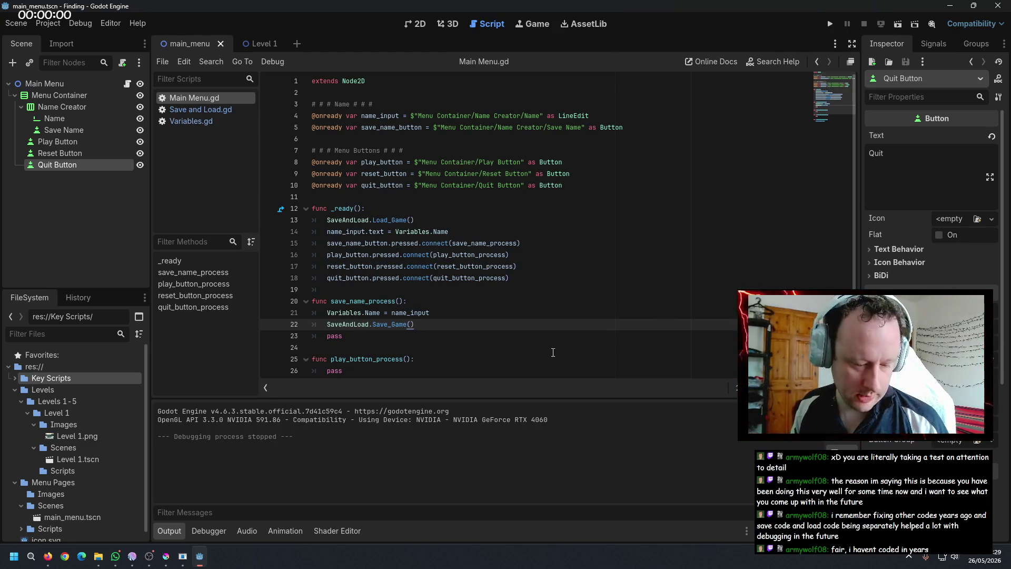
Change line 21 to store name_input.text in Variables.Name
left_click(454, 312)
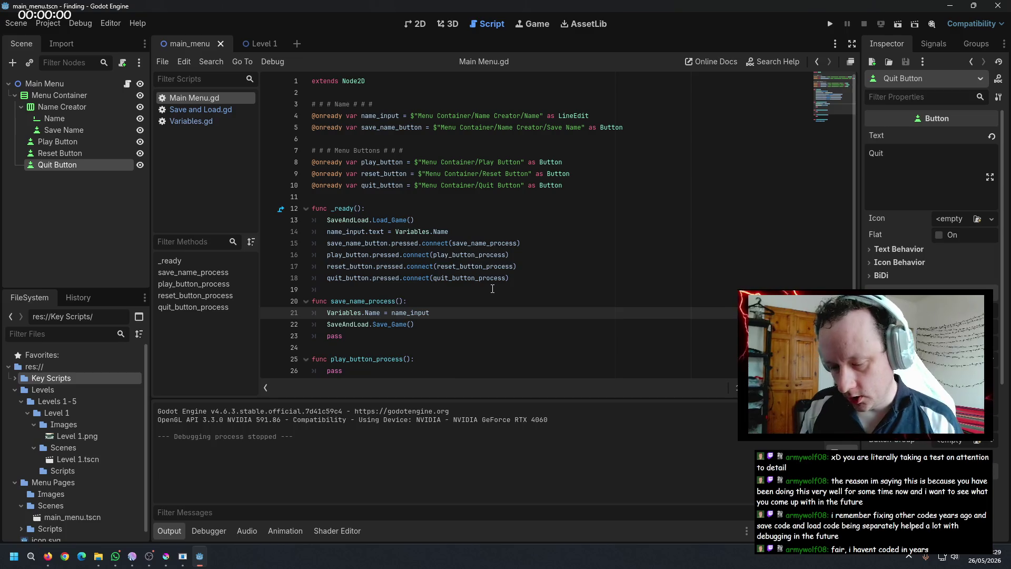
type(".text")
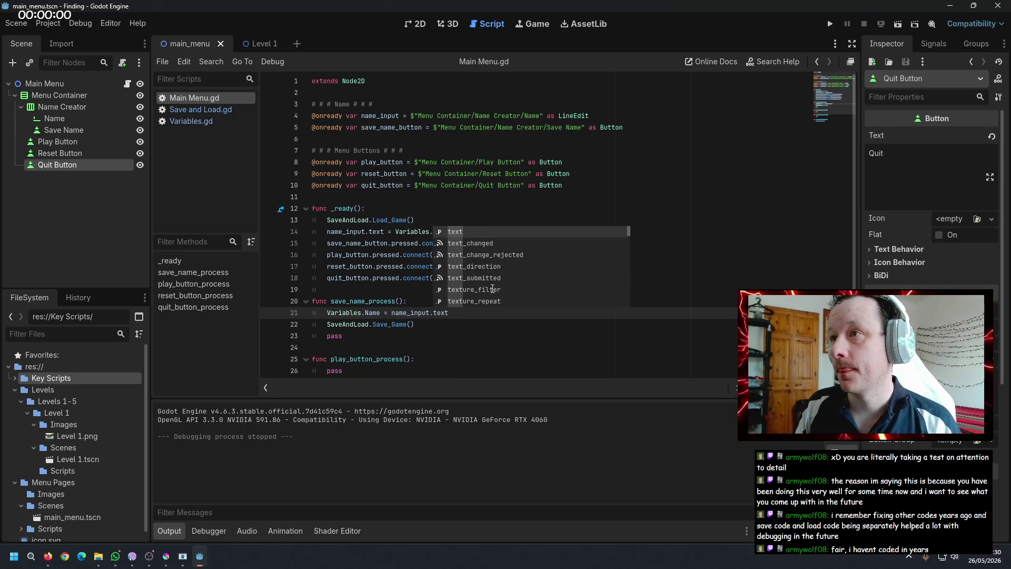
key("Return")
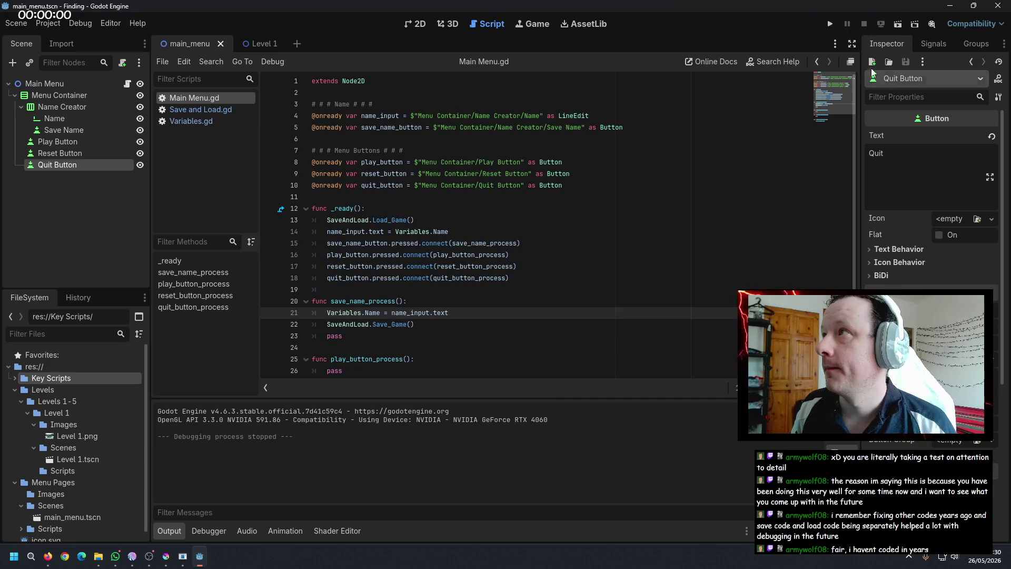
left_click(898, 25)
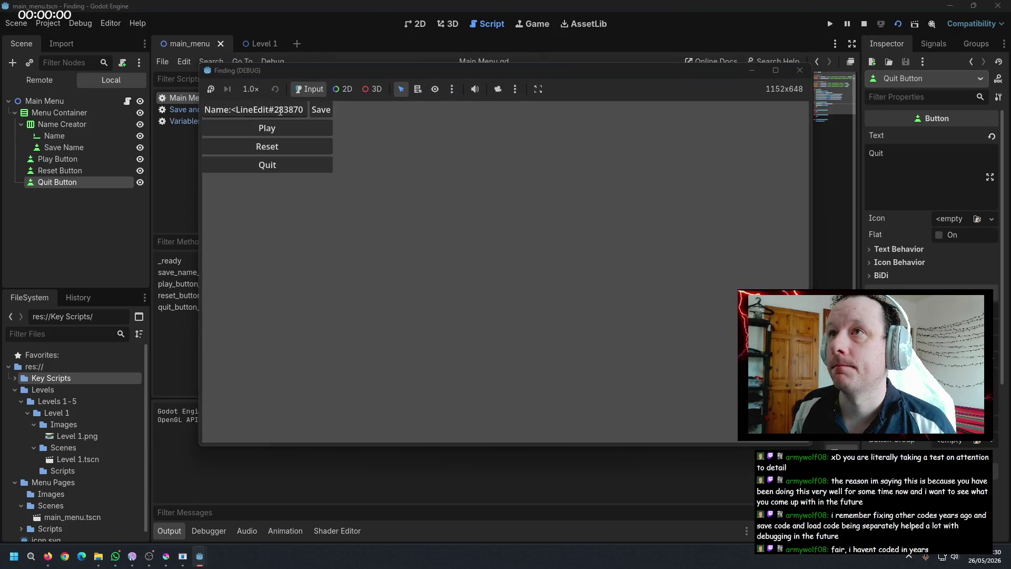
triple_click(293, 109)
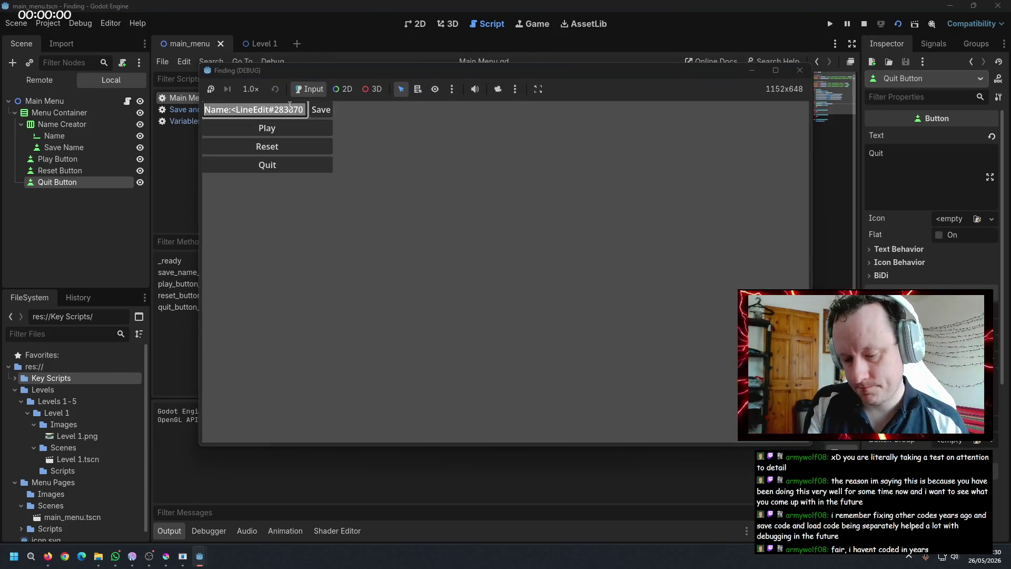
type("Dick")
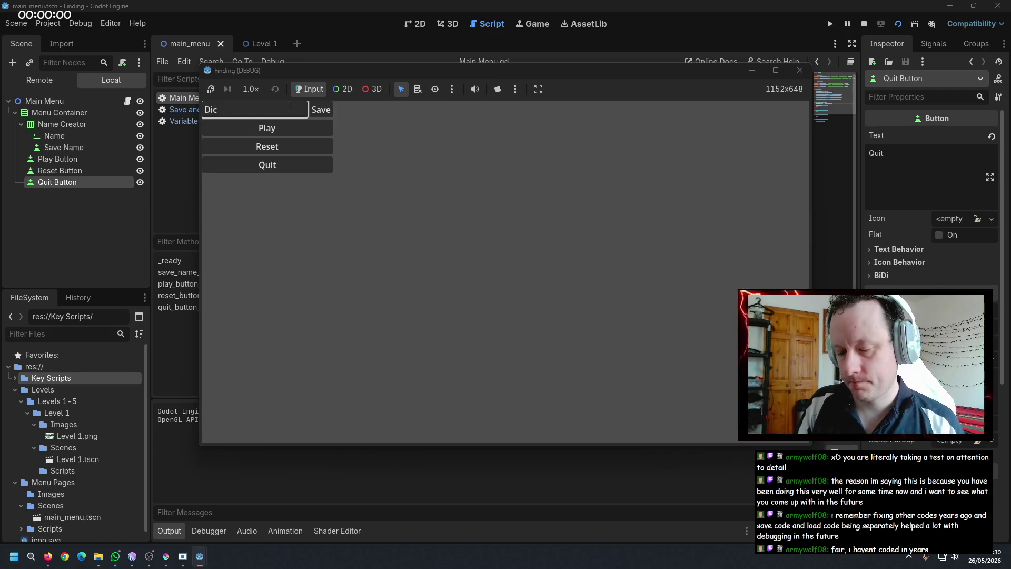
left_click(319, 109)
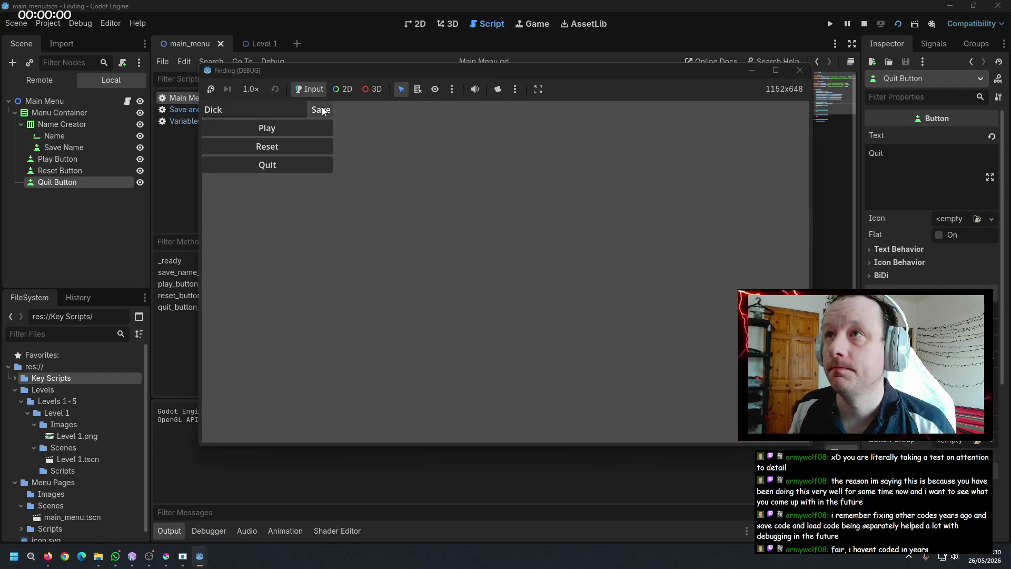
left_click(902, 26)
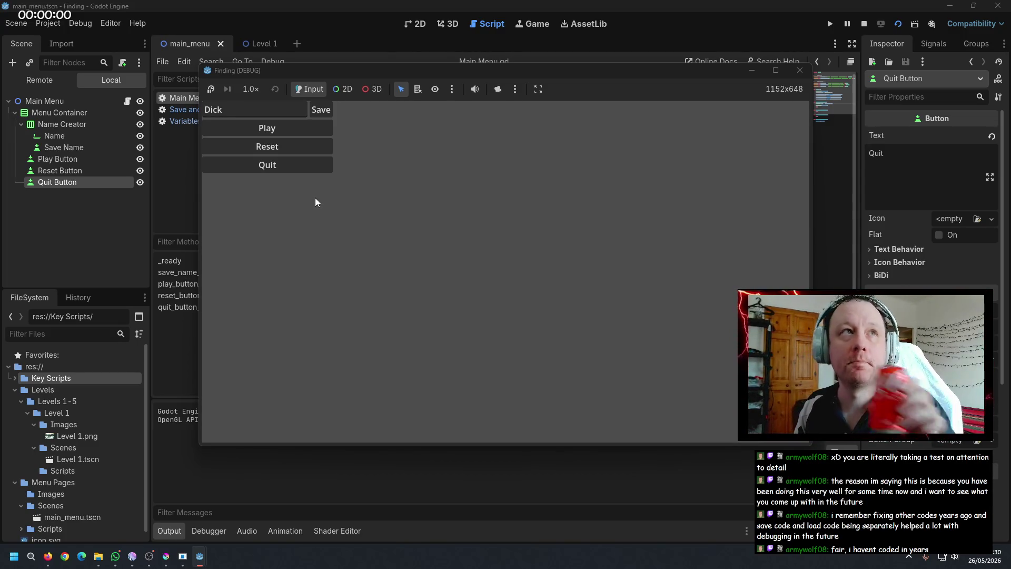
left_click(292, 108)
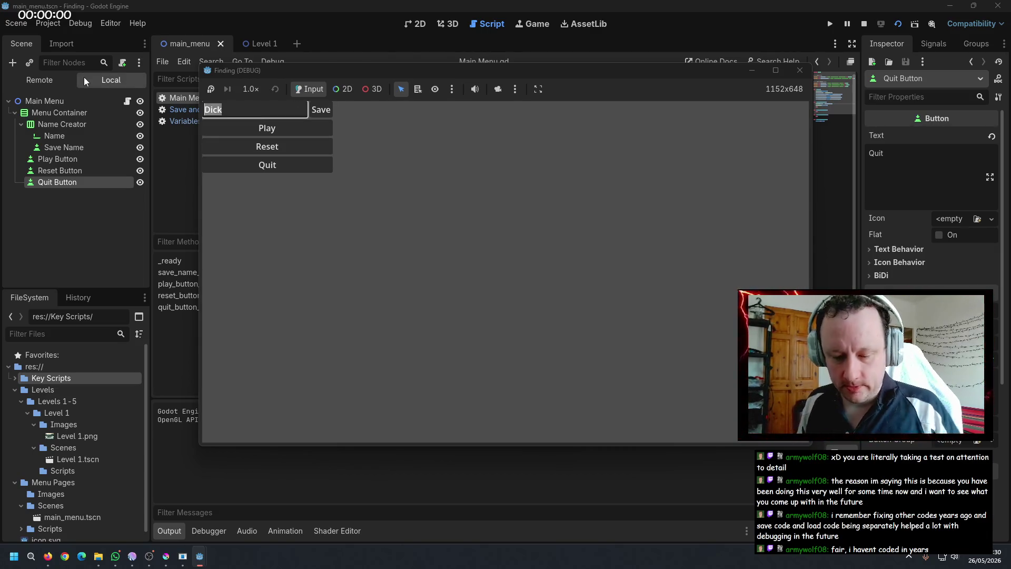
type("Harry")
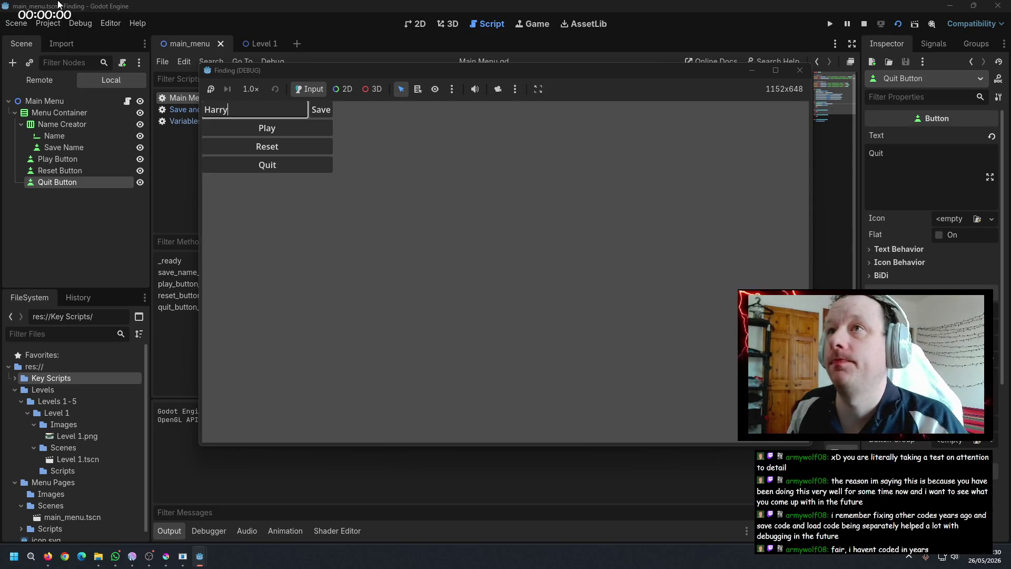
left_click(323, 111)
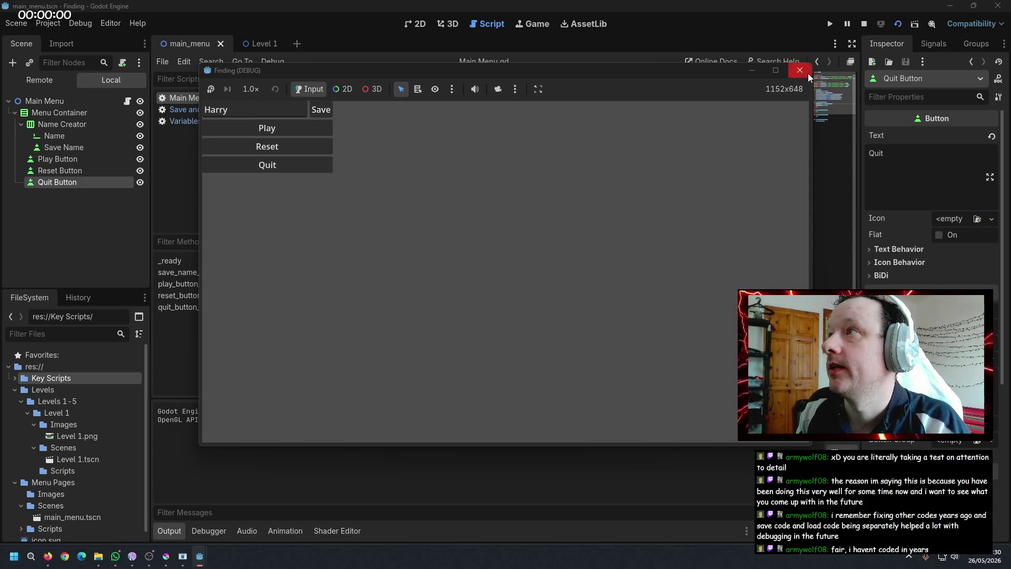
left_click(251, 161)
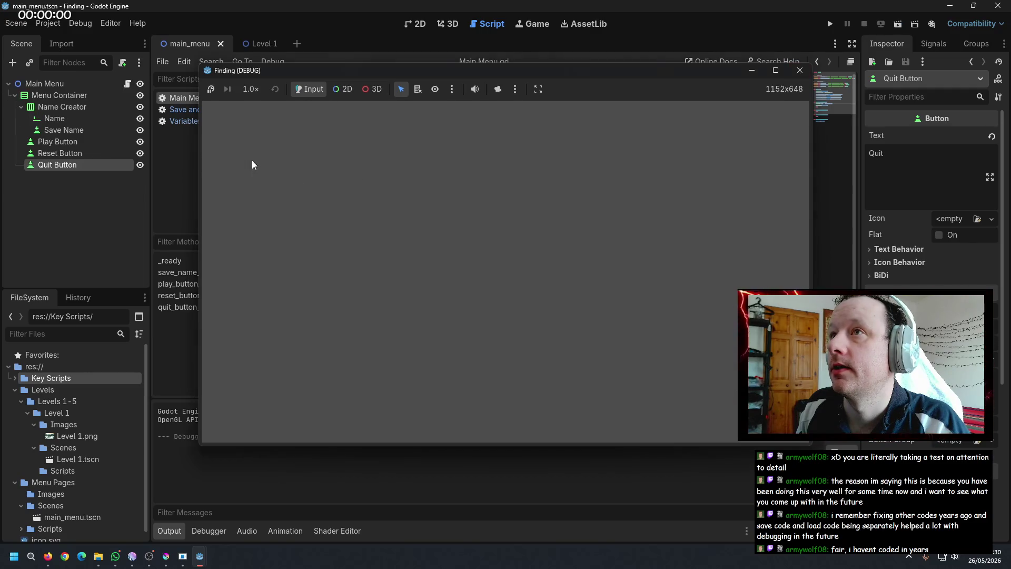
left_click(901, 27)
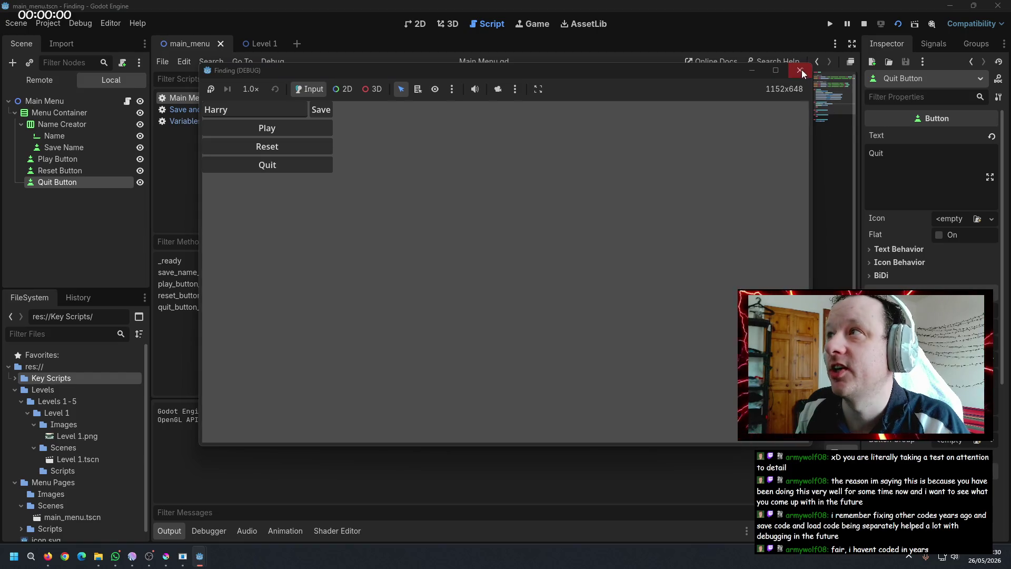
left_click(801, 70)
mouse_move(420, 240)
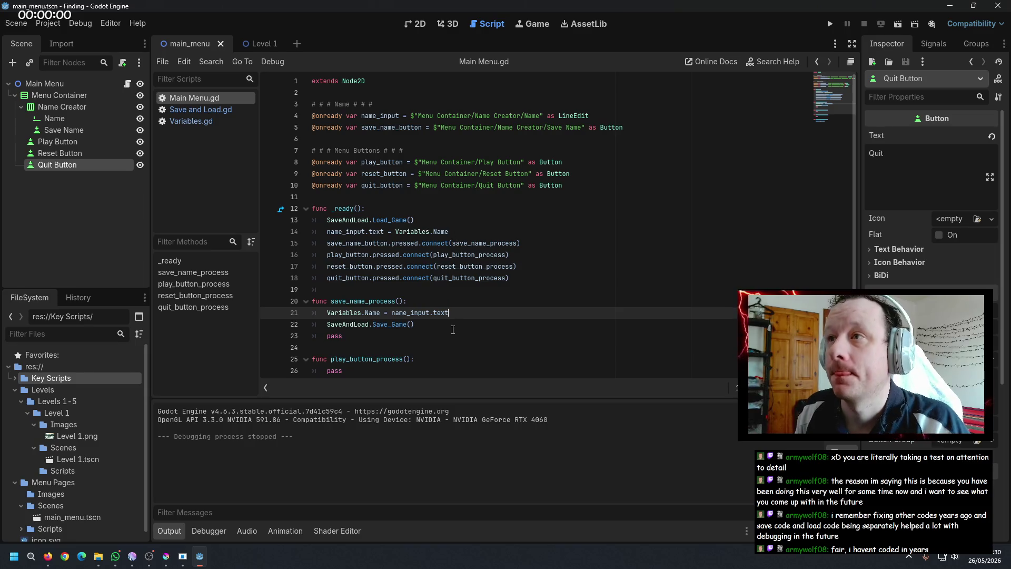
Delete the leftover pass statement on line 23 of save_name_process
scroll(402, 332, "down", 1)
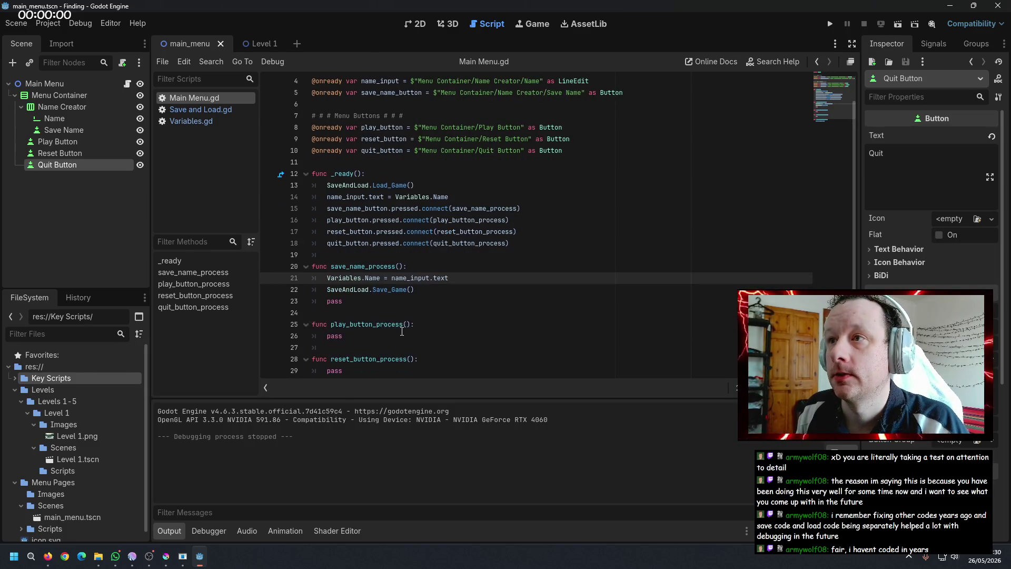
double_click(337, 301)
key("BackSpace")
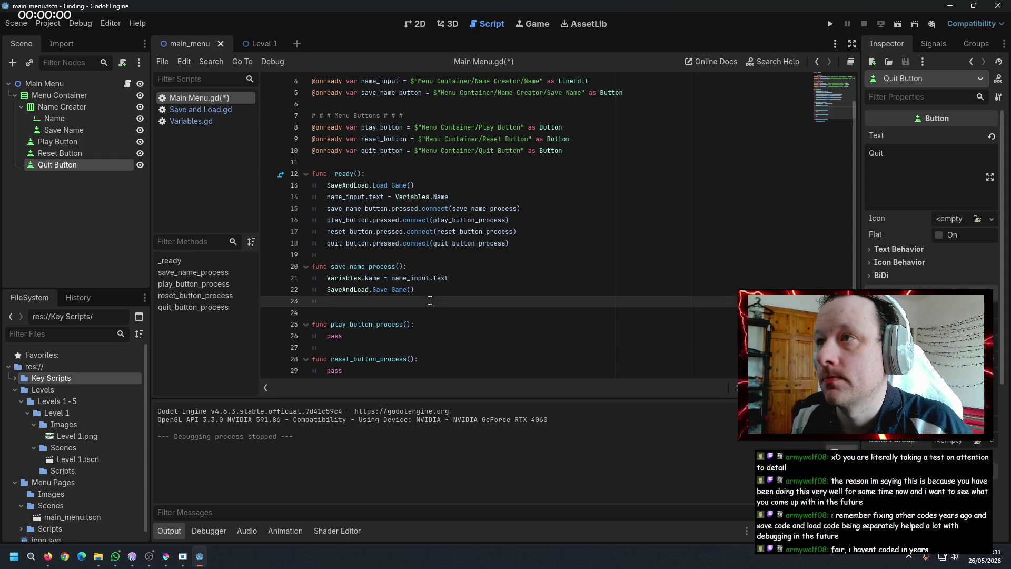
left_click(55, 411)
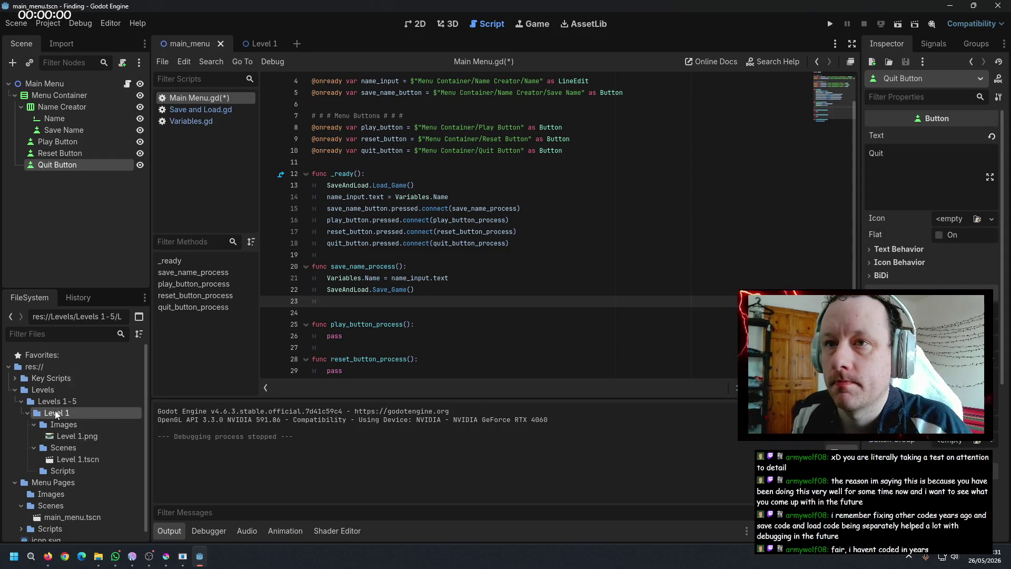
Duplicate the Level 1 folder under the name Level 2
right_click(55, 411)
left_click(101, 463)
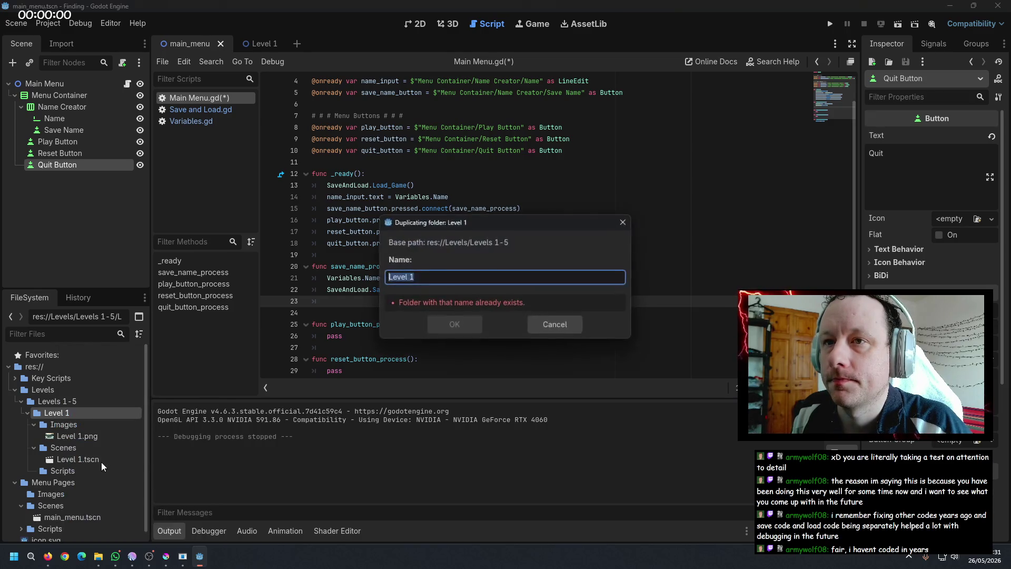
type("Level 2")
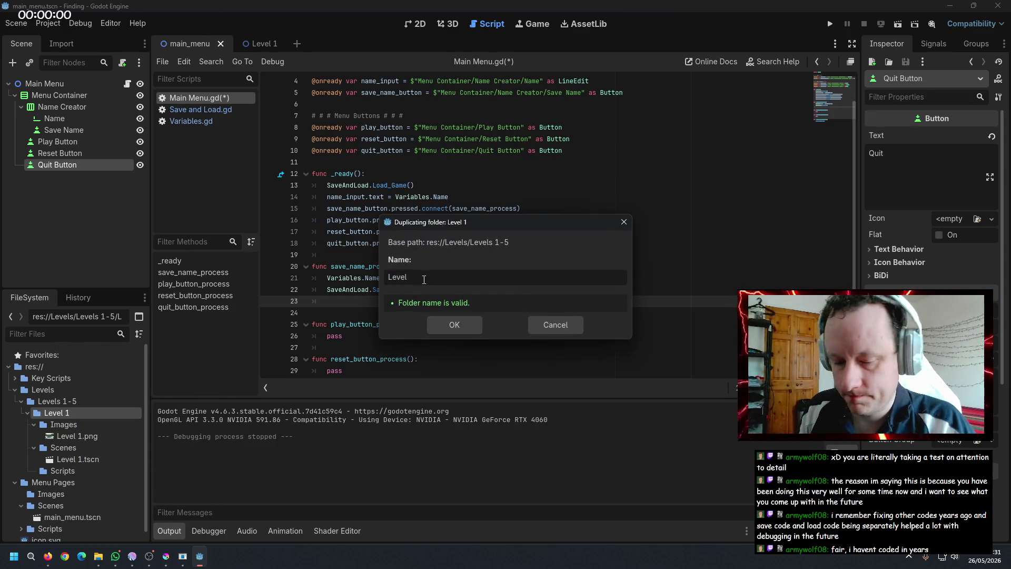
key("Return")
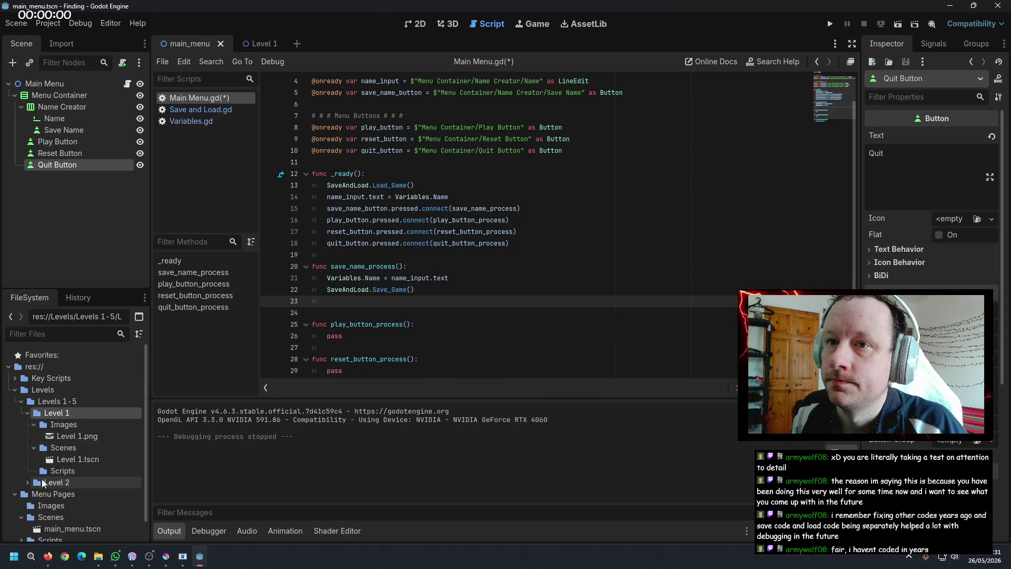
Inspect the duplicated Level 2 folder, then delete the whole folder with its contents
left_click(27, 483)
scroll(69, 495, "down", 1)
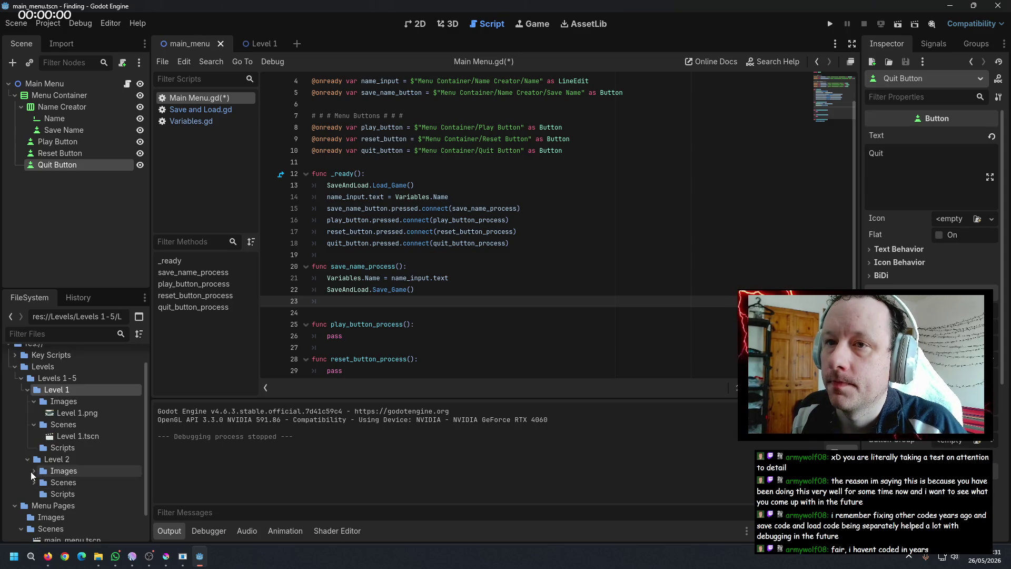
left_click(33, 470)
right_click(93, 483)
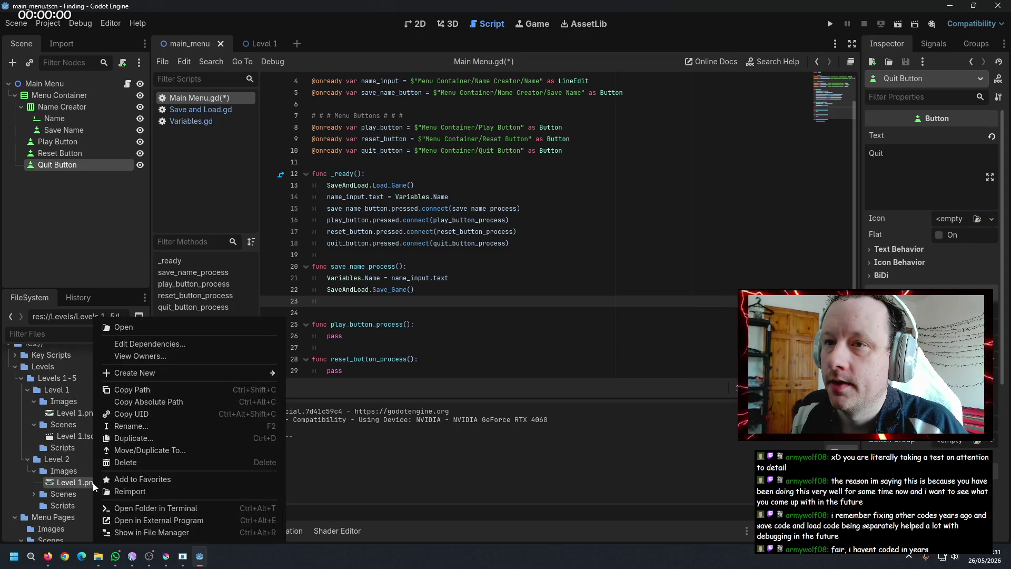
left_click(130, 464)
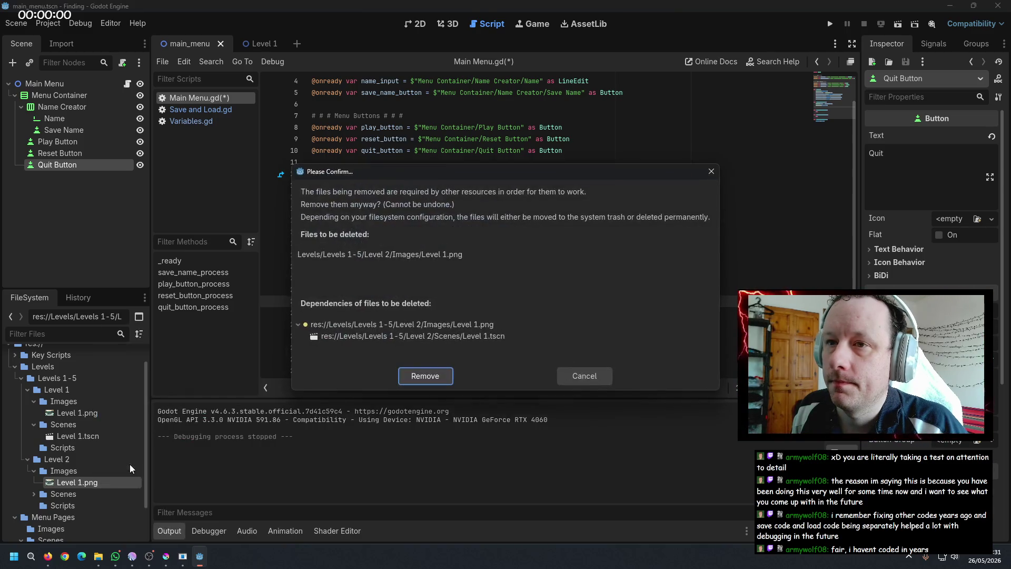
left_click(592, 380)
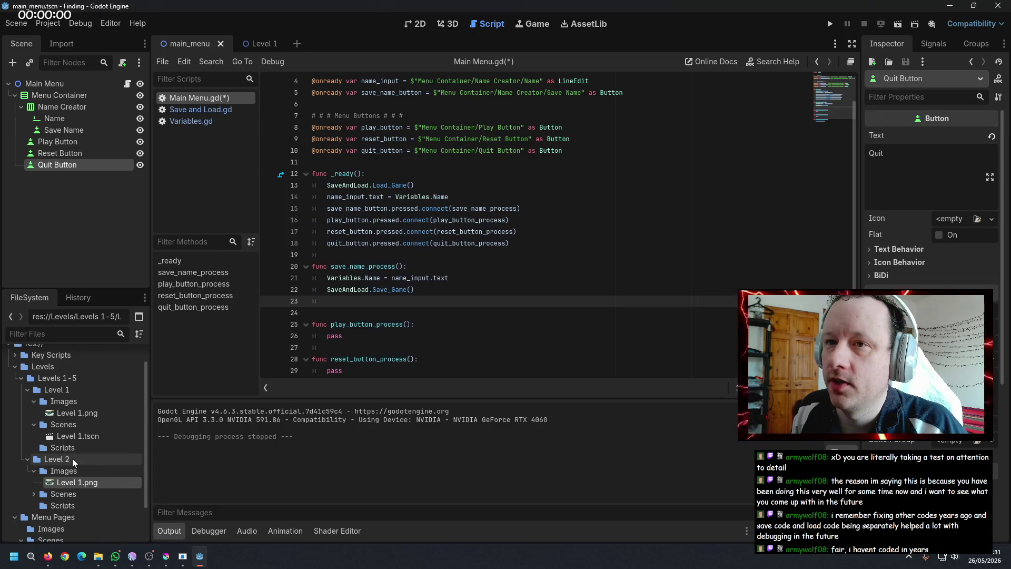
right_click(72, 458)
left_click(123, 488)
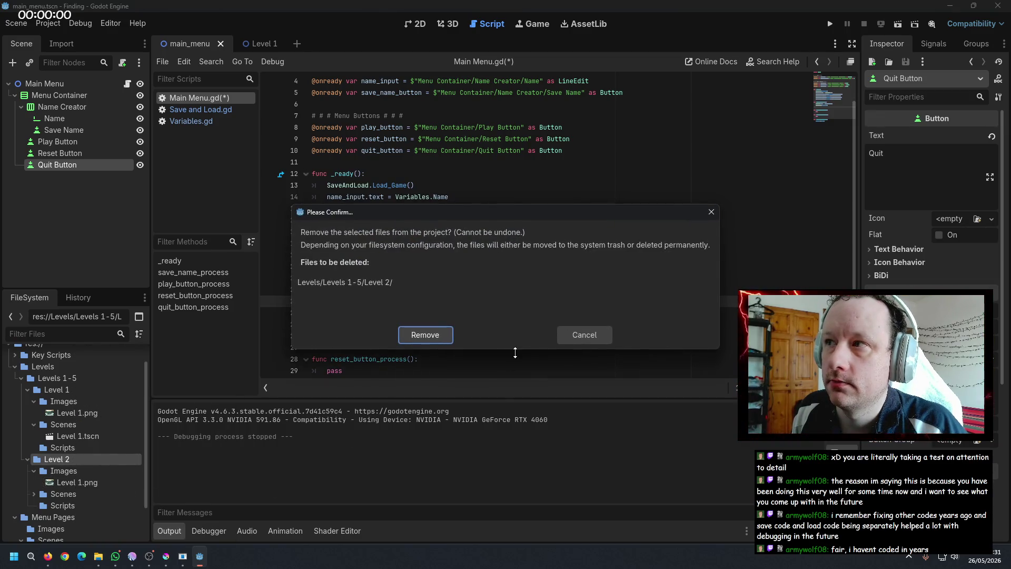
left_click(443, 333)
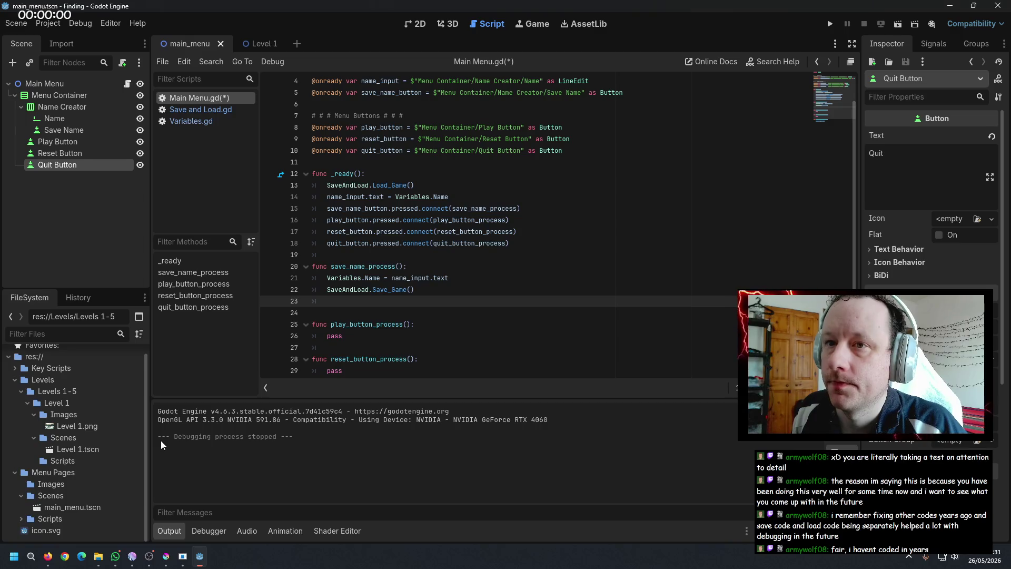
left_click(28, 403)
right_click(59, 400)
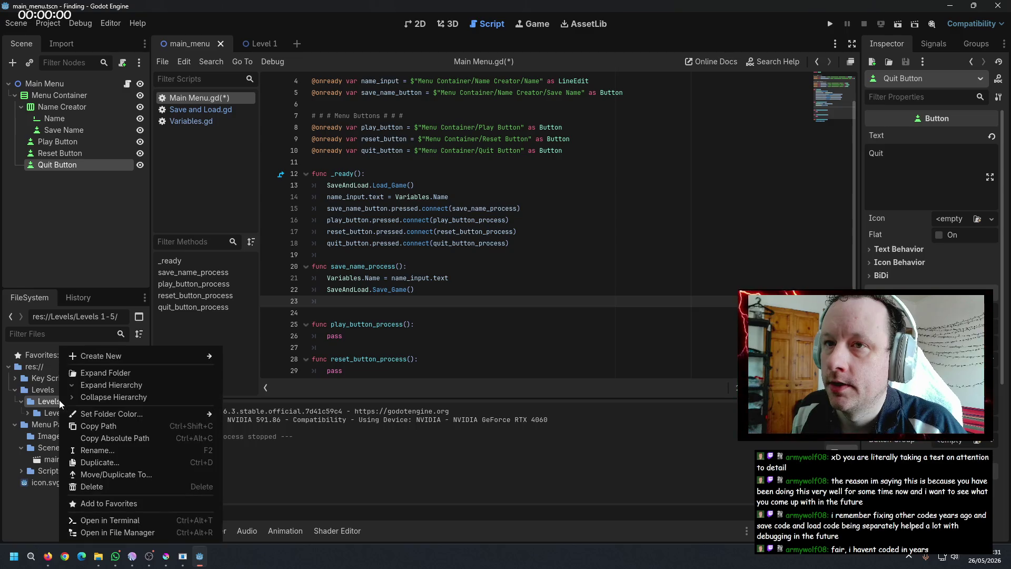
Create a new Level 2 folder inside Levels 1-5
mouse_move(192, 355)
left_click(242, 356)
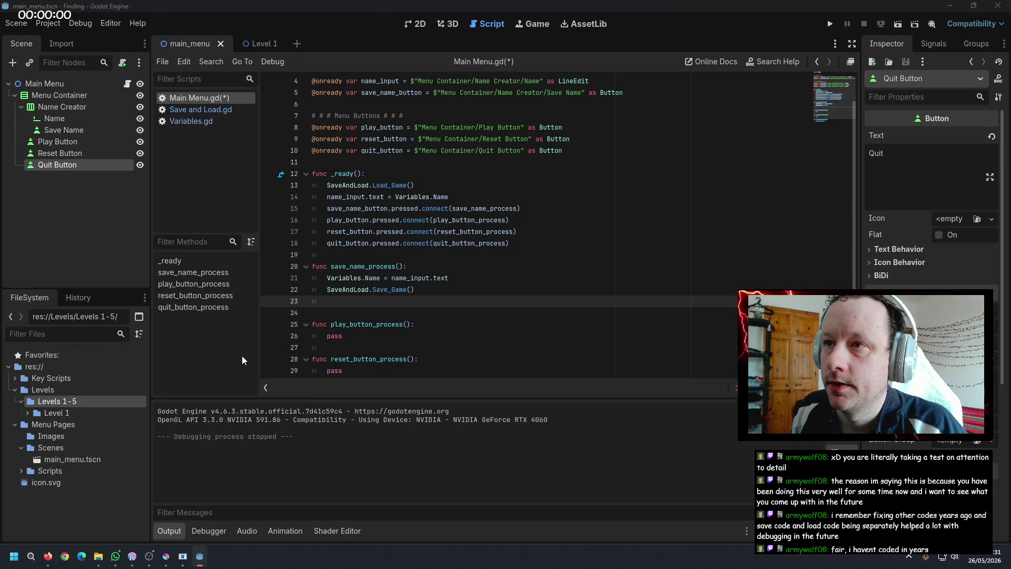
type("Level 2")
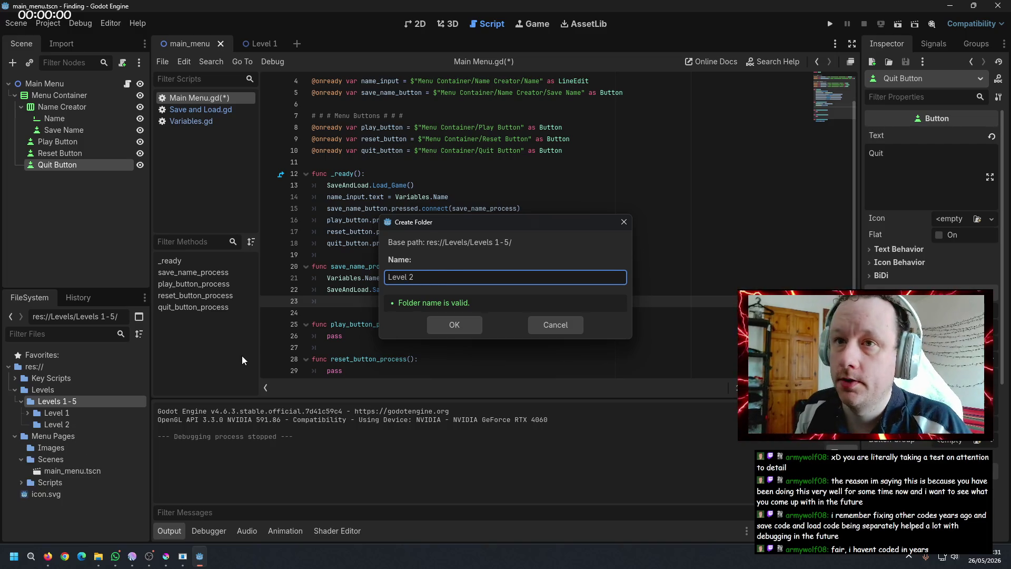
key("Return")
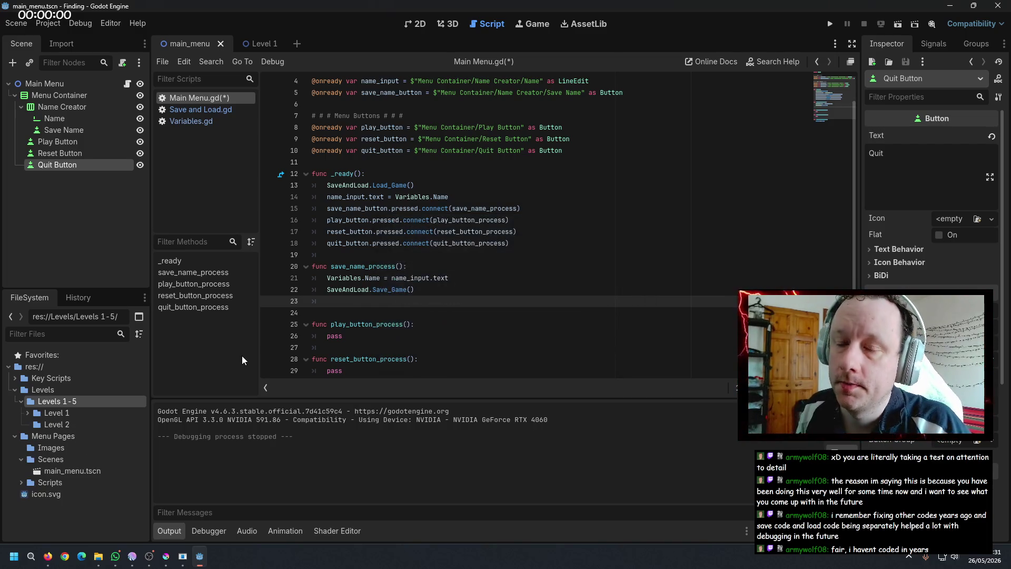
left_click(32, 413)
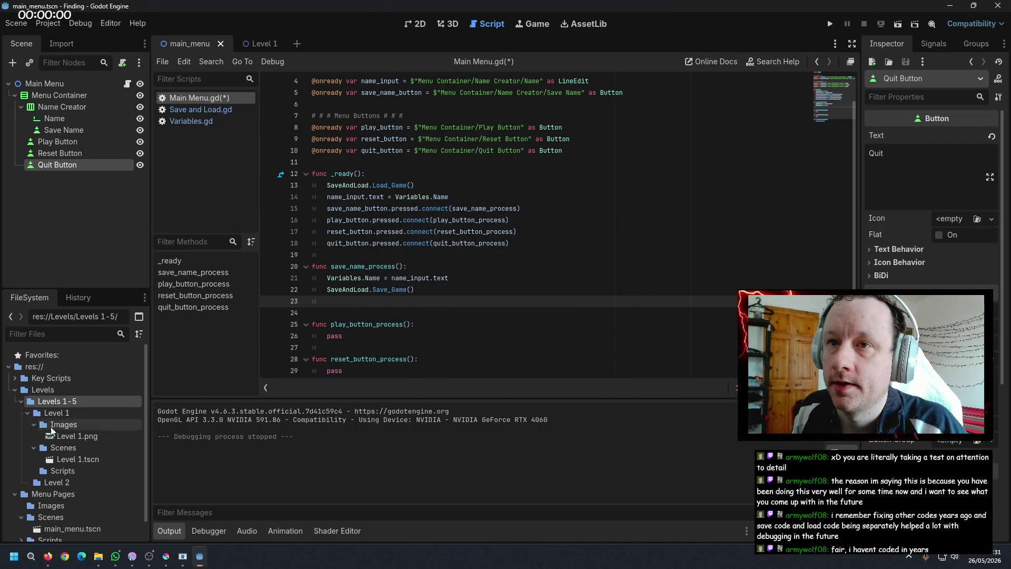
Create an Images subfolder inside Level 2
right_click(55, 484)
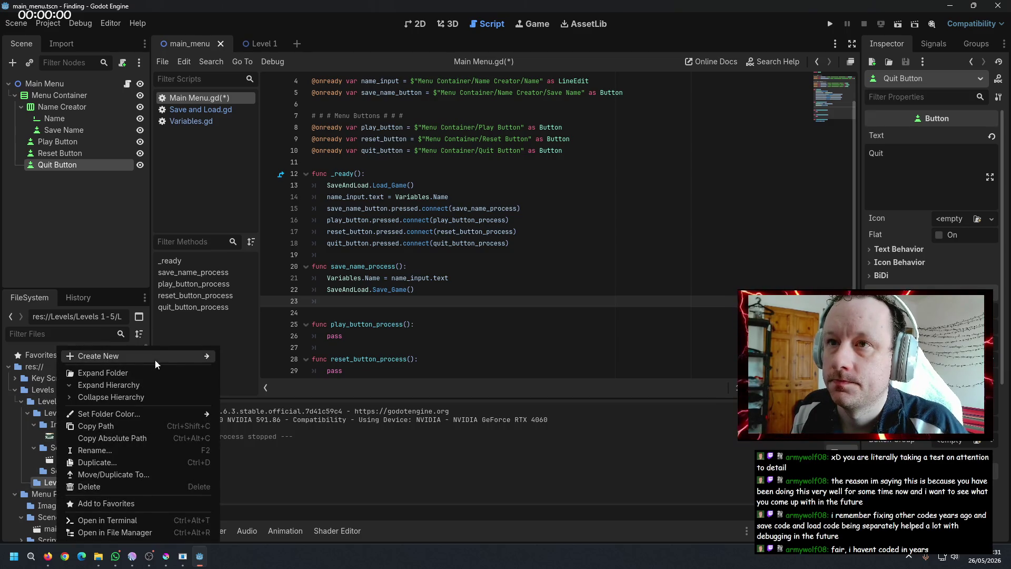
mouse_move(200, 356)
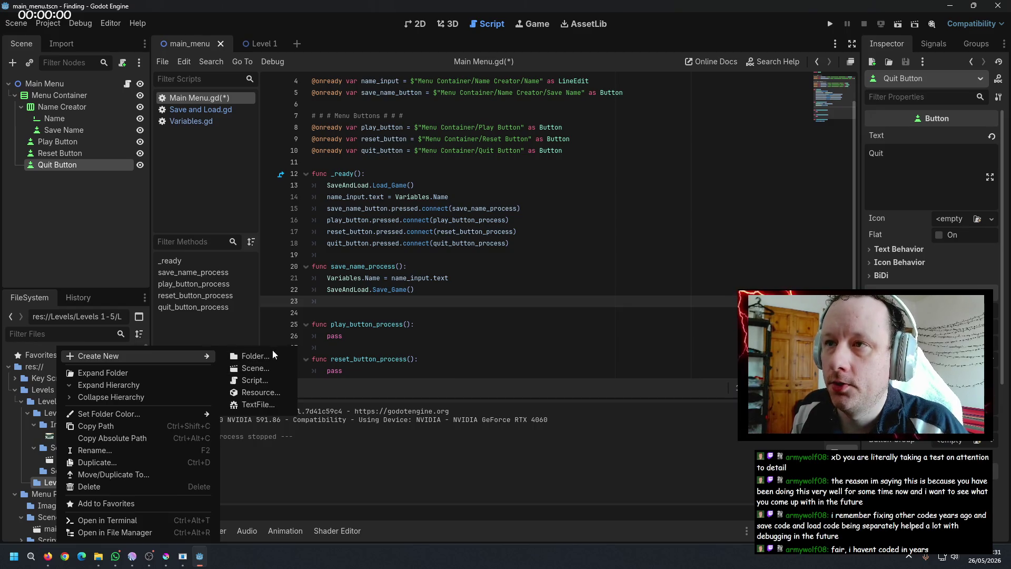
left_click(263, 356)
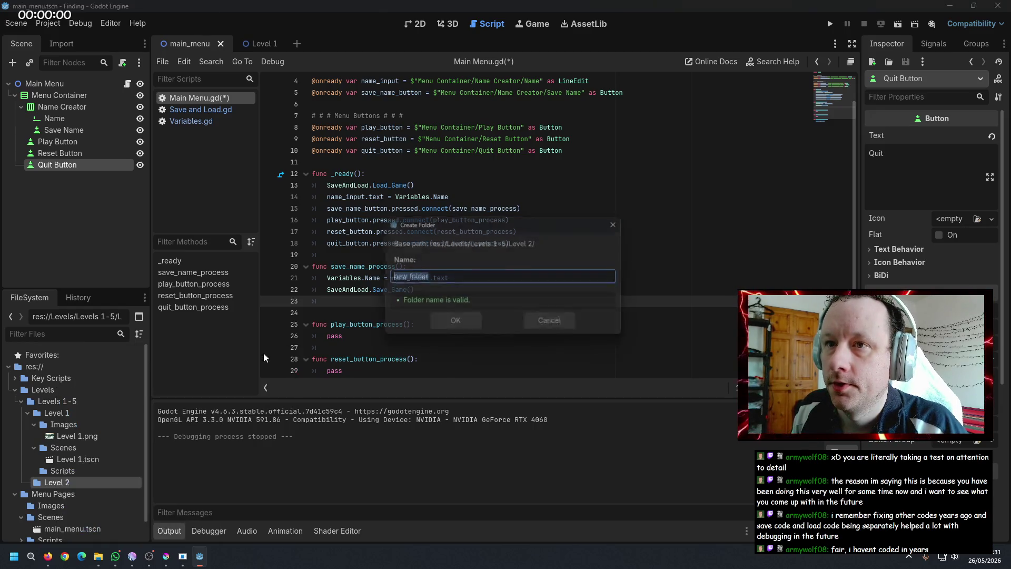
type("Images")
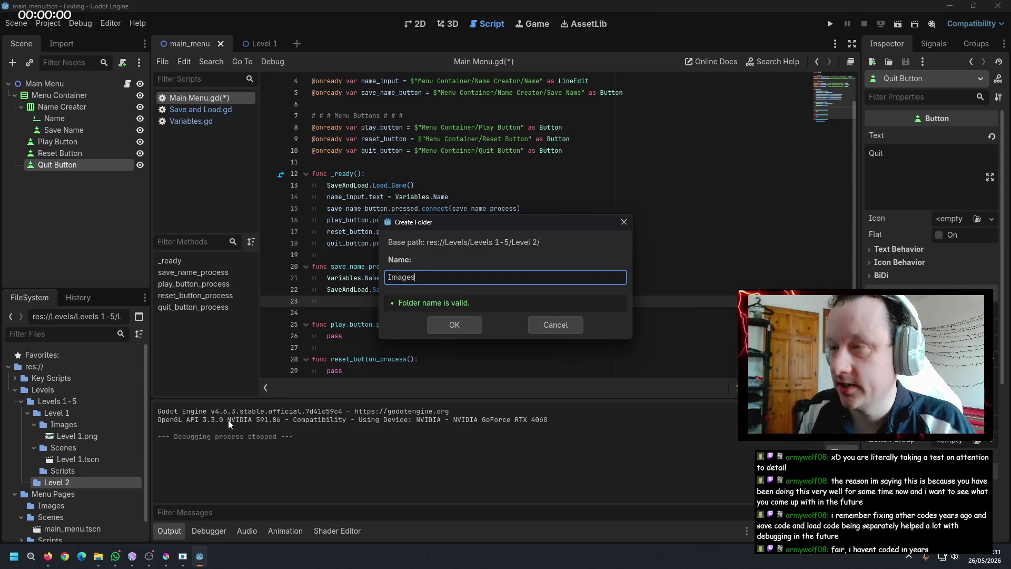
key("Return")
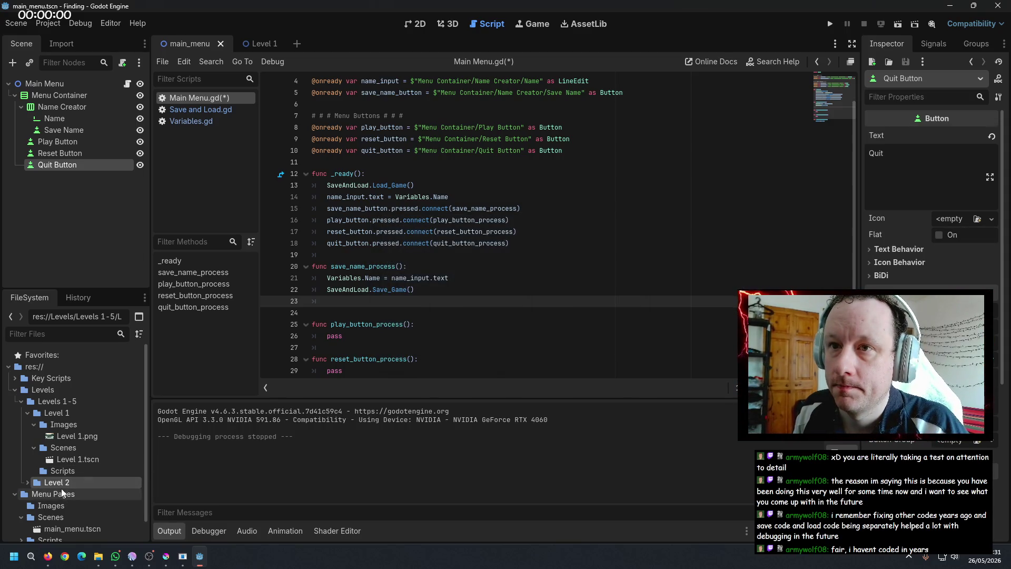
left_click(27, 483)
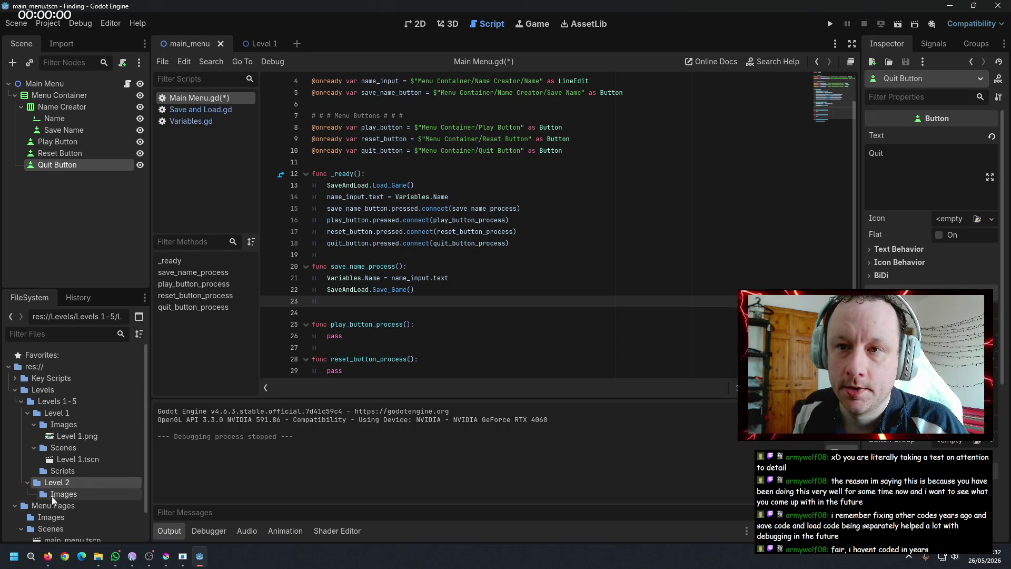
Drag an image file from File Explorer into Level 2's Images folder
key("alt+Tab")
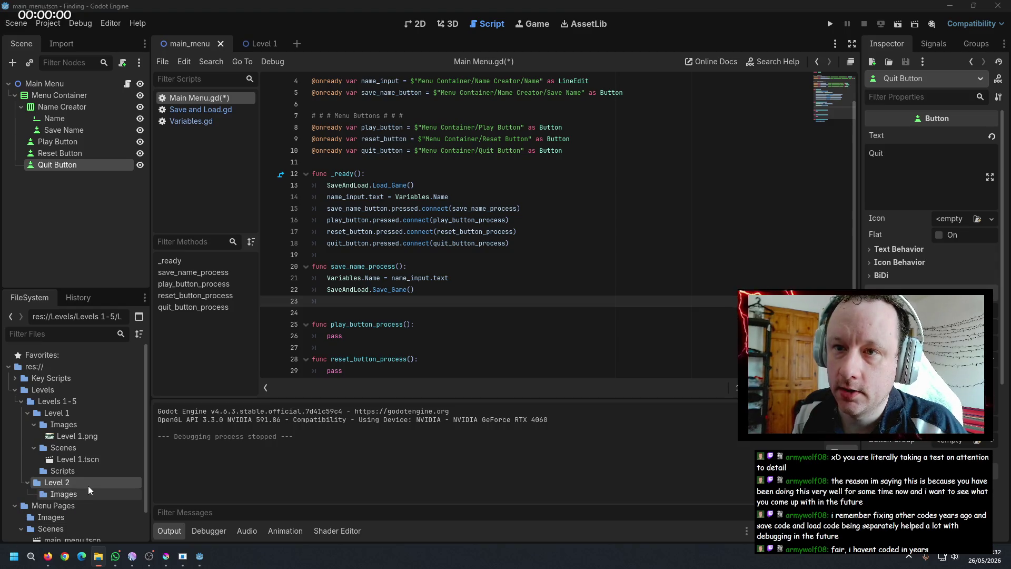
left_click(64, 494)
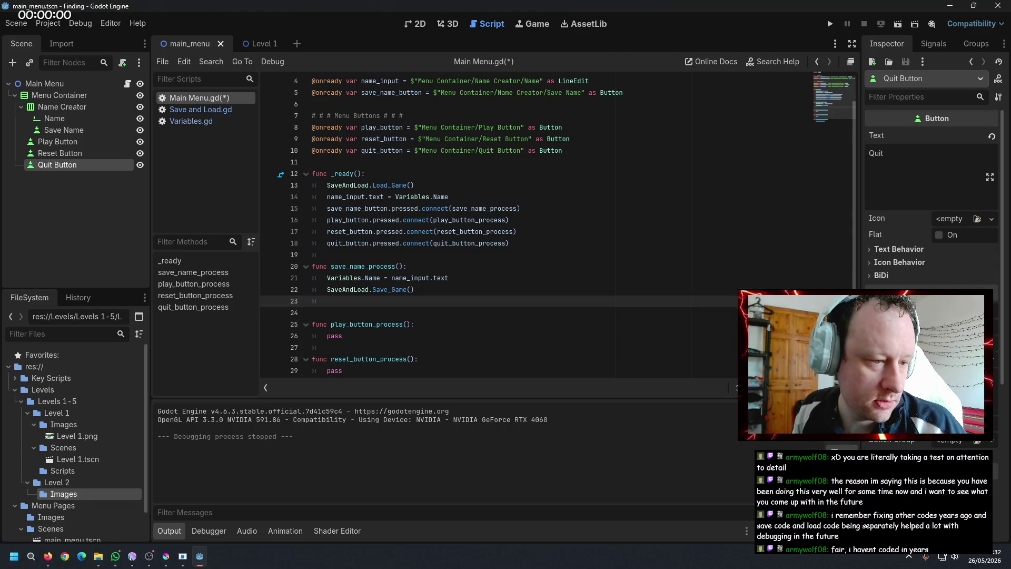
mouse_move(6, 253)
left_mouse_down()
mouse_move(348, 393)
mouse_move(58, 494)
left_mouse_up()
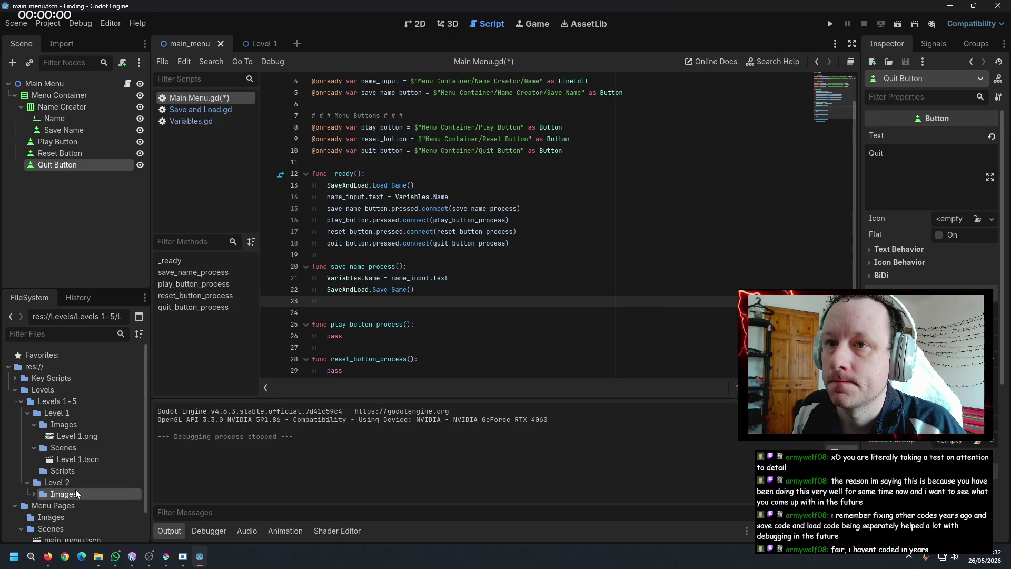
Create a Scenes subfolder inside the Level 2 folder
right_click(61, 482)
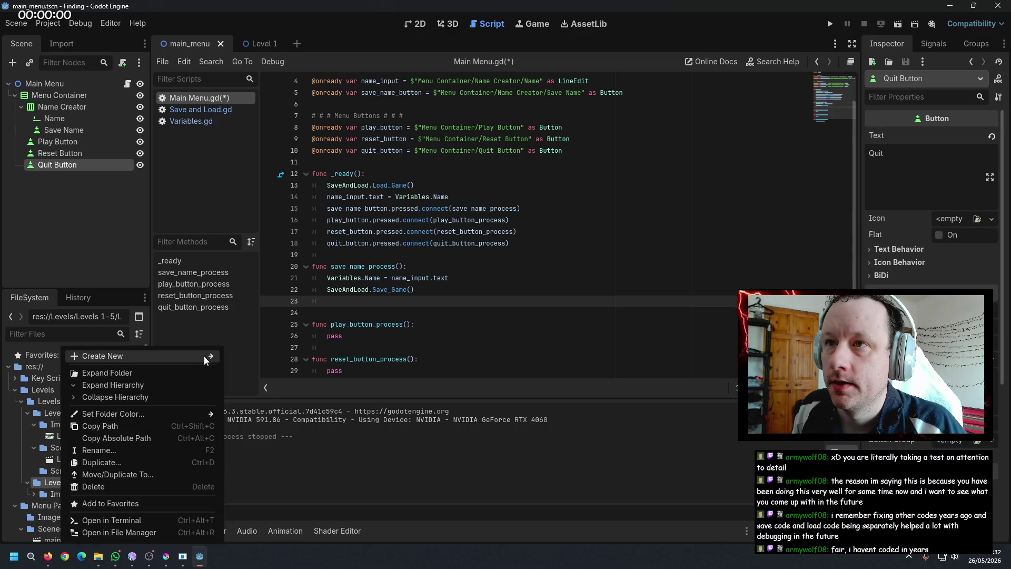
mouse_move(204, 356)
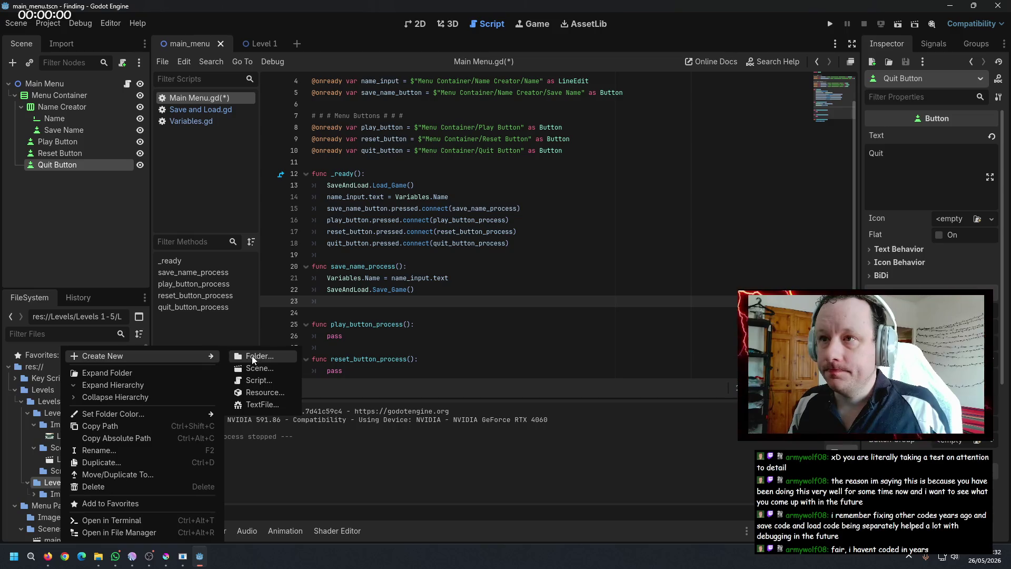
left_click(259, 357)
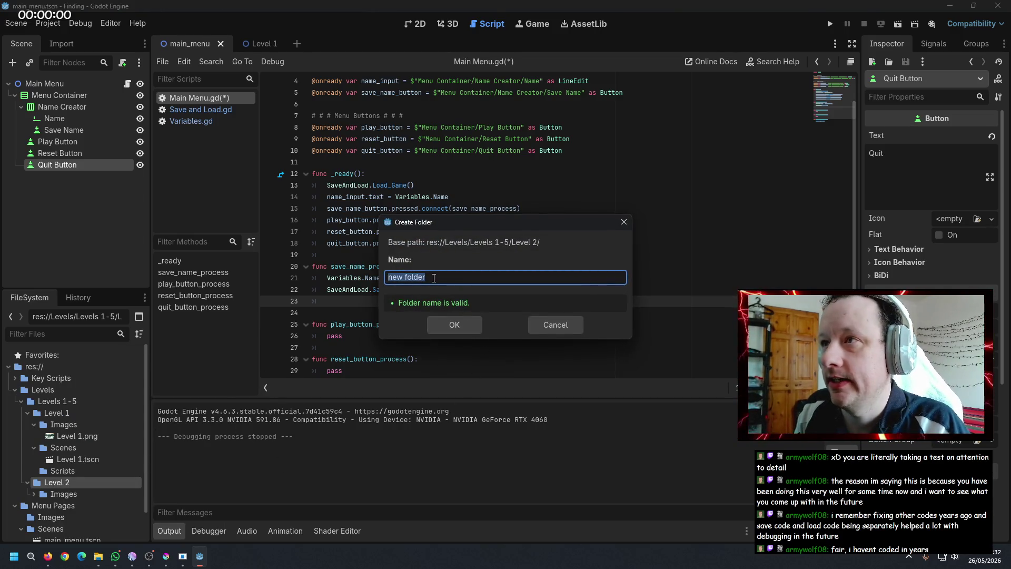
type("Scenes")
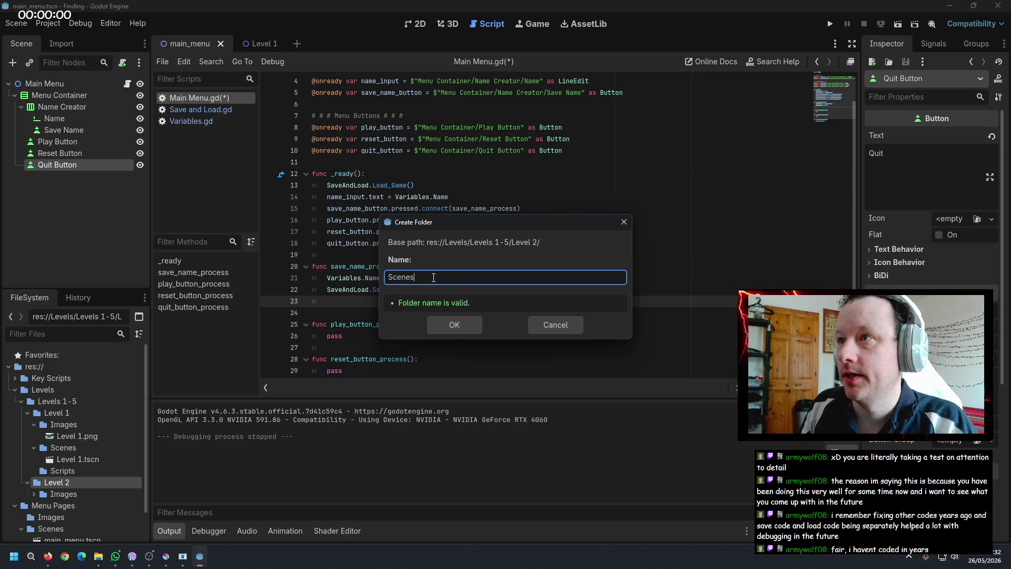
key("Return")
left_click(74, 507)
right_click(74, 507)
left_click(48, 505)
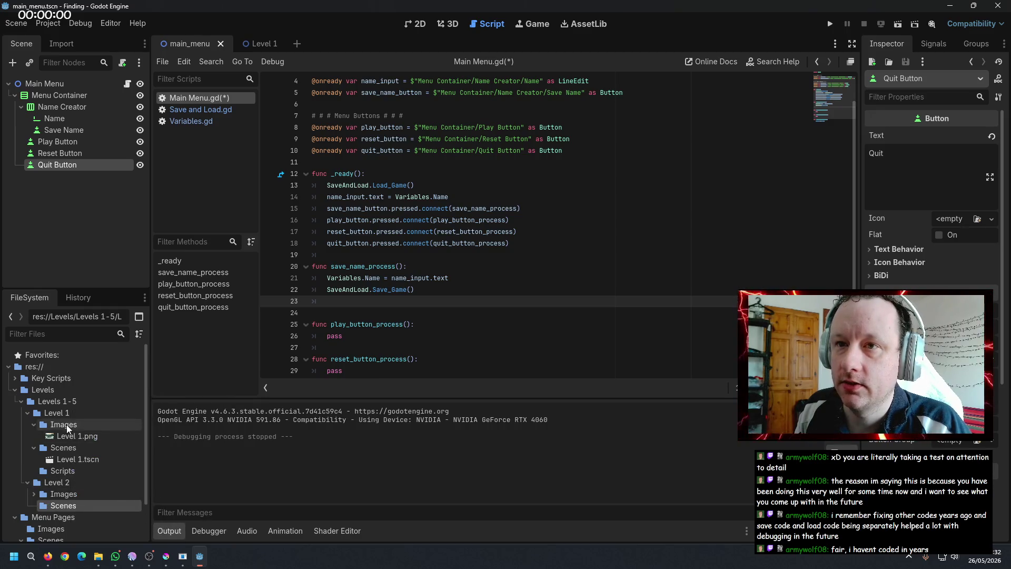
Create a new Level 2 scene inside Level 2's Scenes folder
left_click(62, 461)
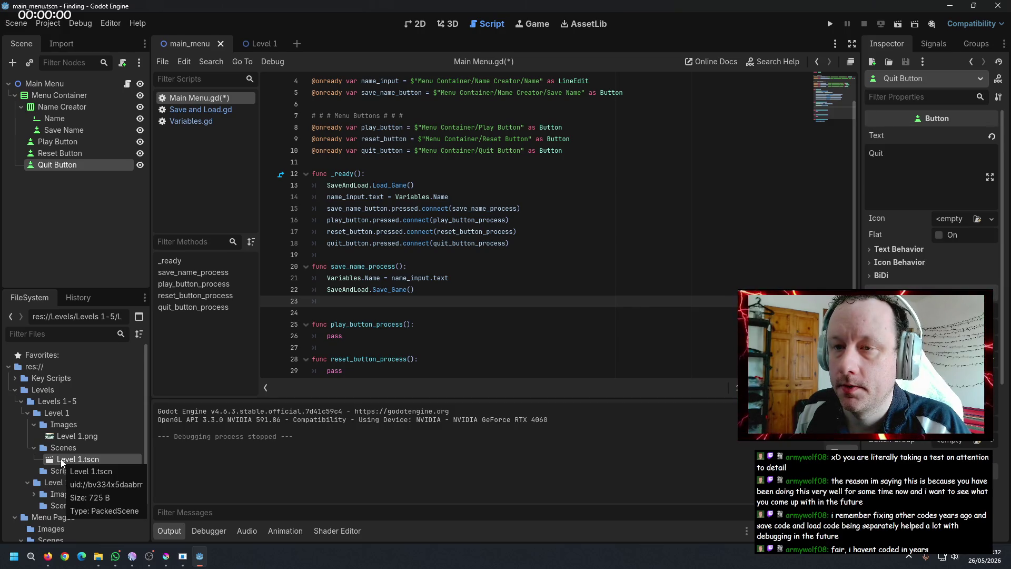
right_click(61, 462)
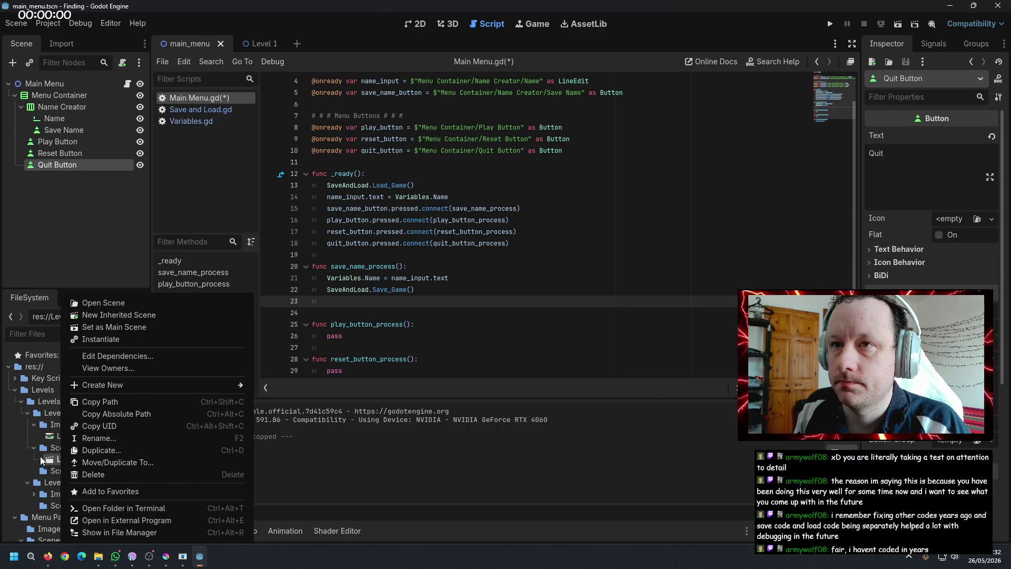
left_click(21, 498)
left_click(58, 507)
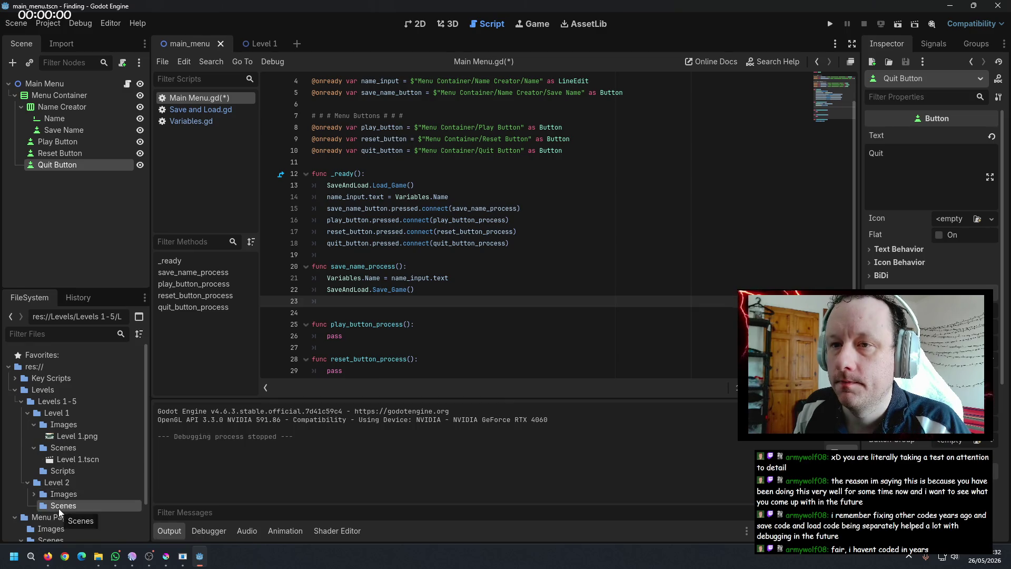
right_click(59, 507)
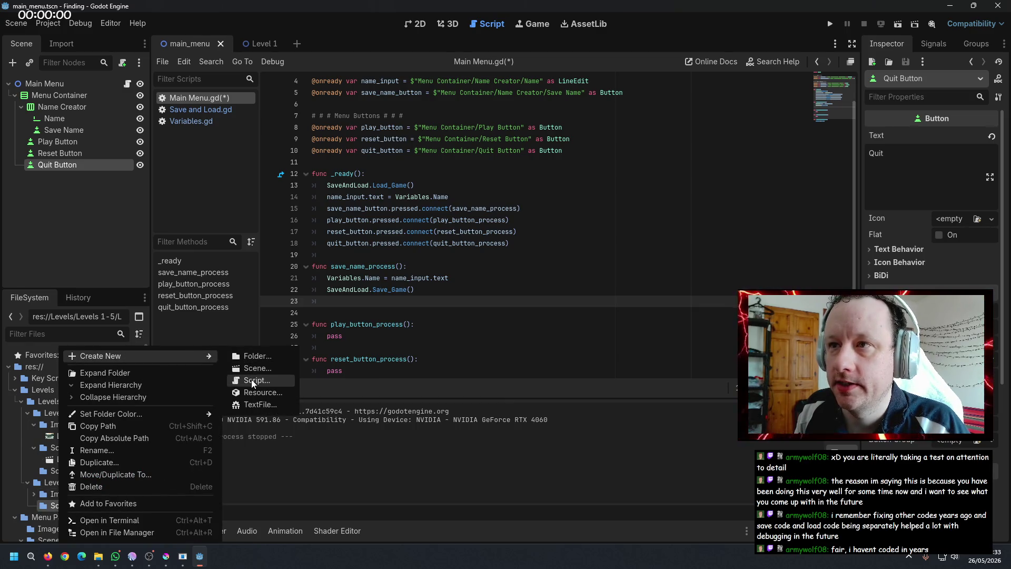
left_click(254, 370)
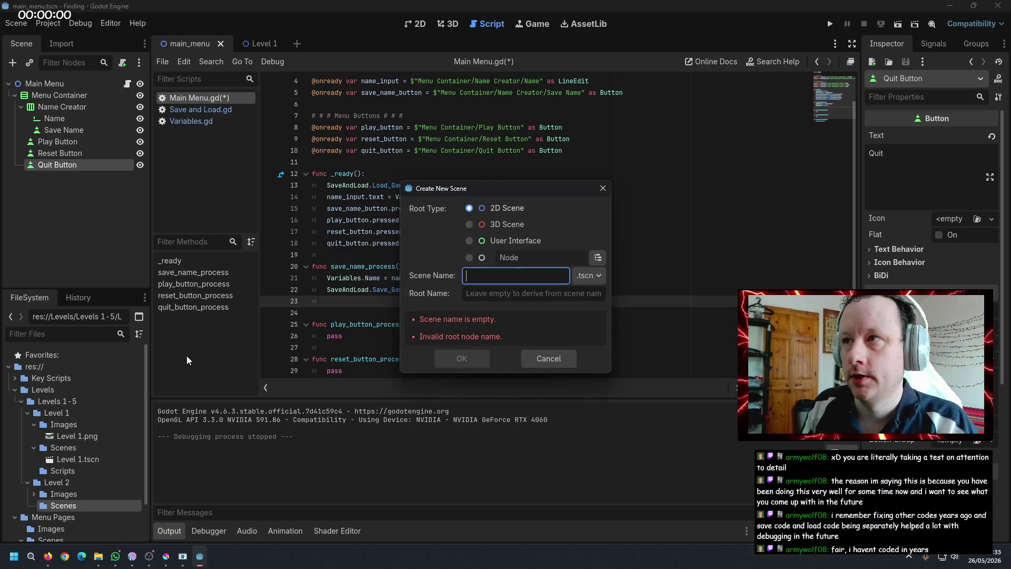
type("Level 2")
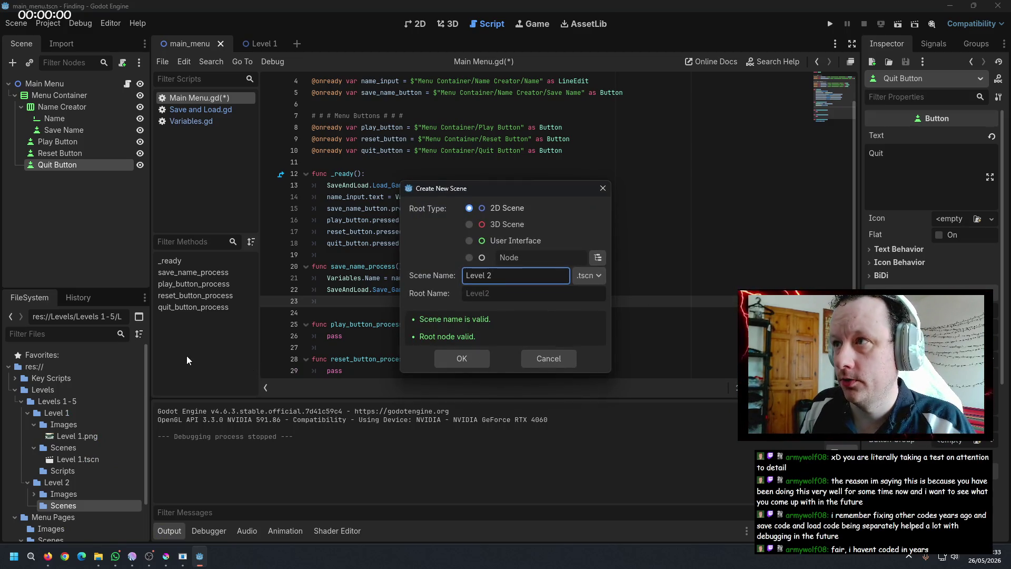
key("Return")
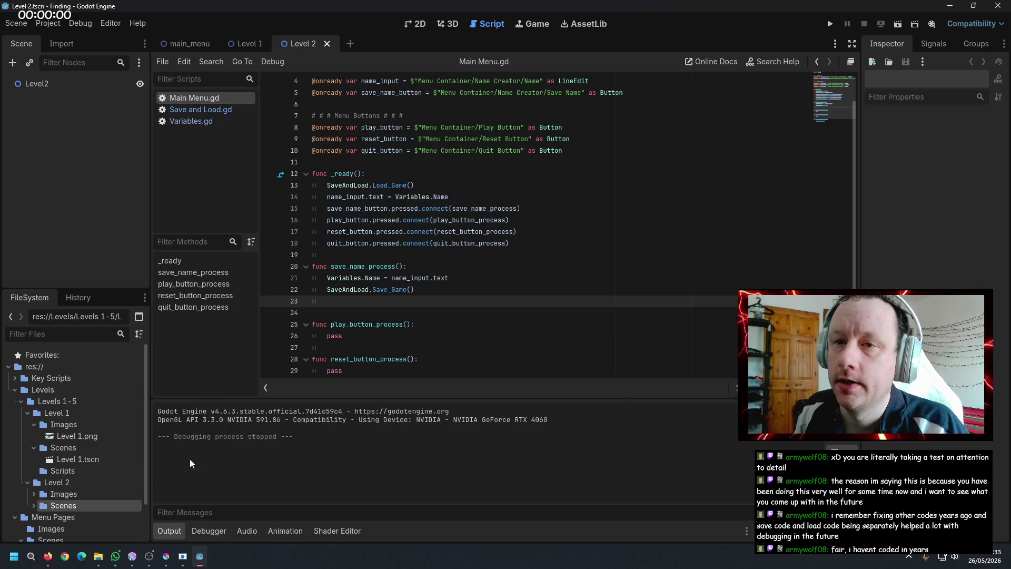
double_click(65, 457)
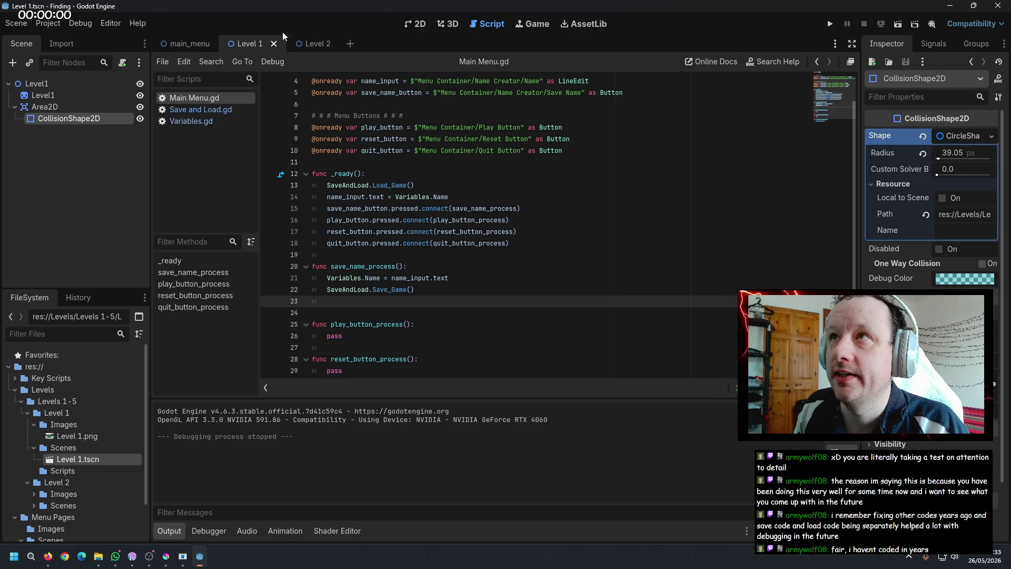
Copy Level 1's sprite, Area2D and CollisionShape2D nodes
left_click(407, 23)
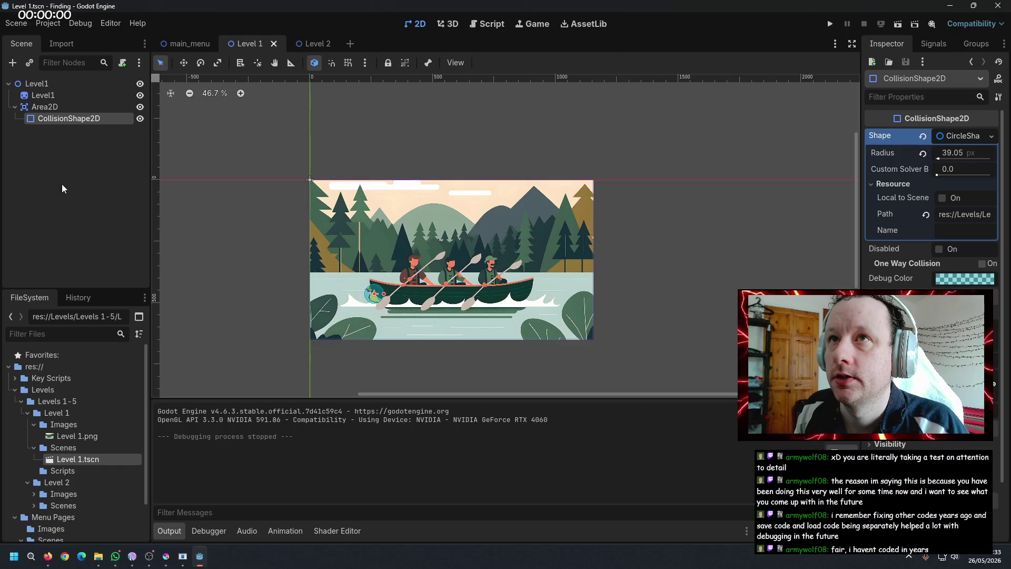
left_click(43, 89)
left_click(43, 95)
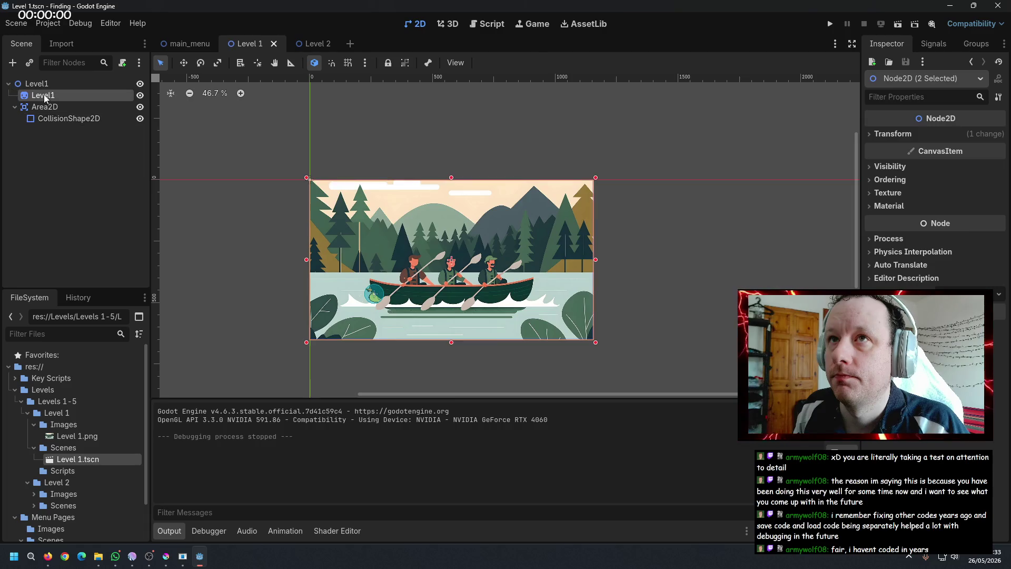
left_click(50, 119, "shift")
right_click(49, 119)
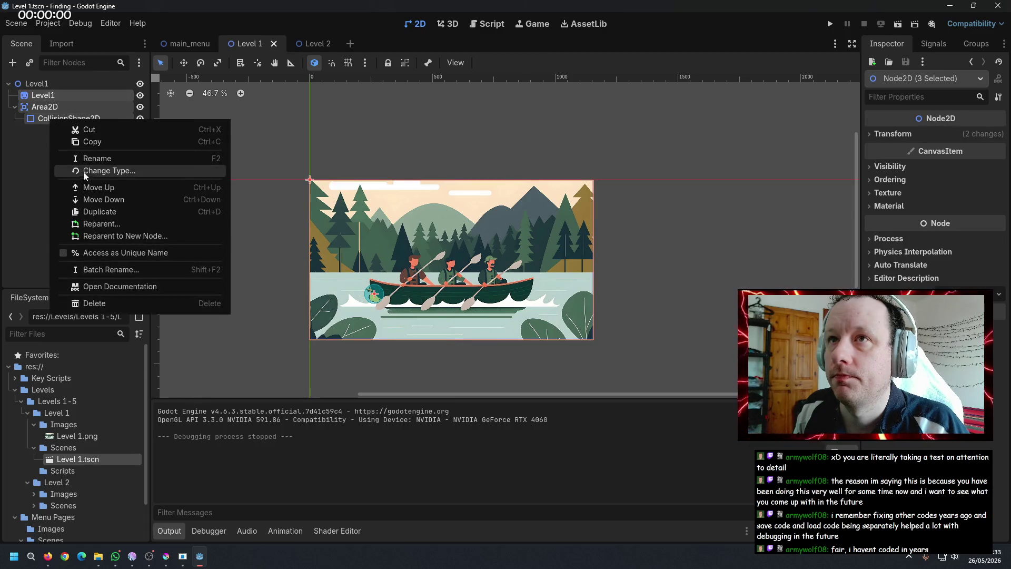
left_click(93, 141)
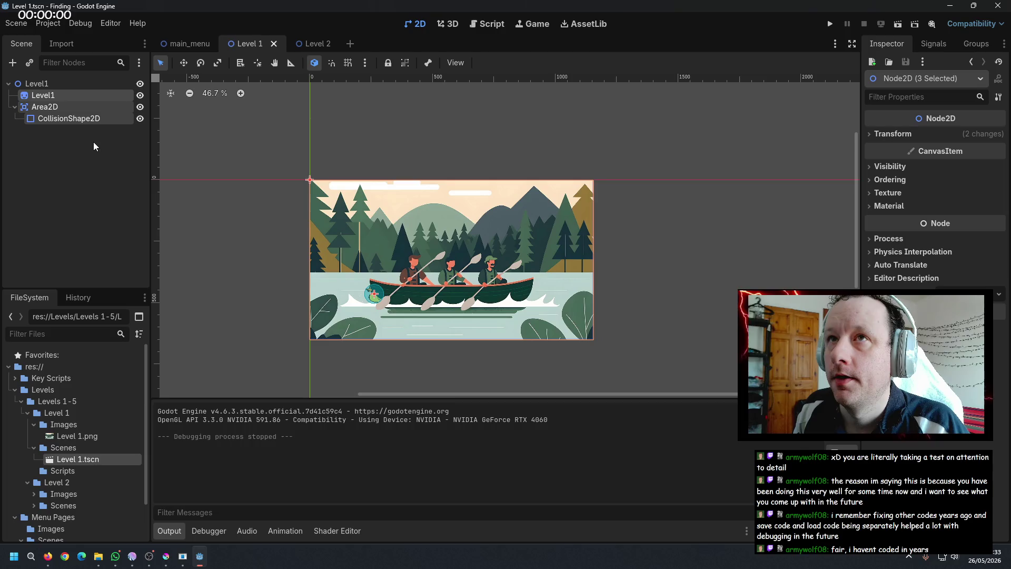
Paste the copied nodes under the Level2 root and rename the sprite to Level 2
left_click(34, 506)
left_click(67, 519)
double_click(67, 518)
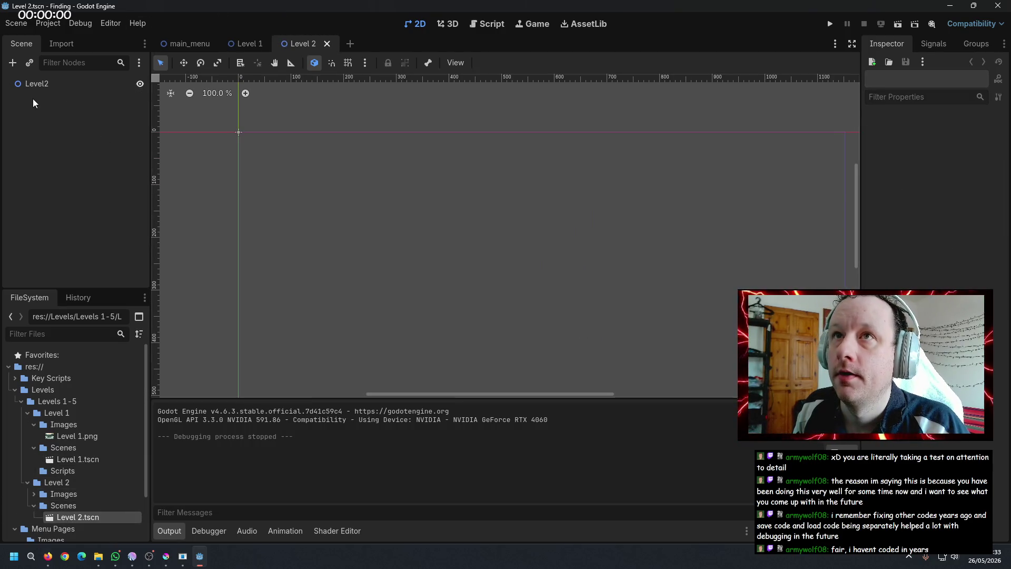
left_click(44, 82)
right_click(44, 81)
left_click(87, 154)
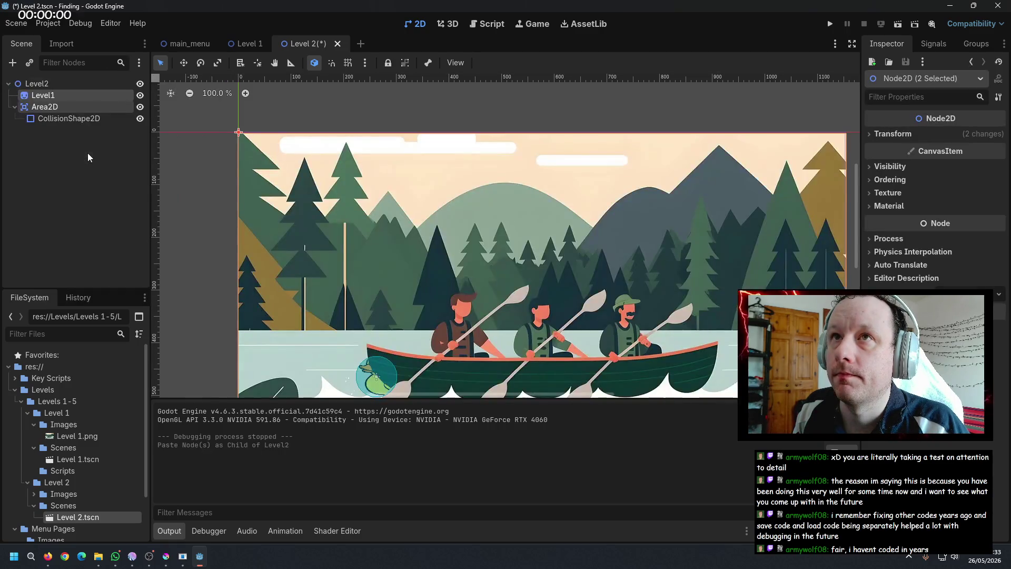
double_click(50, 96)
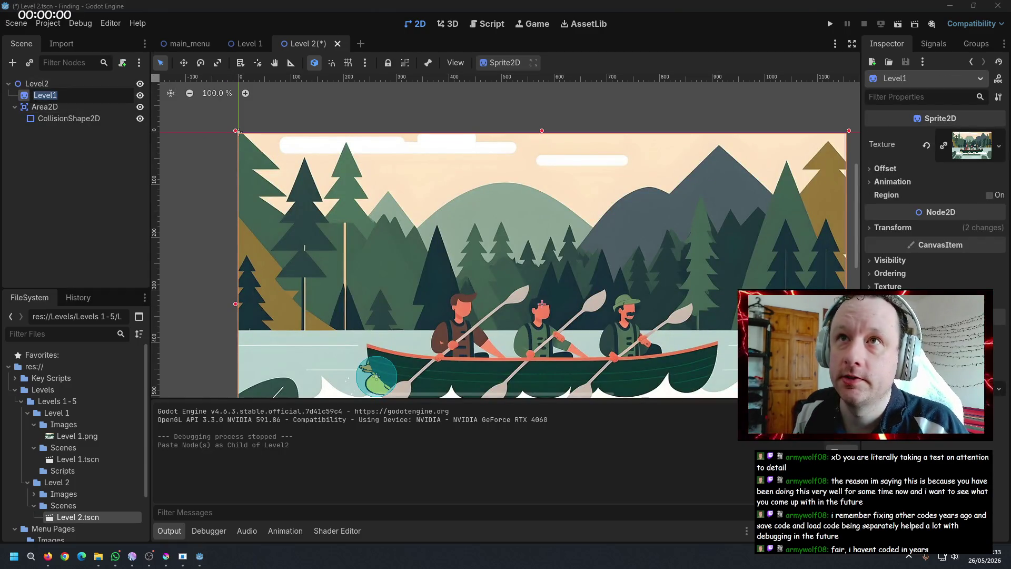
left_click(88, 99)
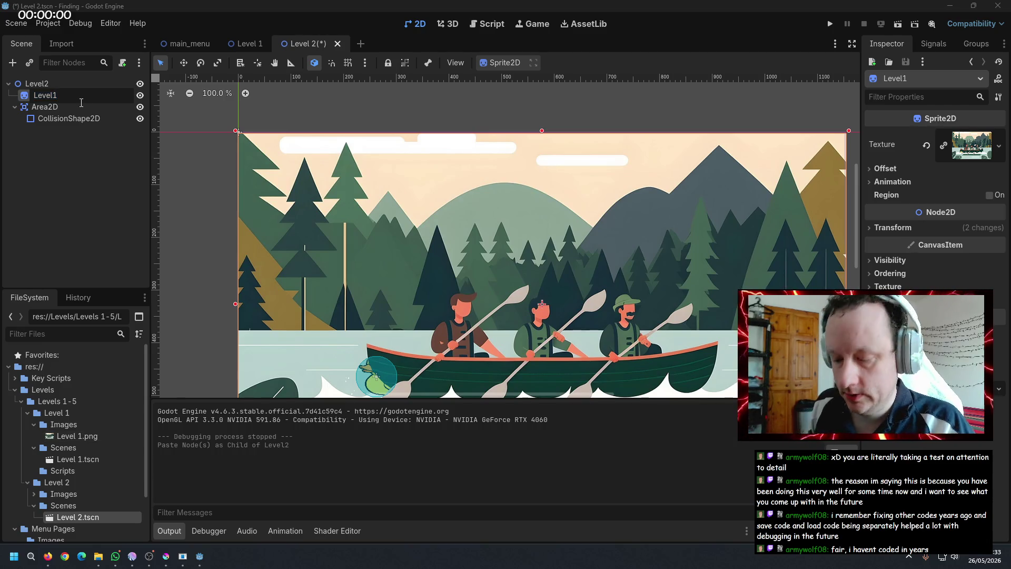
type("2")
key("Return")
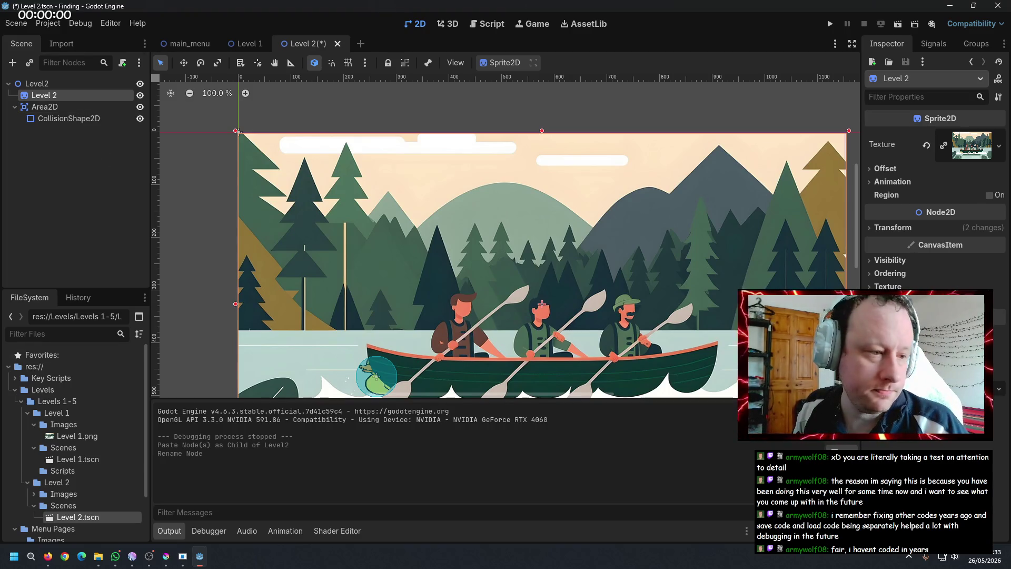
Assign Level 2.png as the Level 2 sprite's texture
left_click(33, 494)
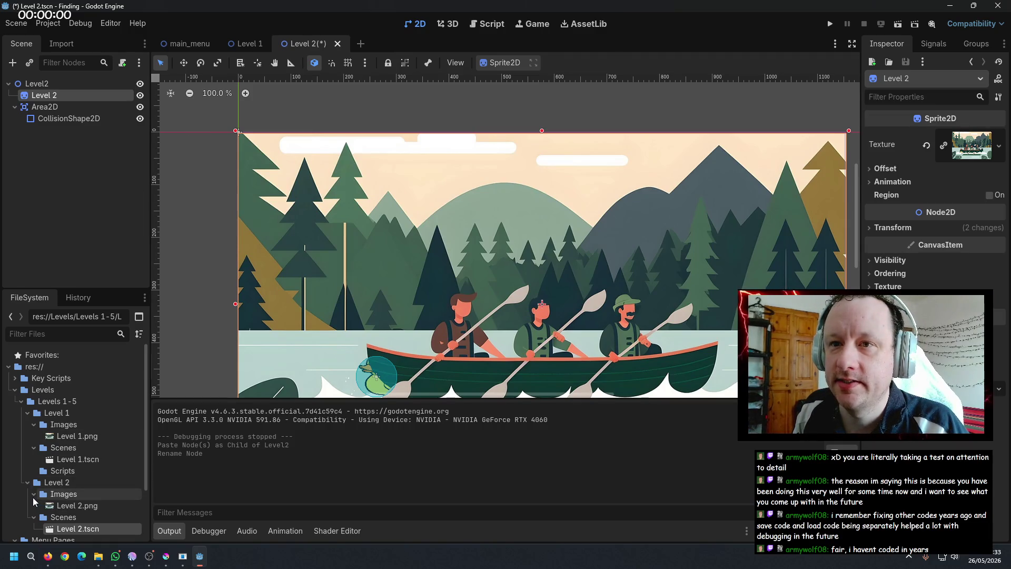
left_click(68, 506)
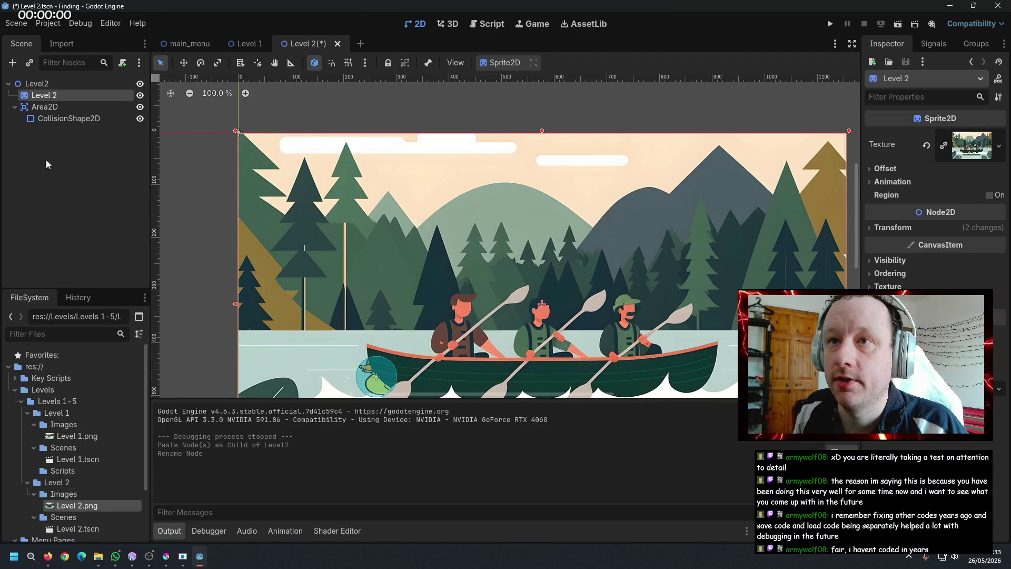
mouse_move(73, 505)
left_mouse_down()
mouse_move(84, 101)
mouse_move(50, 107)
mouse_move(45, 98)
left_mouse_up()
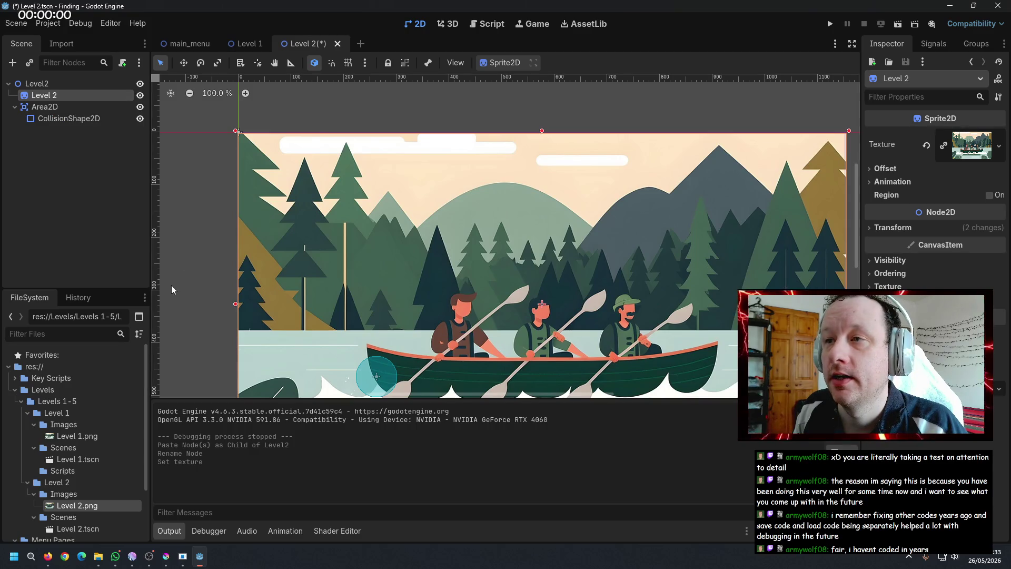
Move the collision circle to the picture's lower-left corner, around (61, 633)
scroll(211, 311, "down", 5)
mouse_move(182, 183)
left_mouse_down()
mouse_move(169, 174)
mouse_move(153, 226)
left_mouse_up()
left_click_drag(279, 267, 213, 322)
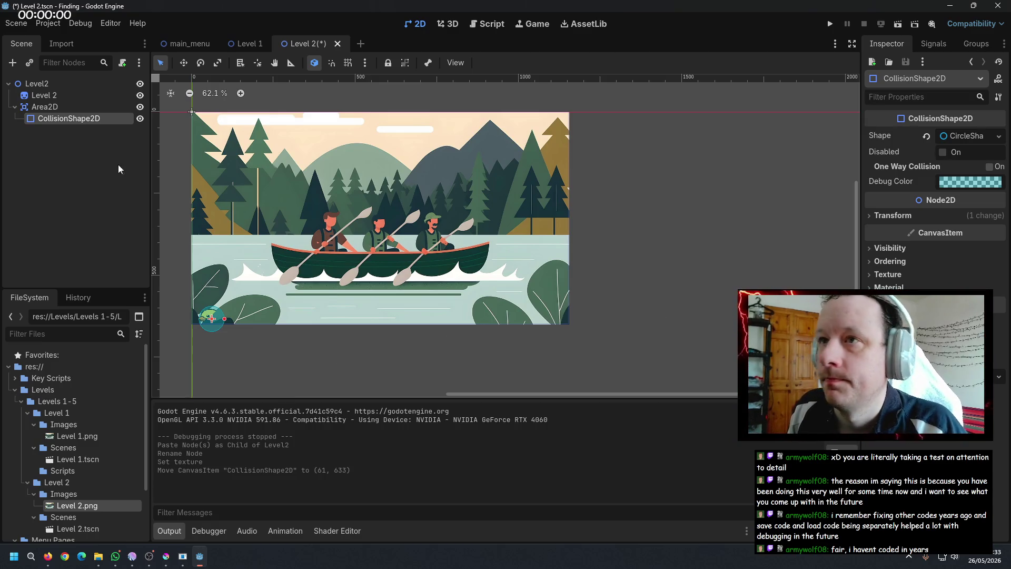
left_click(46, 175)
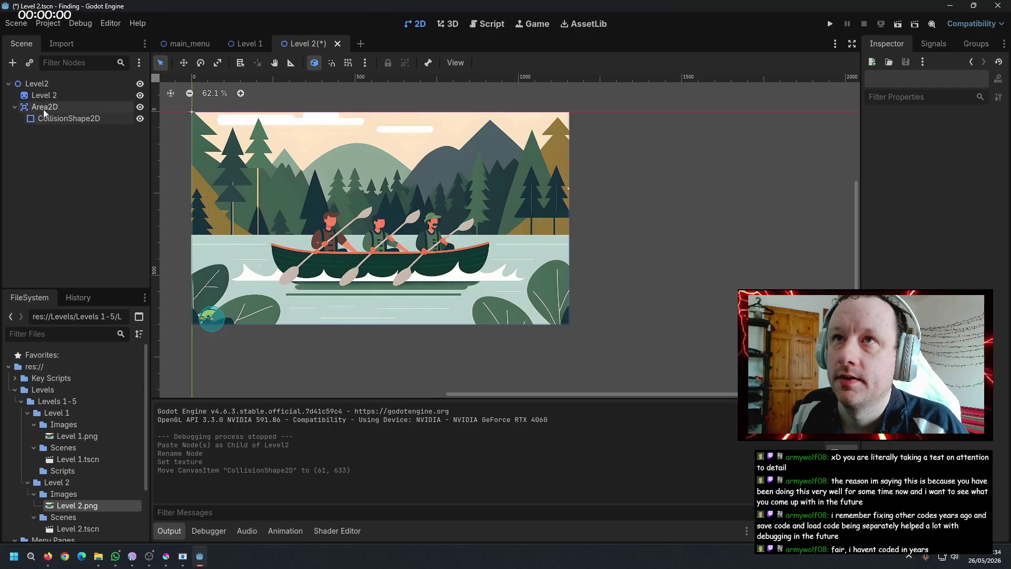
Rename both the Area2D and the CollisionShape2D to Duck 1
double_click(60, 107)
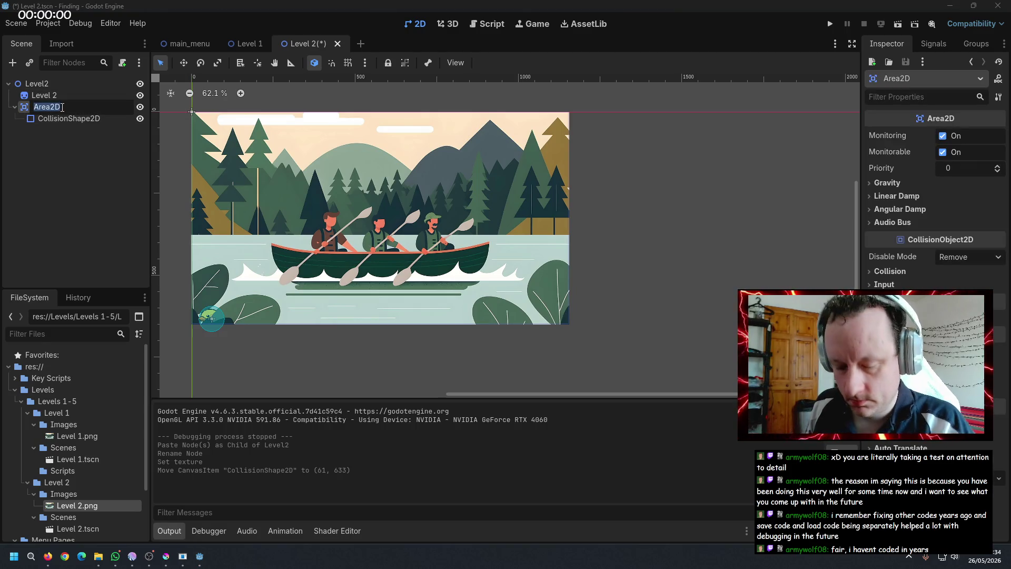
type("Duck 1")
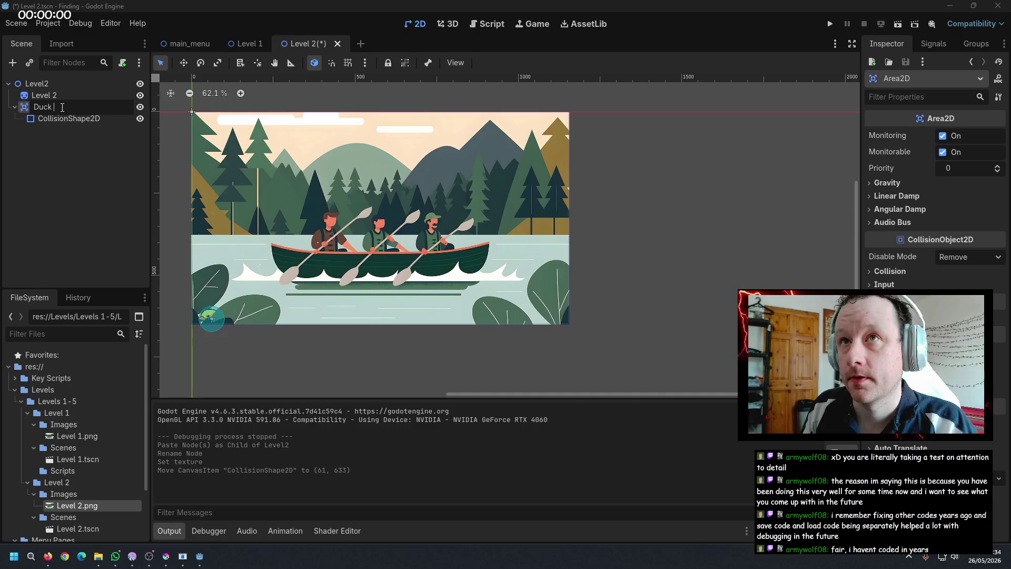
left_click(64, 119)
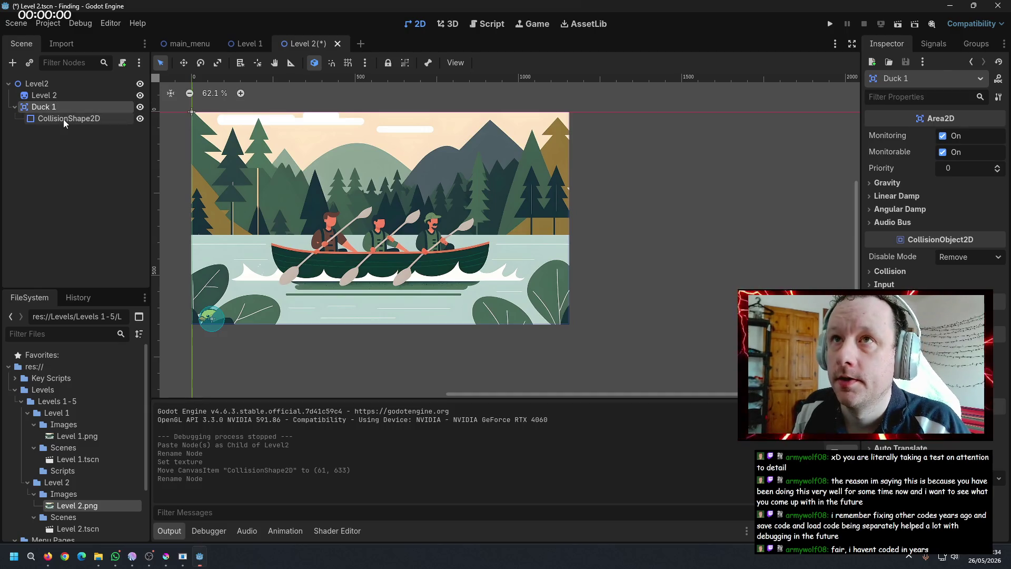
double_click(64, 119)
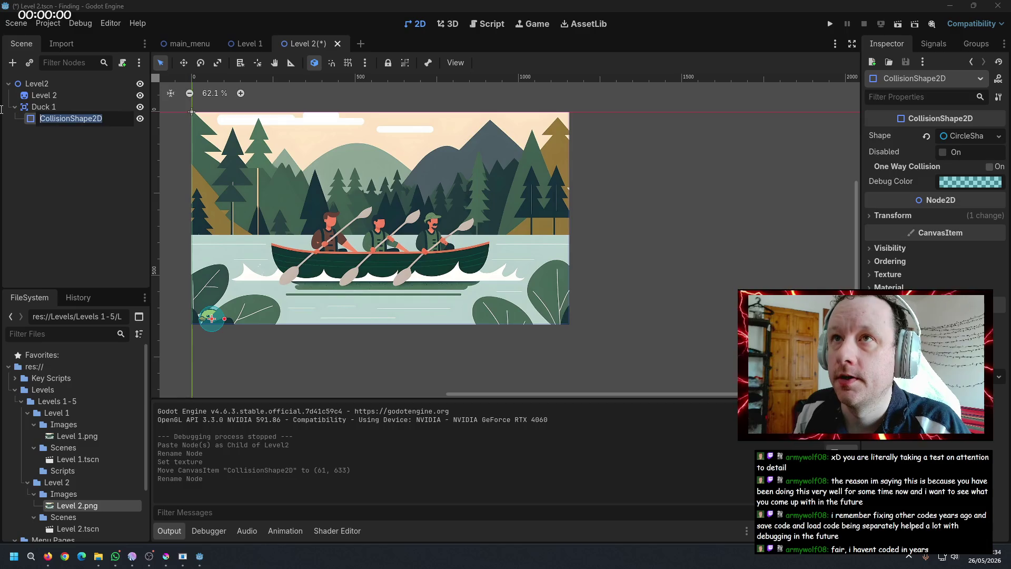
type("Duck 1")
key("Return")
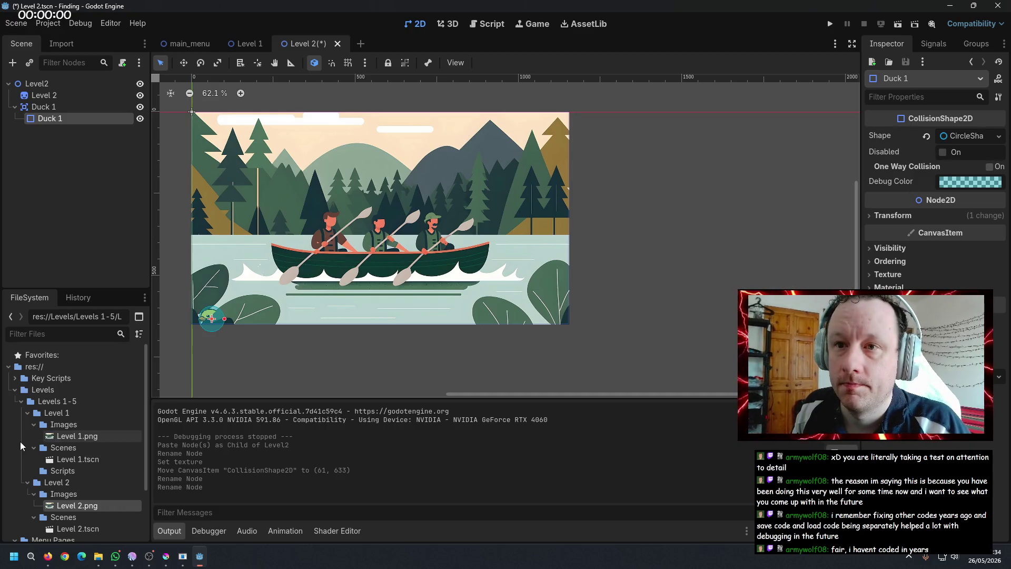
Create a Scripts subfolder inside the Level 2 folder
right_click(62, 486)
mouse_move(192, 356)
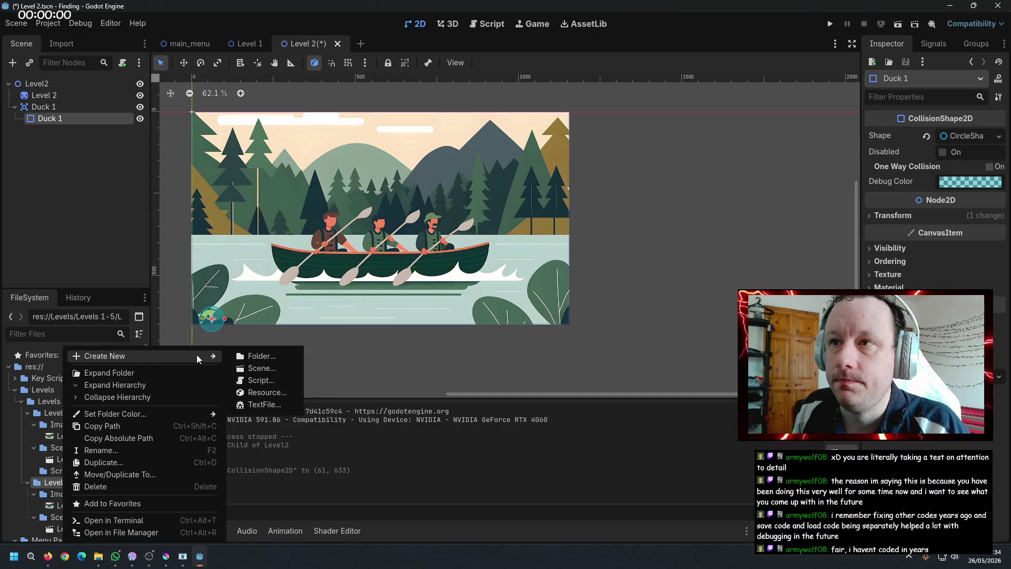
left_click(252, 356)
type("Scripts")
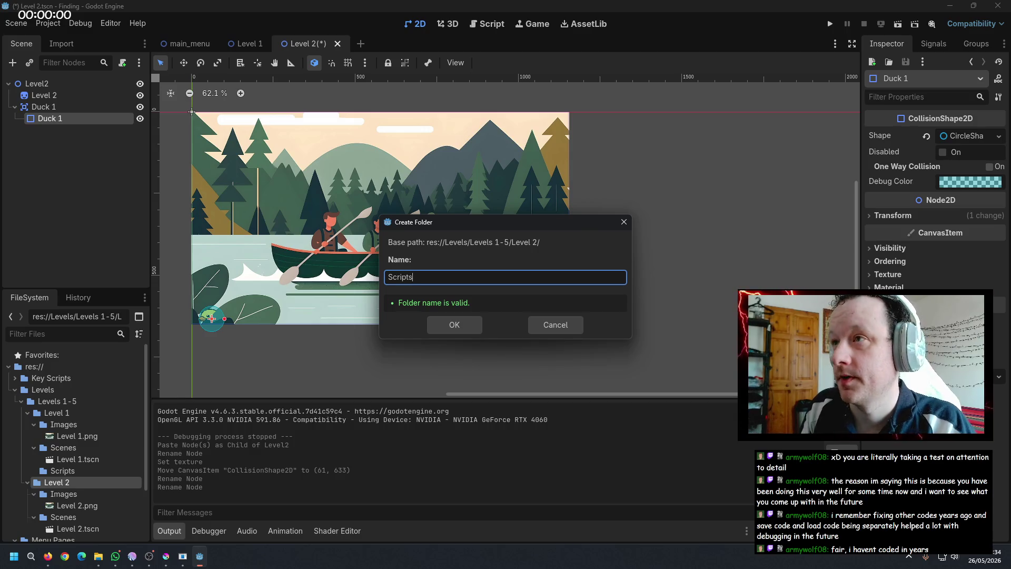
key("Return")
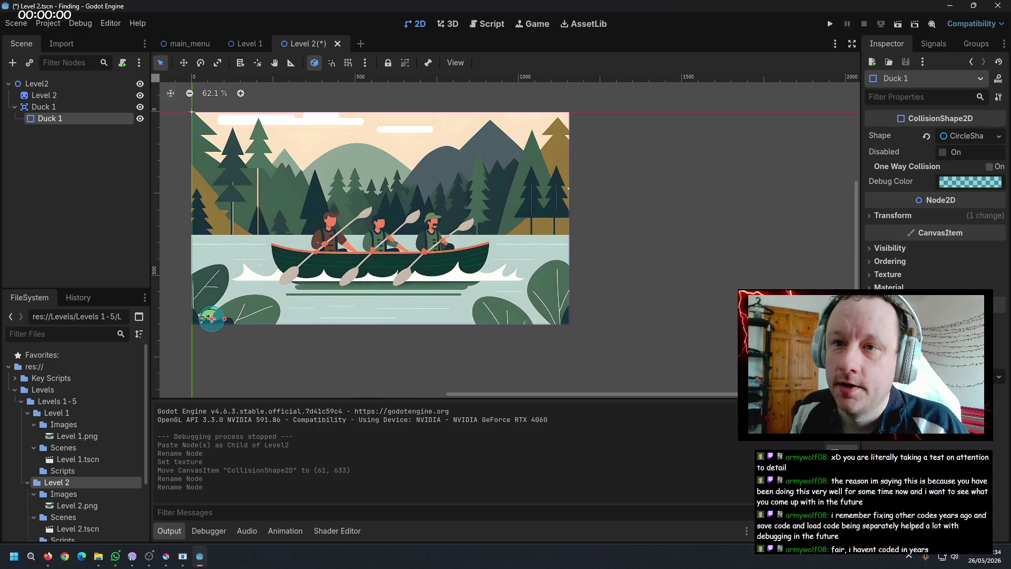
scroll(79, 463, "down", 2)
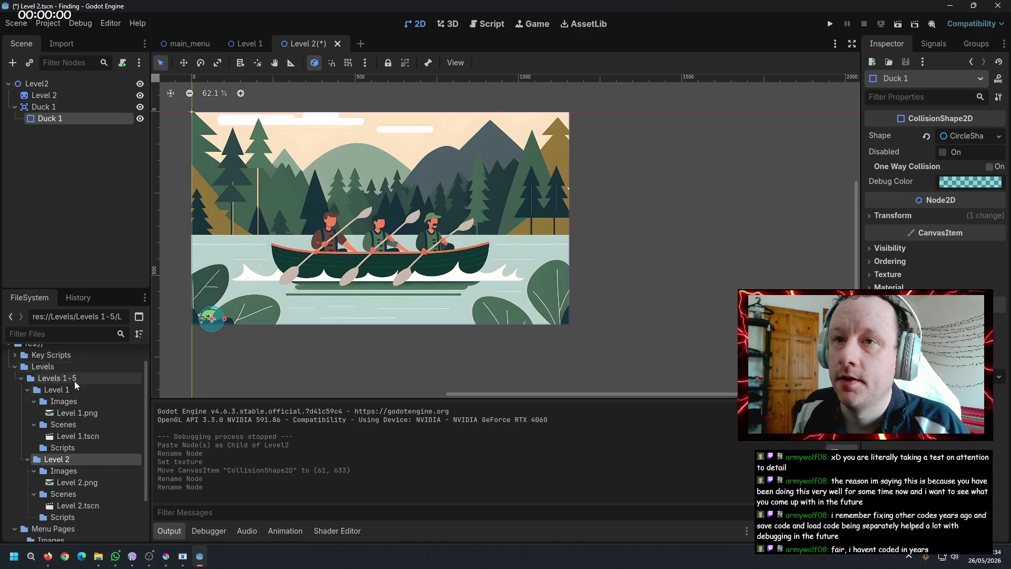
left_click(78, 436)
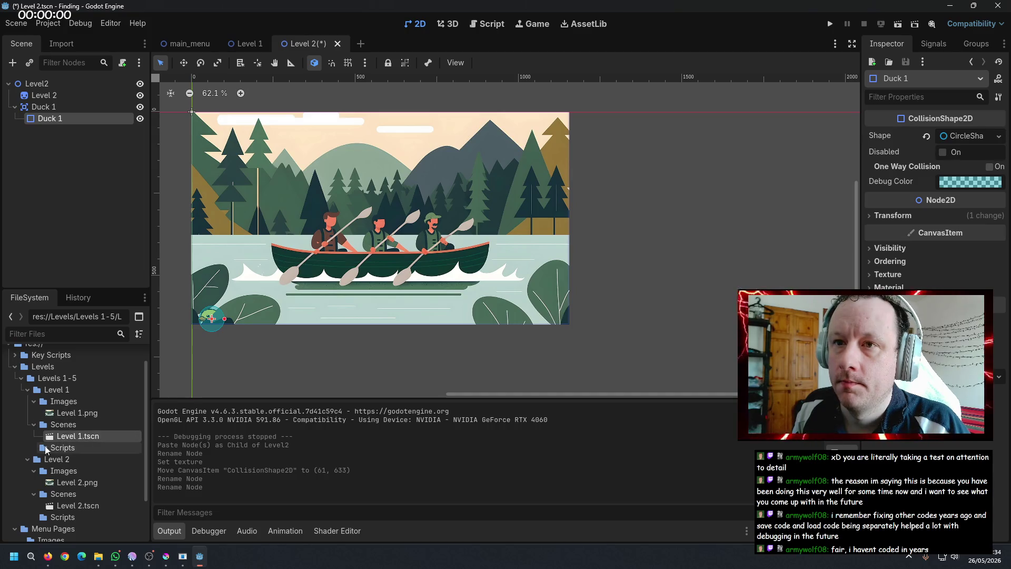
In the Level 1 scene, rename the sprite node to Level 1
double_click(72, 435)
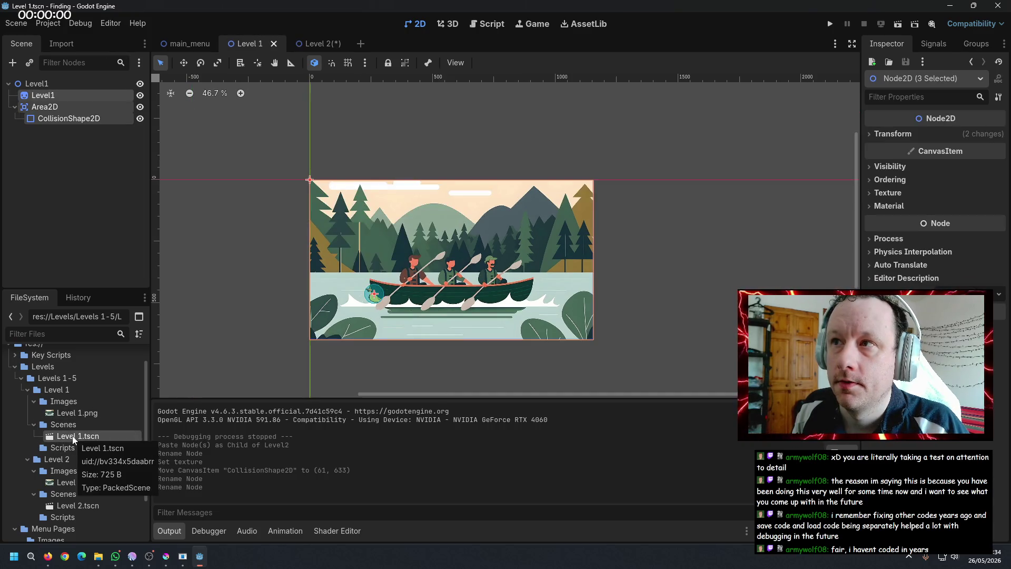
left_click(76, 83)
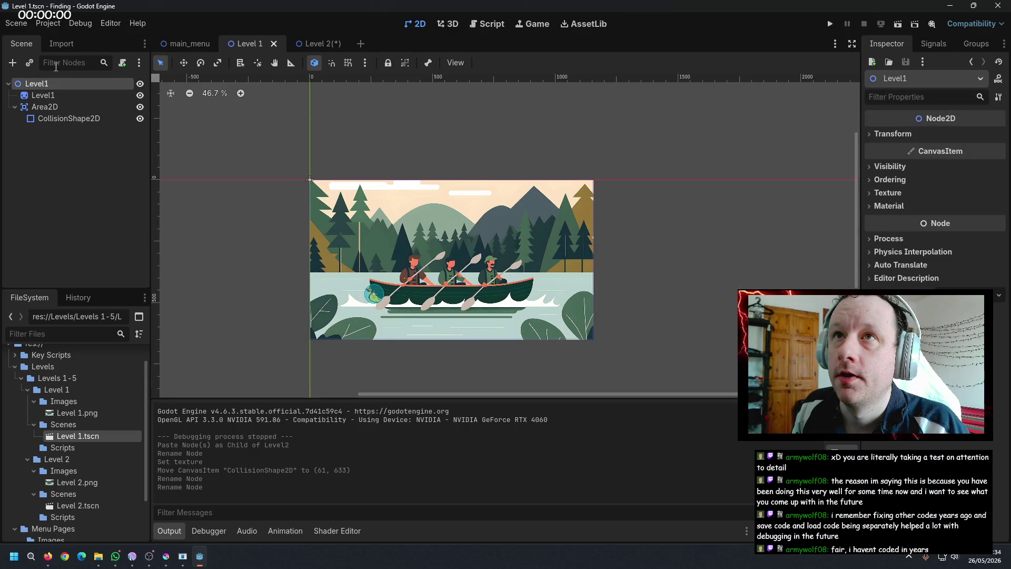
left_click(61, 93)
left_click(67, 94)
key("Left")
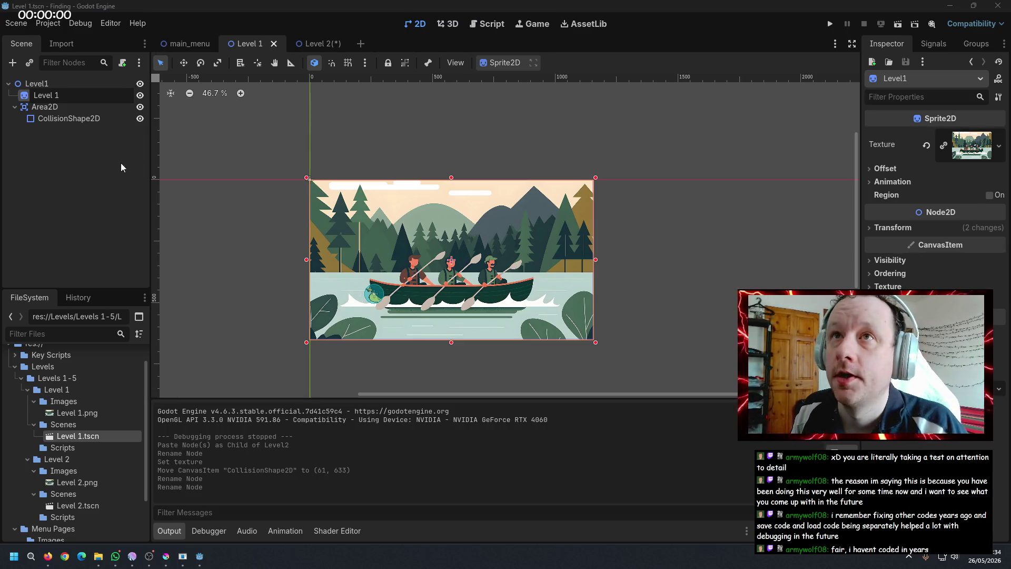
key("Return")
Attach a new Level 1.gd script to the Level1 root and move it into Level 1's Scripts folder
left_click(97, 83)
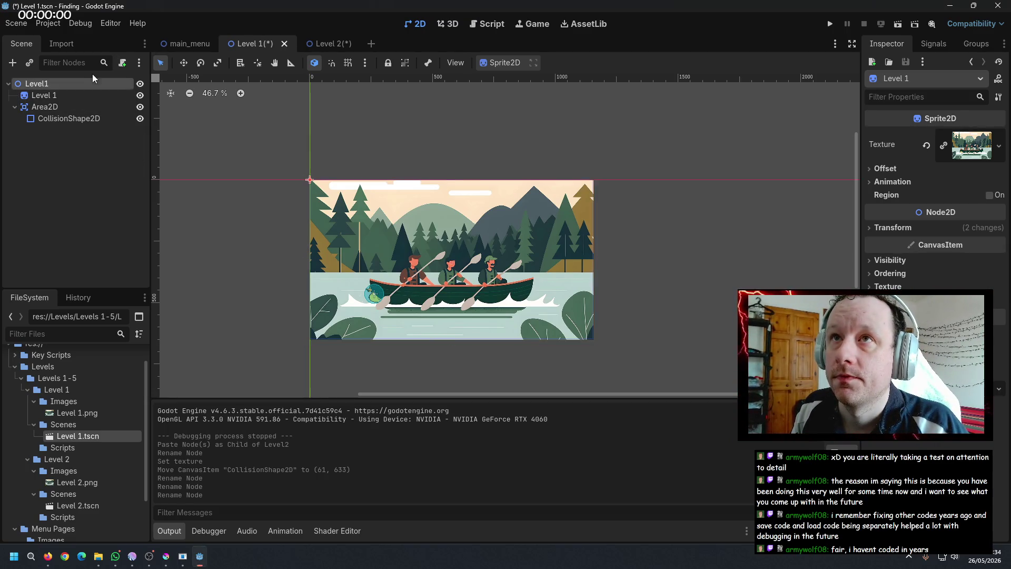
left_click(123, 61)
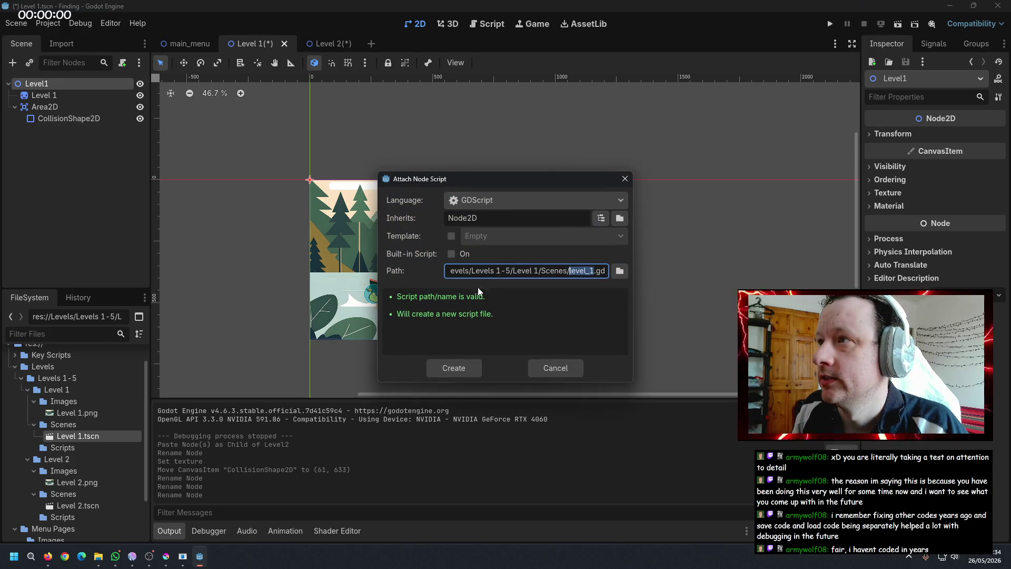
type("Level")
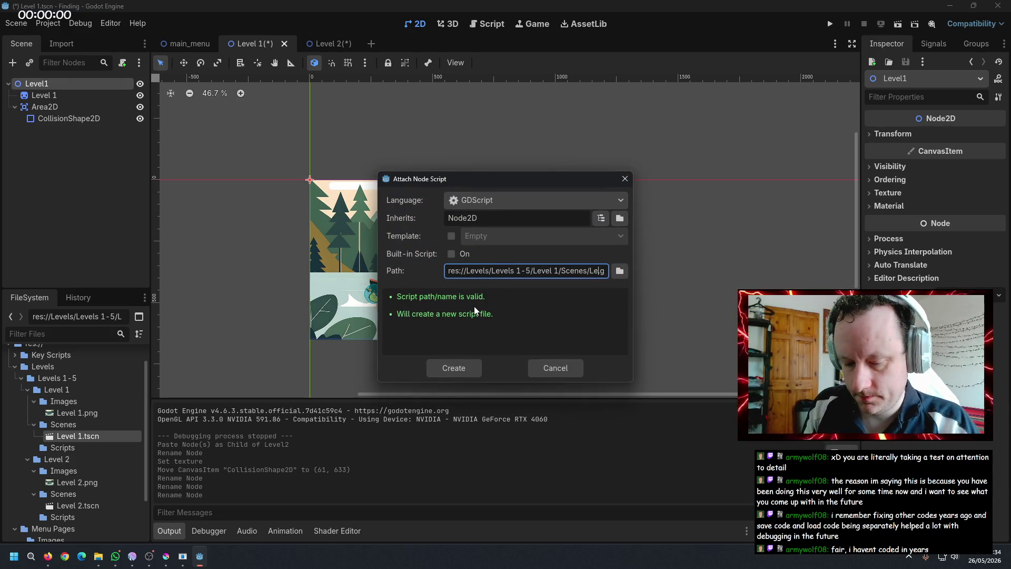
type(" 1")
key("Return")
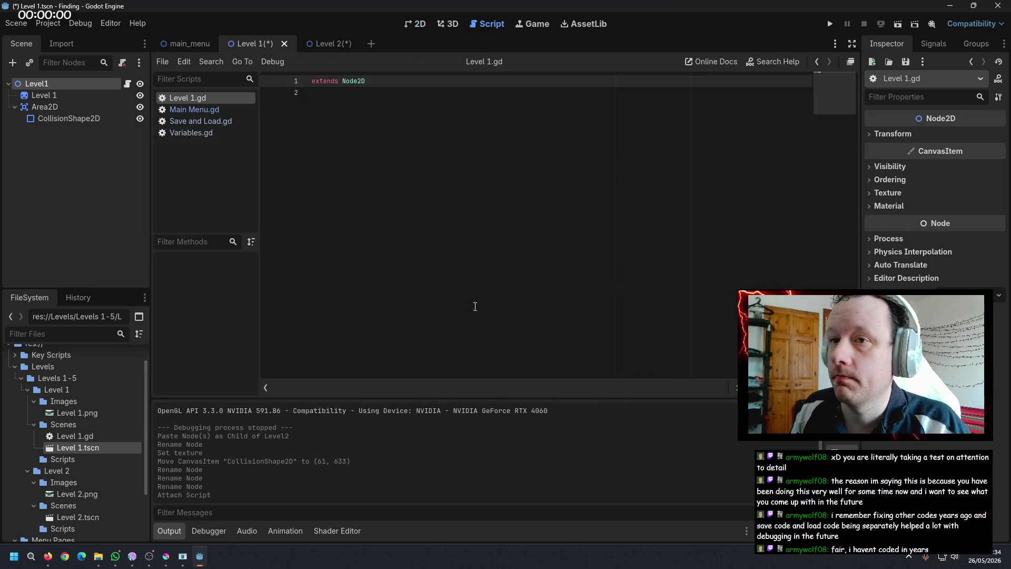
mouse_move(65, 438)
left_mouse_down()
mouse_move(84, 463)
mouse_move(79, 492)
mouse_move(66, 461)
left_mouse_up()
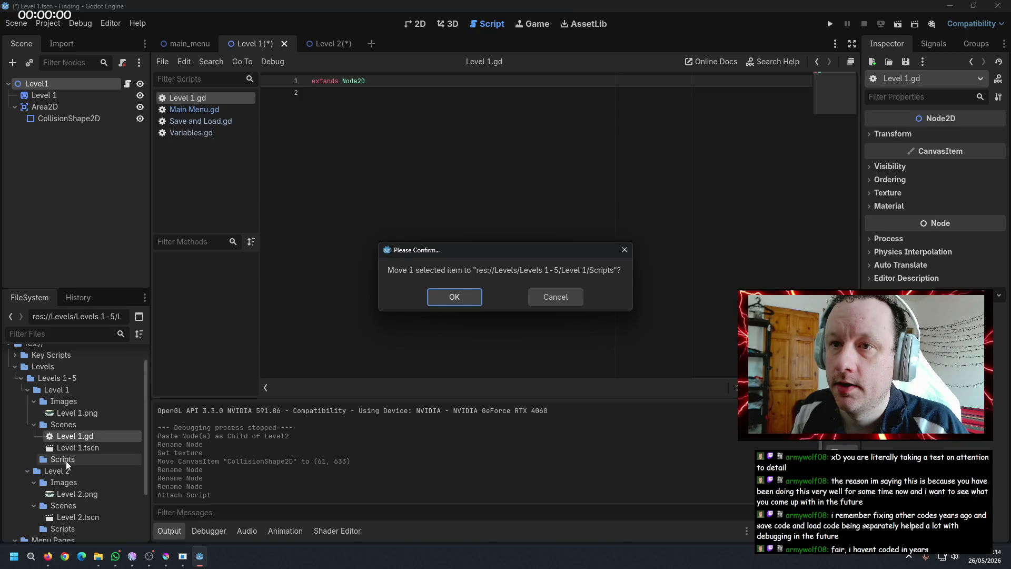
left_click(469, 298)
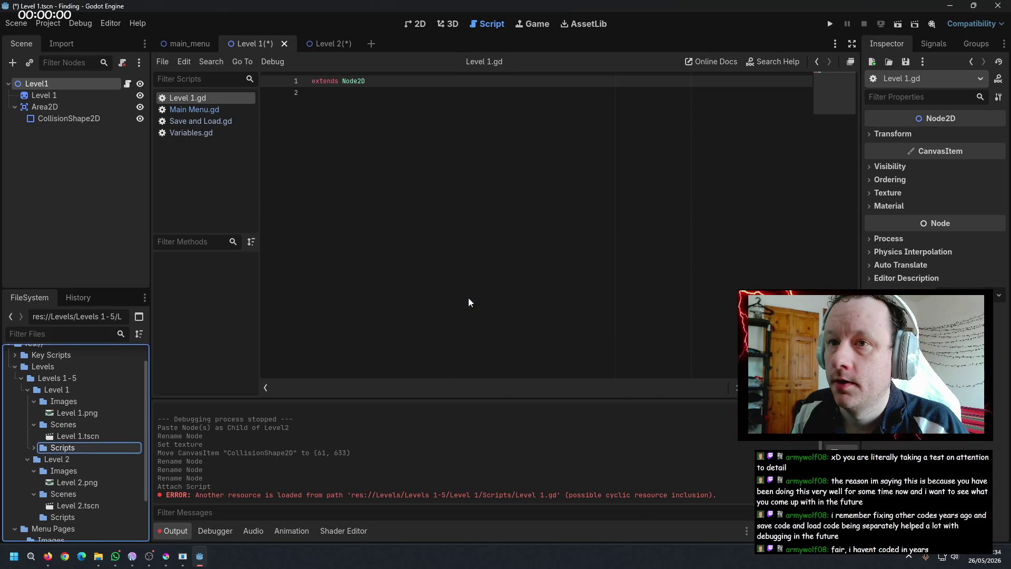
left_click(35, 447)
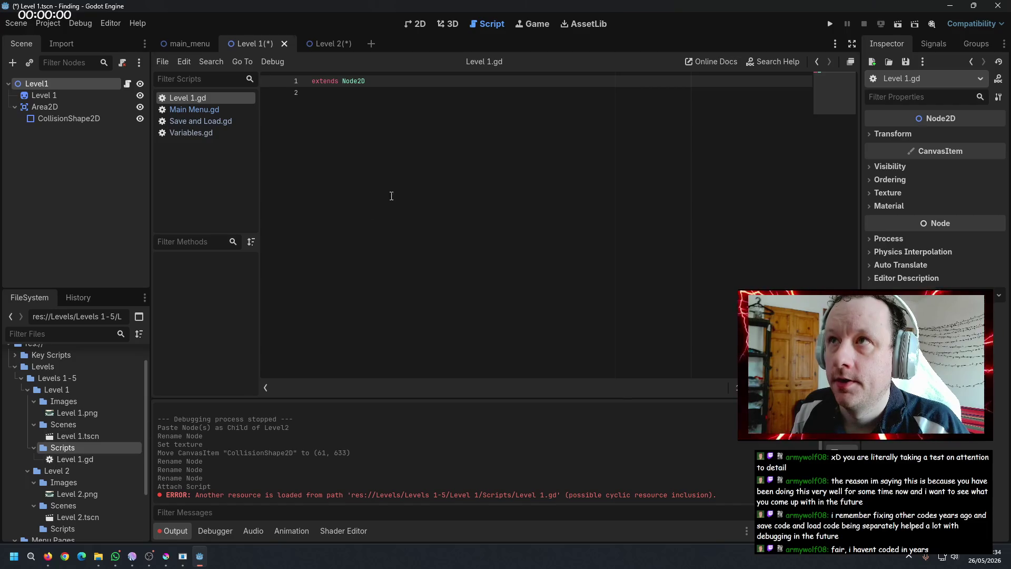
left_click(323, 93)
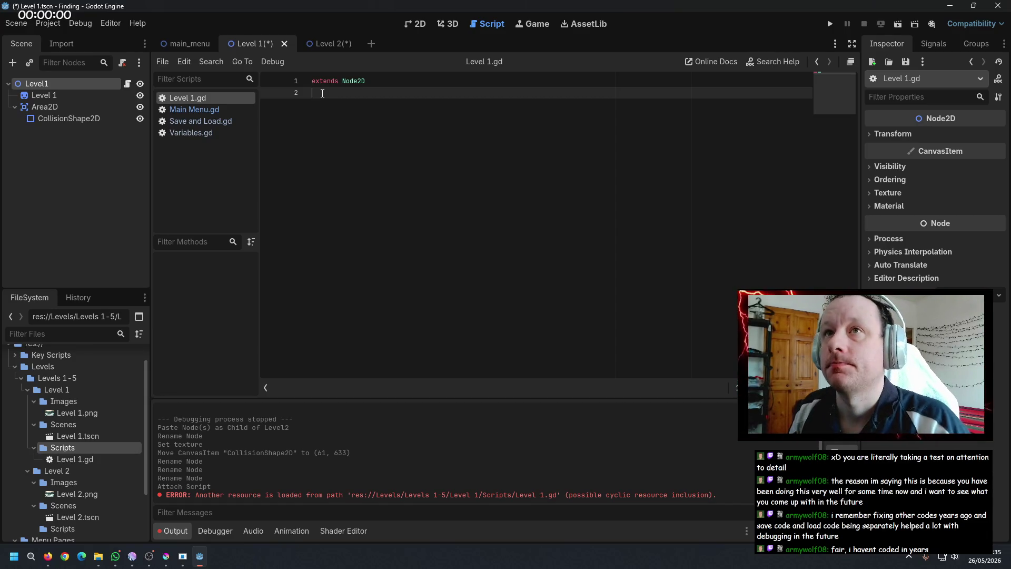
Rename both the Area2D node and its CollisionShape2D to 'Duck 1'
double_click(52, 104)
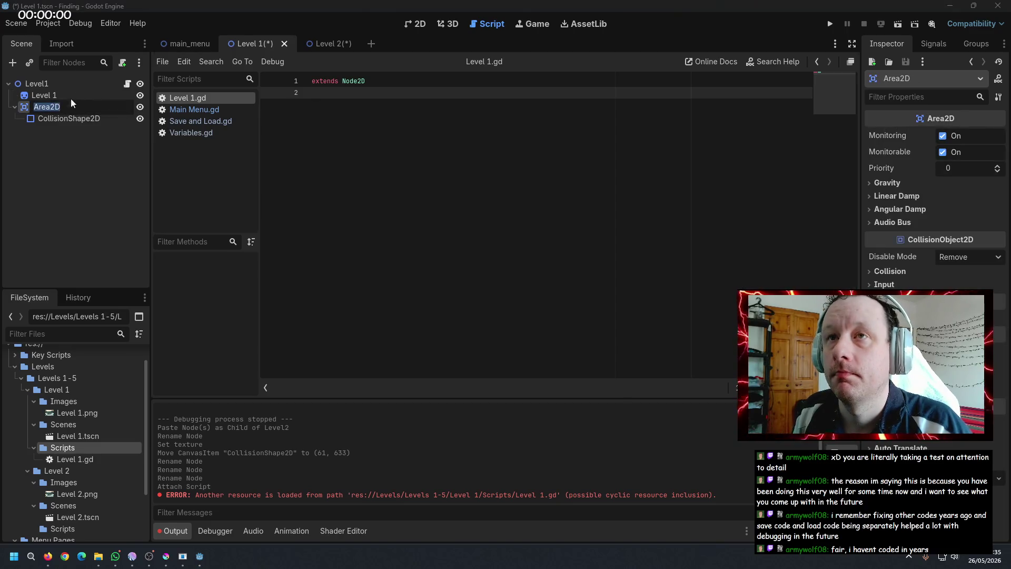
type("Duck 1")
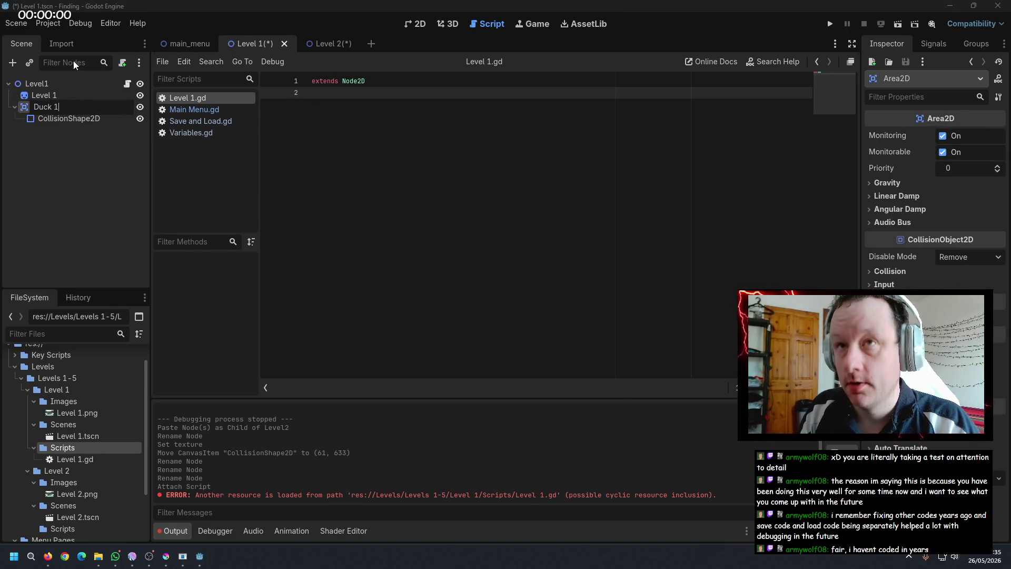
key("Return")
double_click(89, 119)
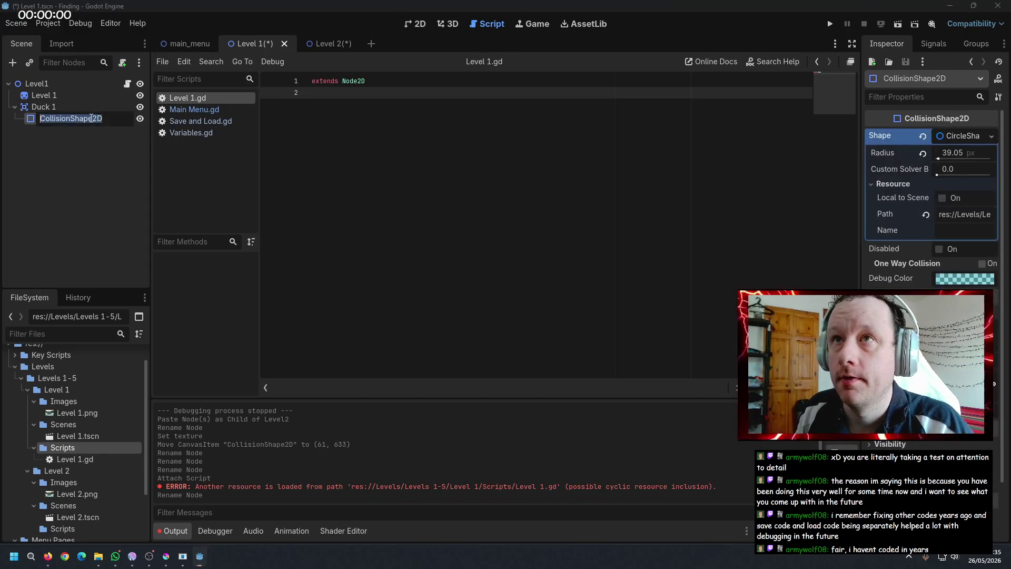
type("Duck 1")
key("Return")
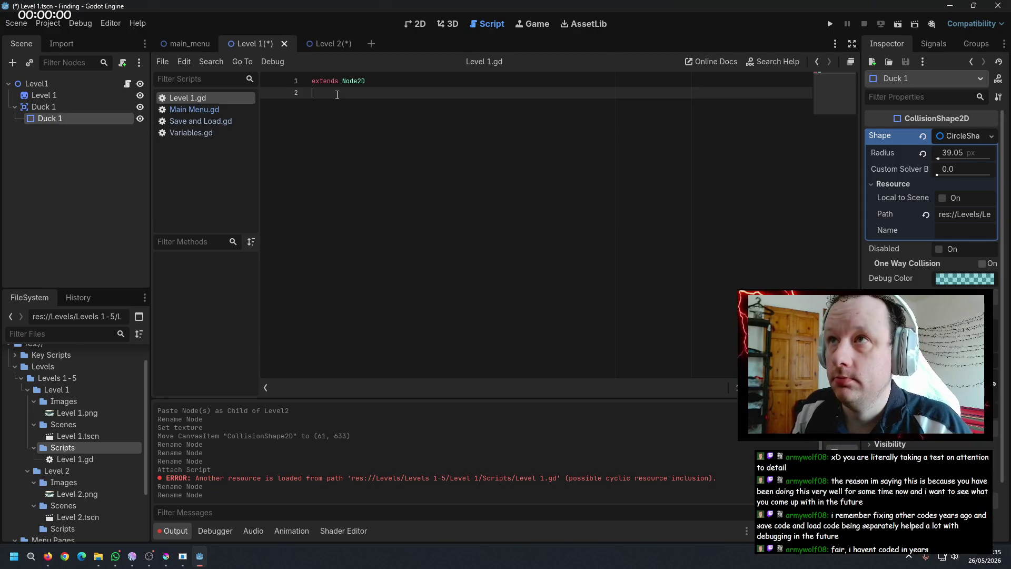
key("Return")
type("@onready var Duck")
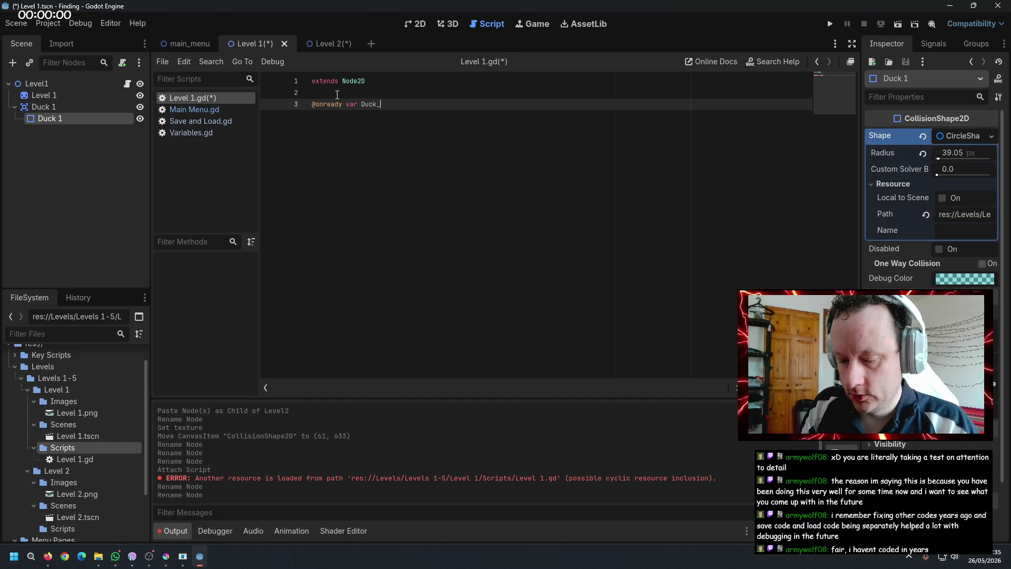
type("_Location =")
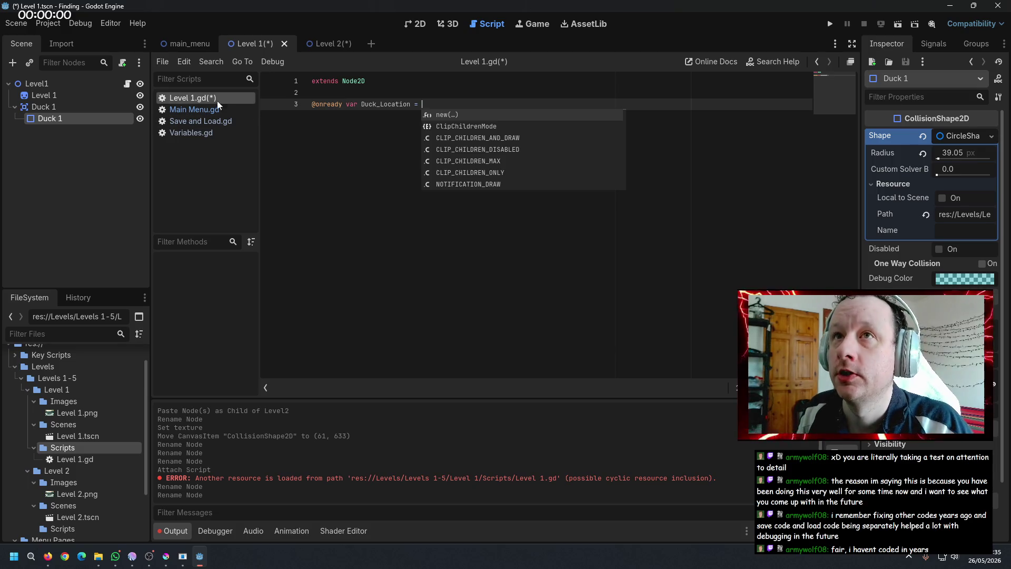
left_click_drag(50, 119, 443, 103)
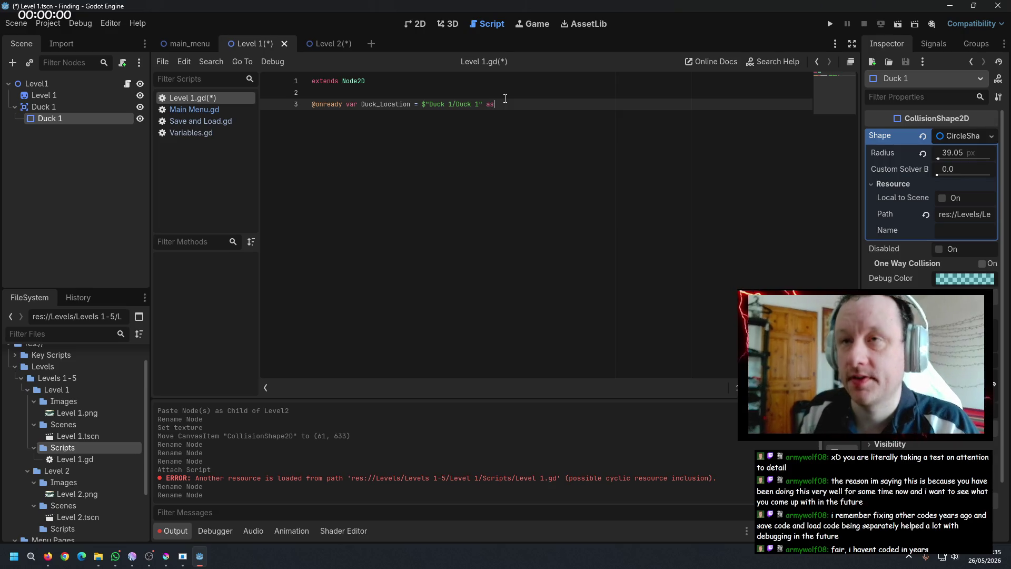
type("o")
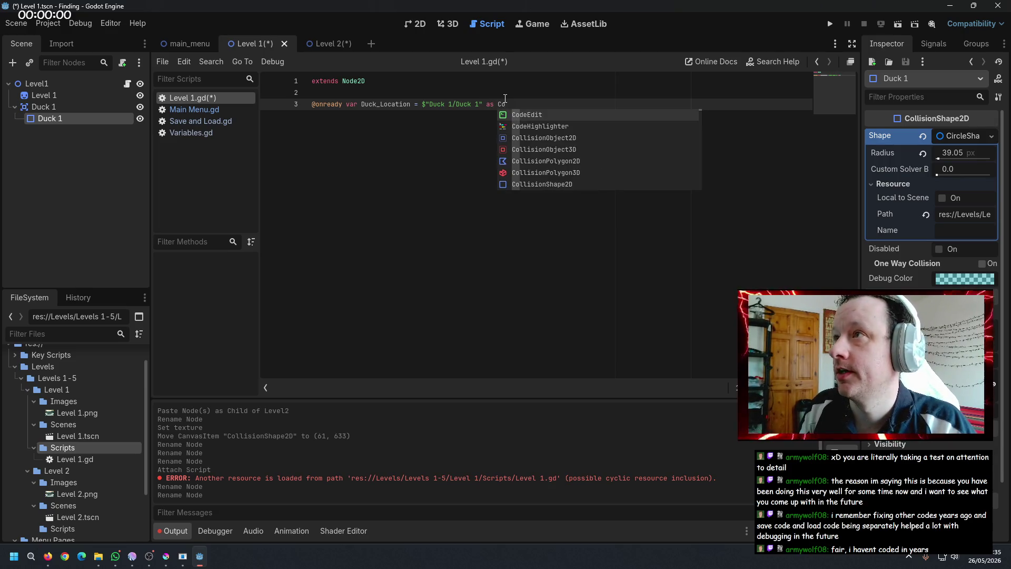
key("Down")
key("Down")
key("Down")
key("Down")
key("Down")
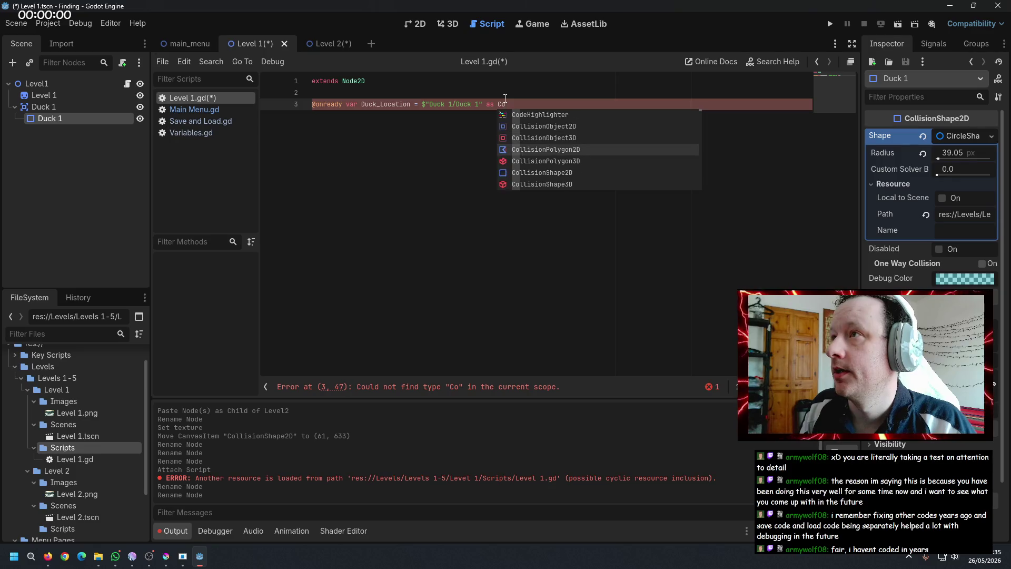
left_click(529, 146)
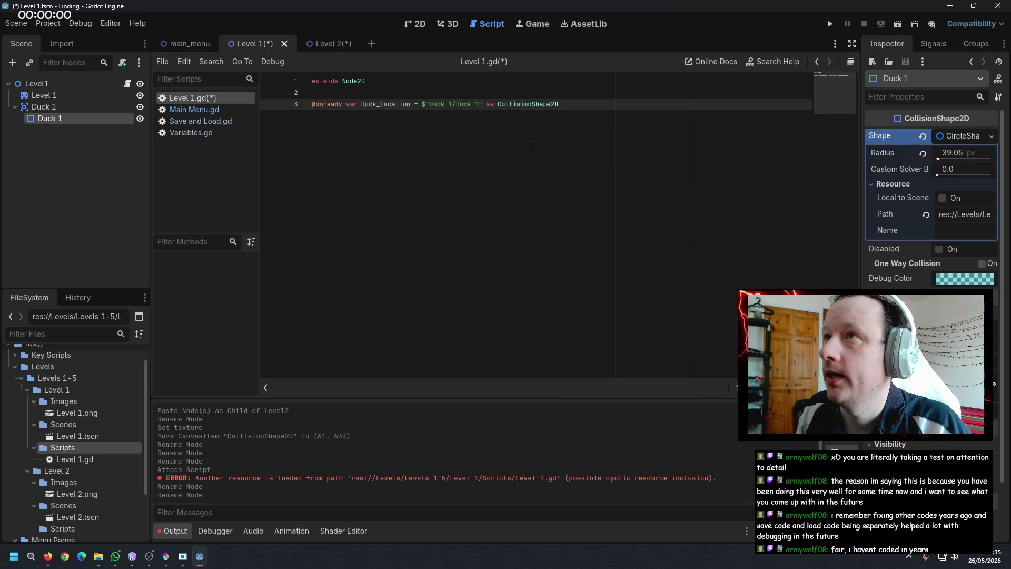
key("Return")
key("Return")
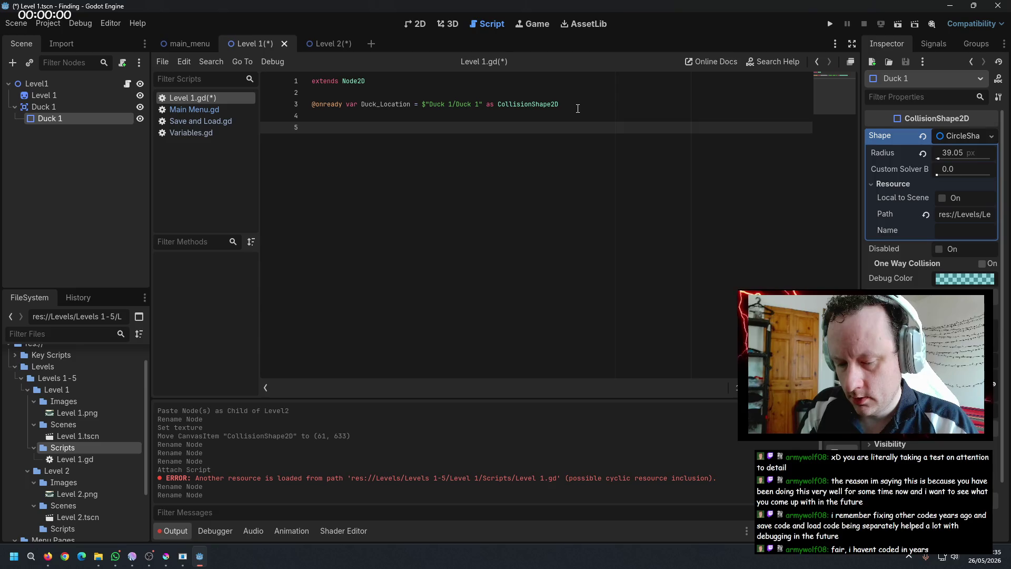
type("unc _")
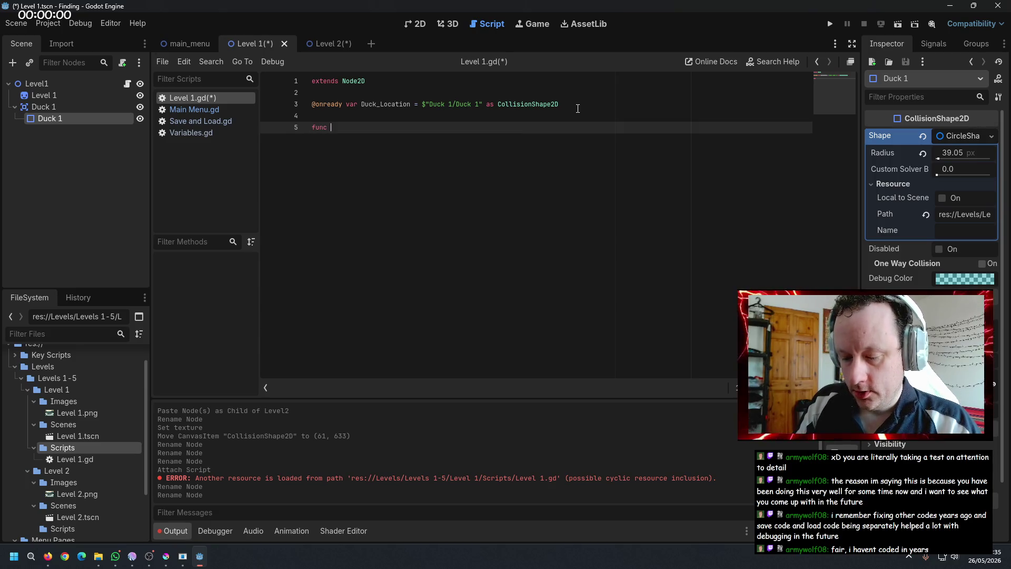
type("rea")
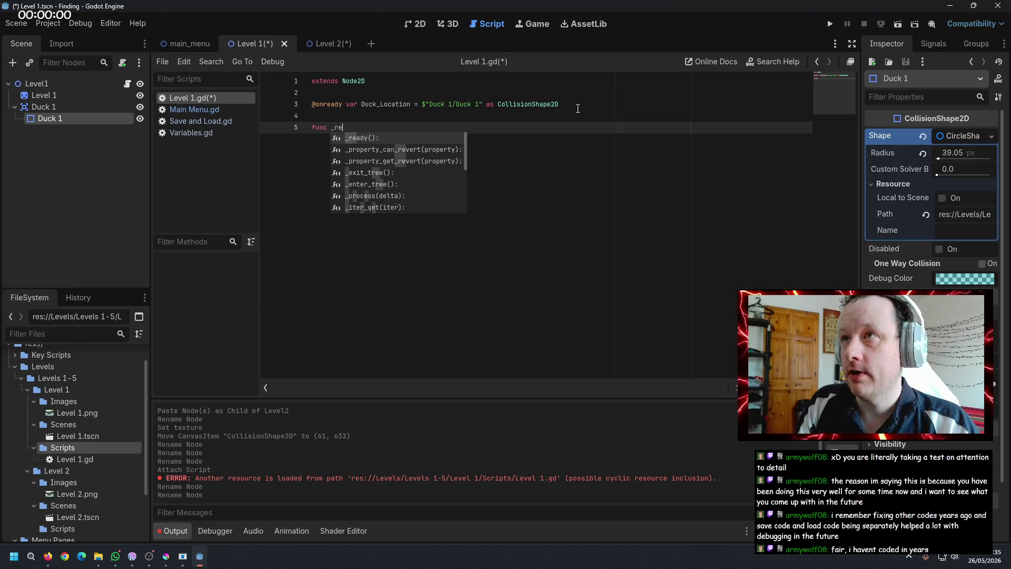
Complete func _ready(): with a pass body
key("Return")
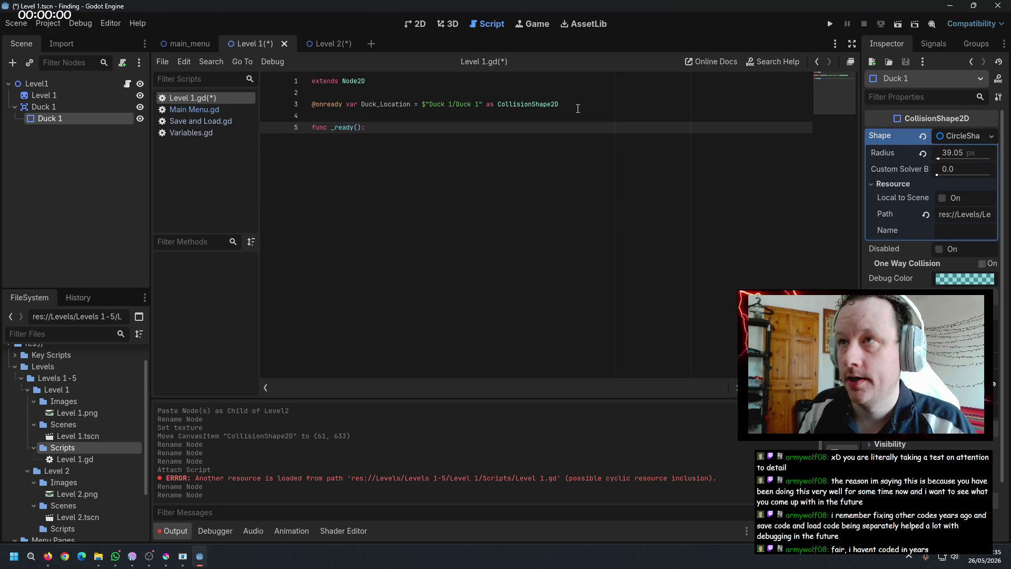
key("Return")
type("ss")
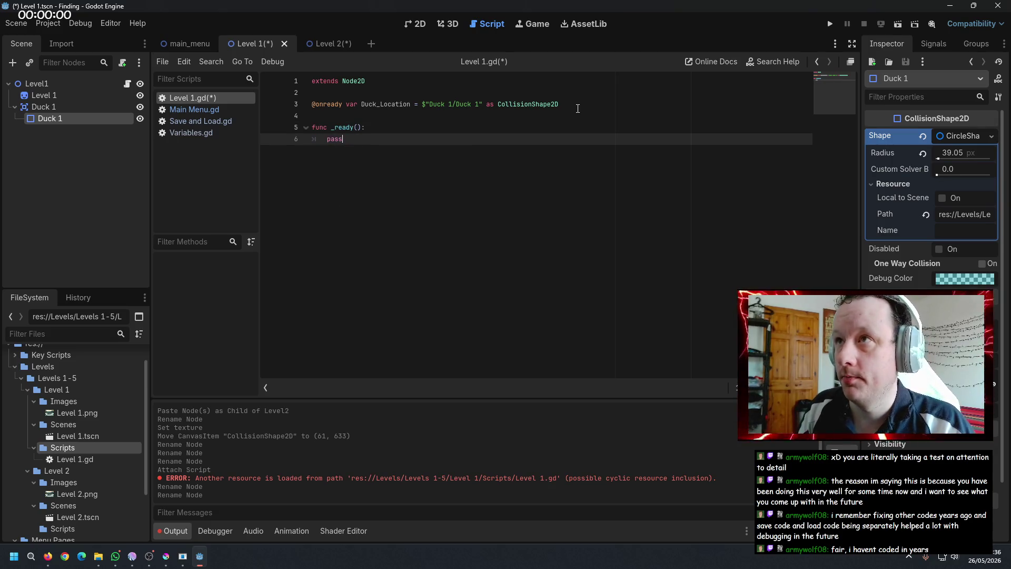
key("Return")
key("Return")
Declare a top-level func Duck_Location_Process(): below _ready and begin its body
key("BackSpace")
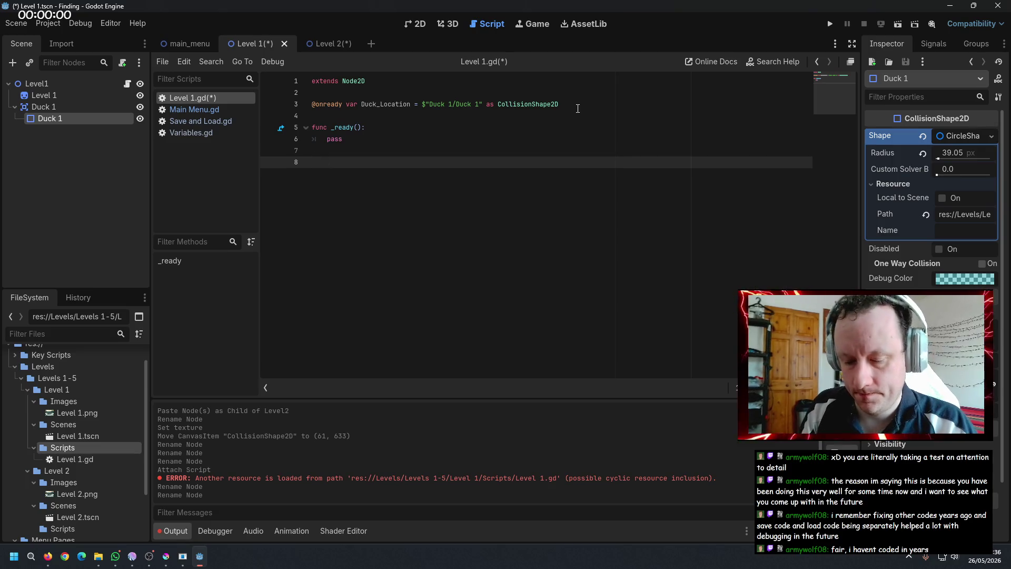
type("func")
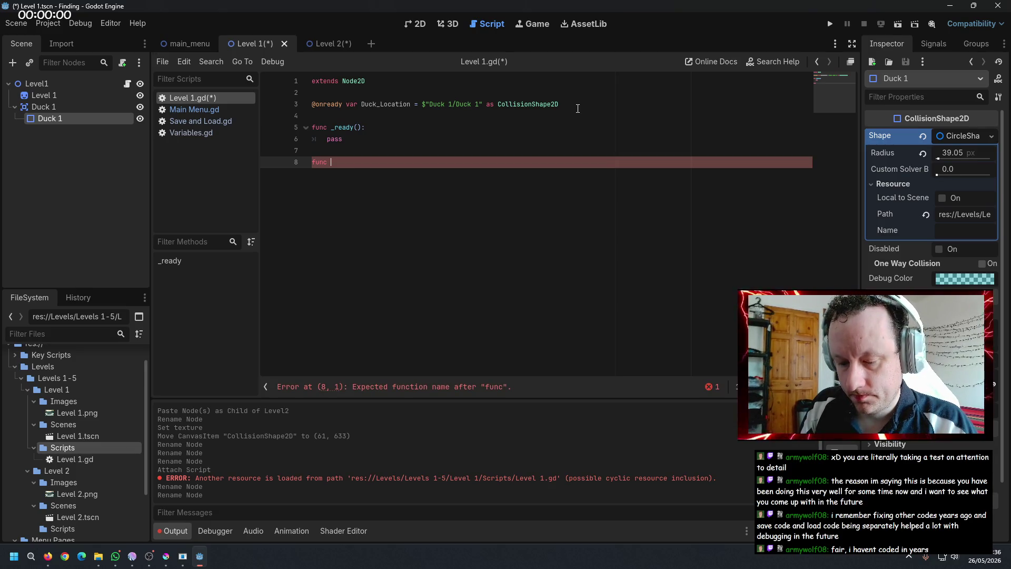
type(" Duck_Lo")
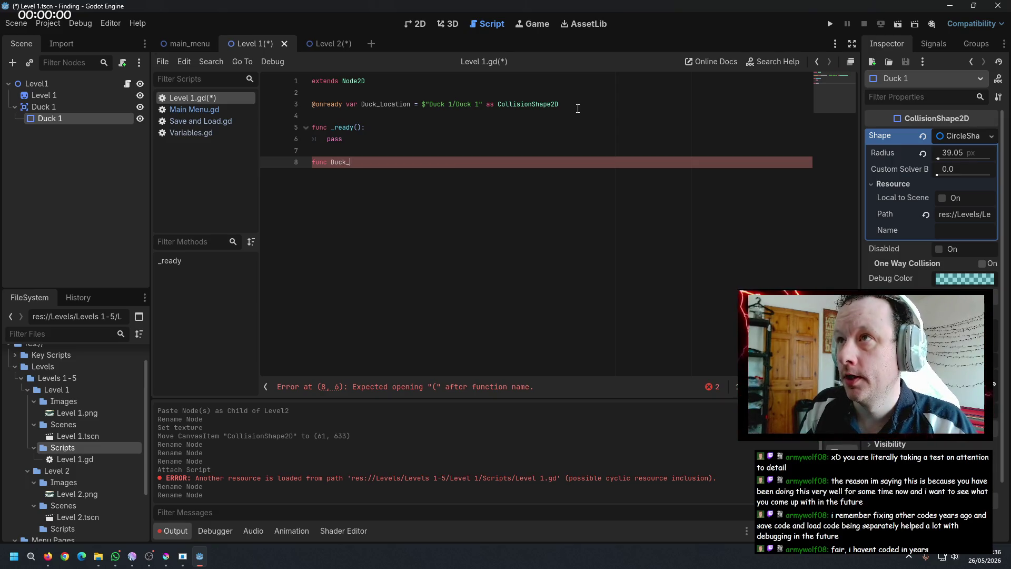
type("cation_Proces")
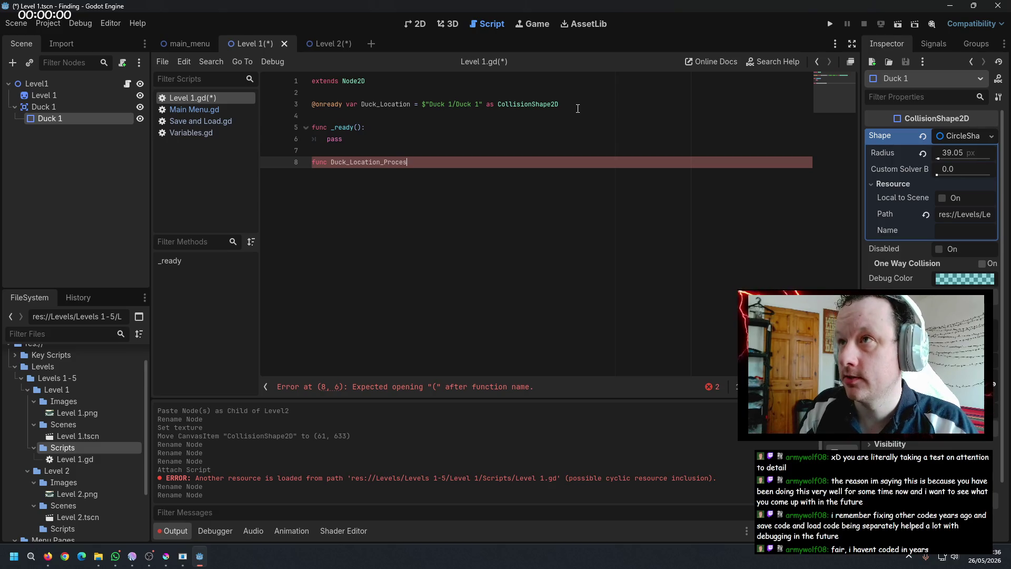
type("():")
key("Return")
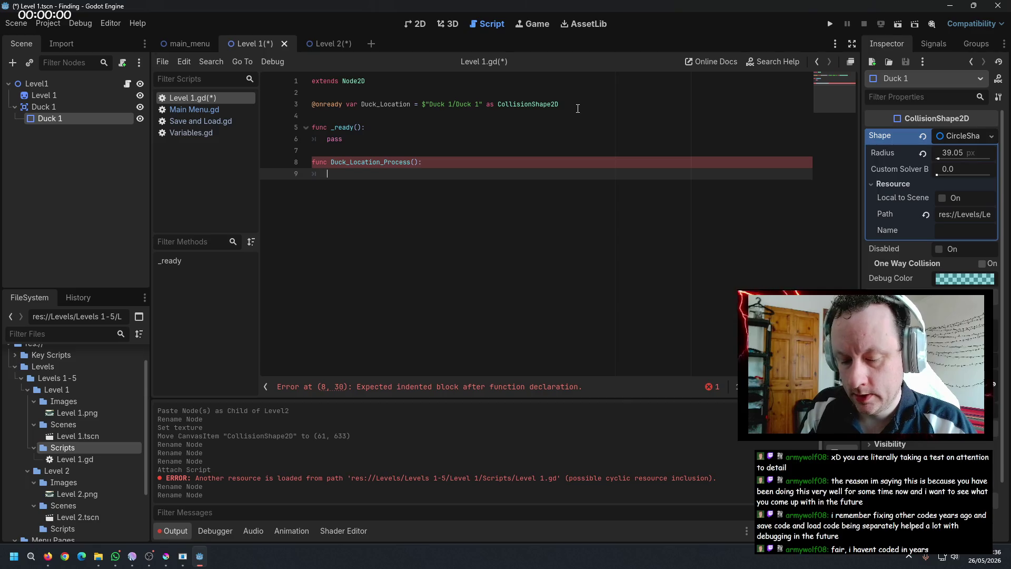
type("Varia")
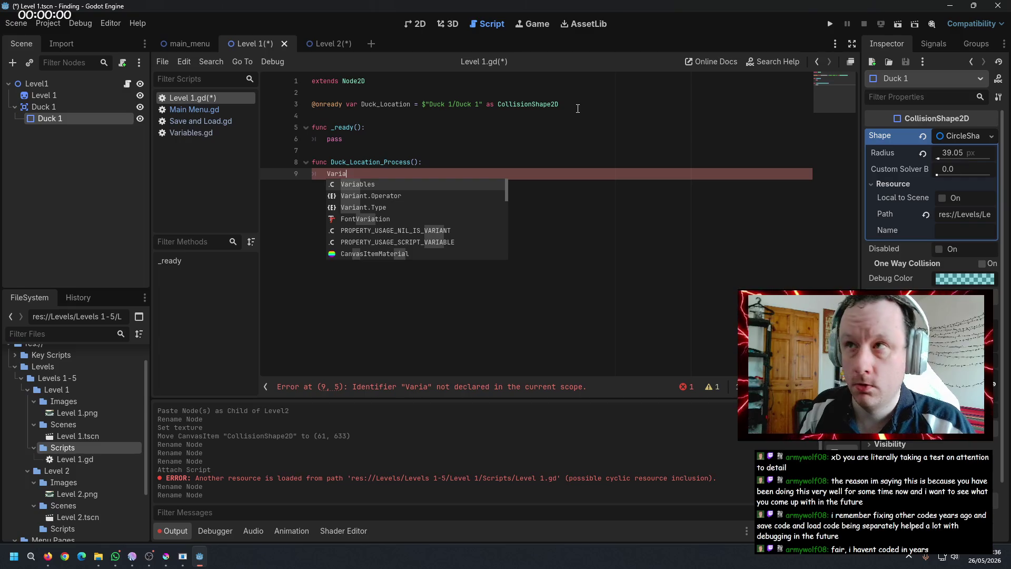
Set Variables.Level = 1, then call SaveAndLoad.Save_Game() in Duck_Location_Process
key("Return")
type(".Level")
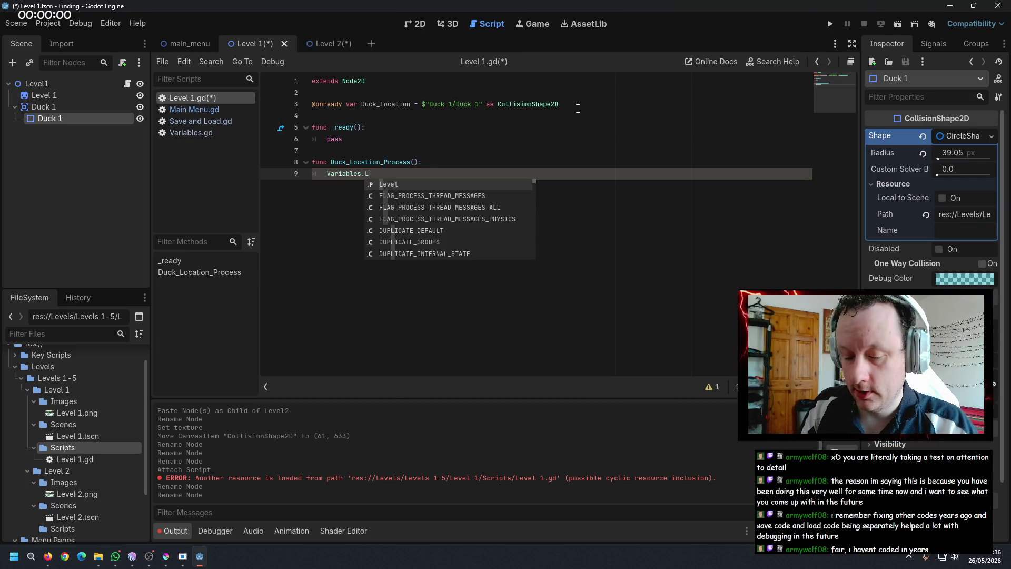
type(" =")
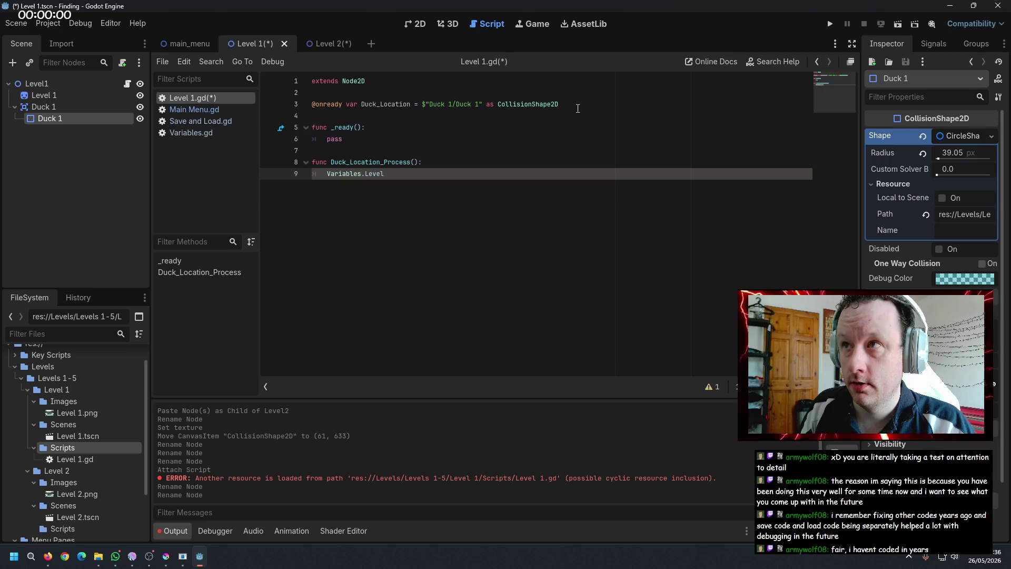
type(" 1")
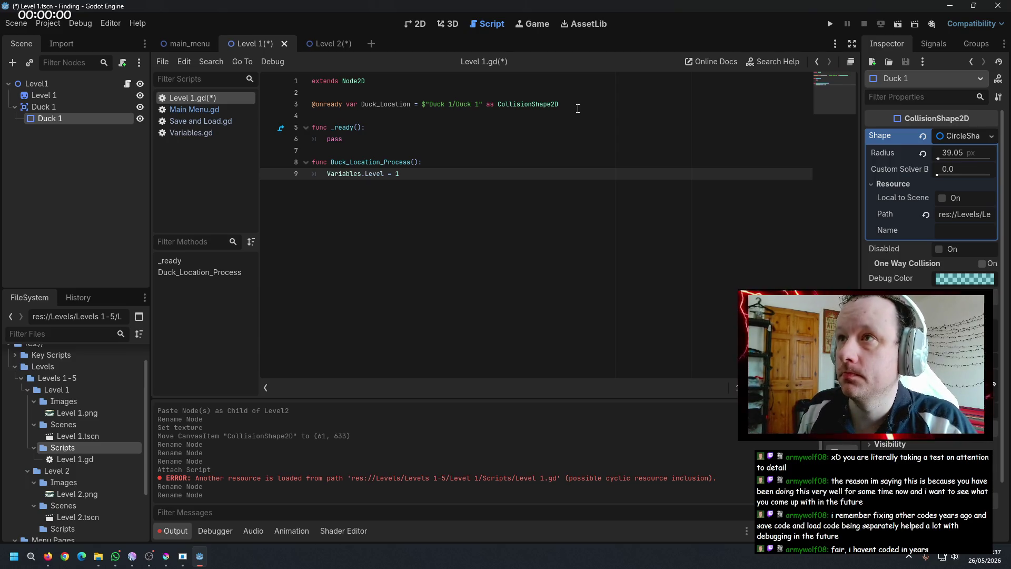
key("Return")
type("Save")
key("Return")
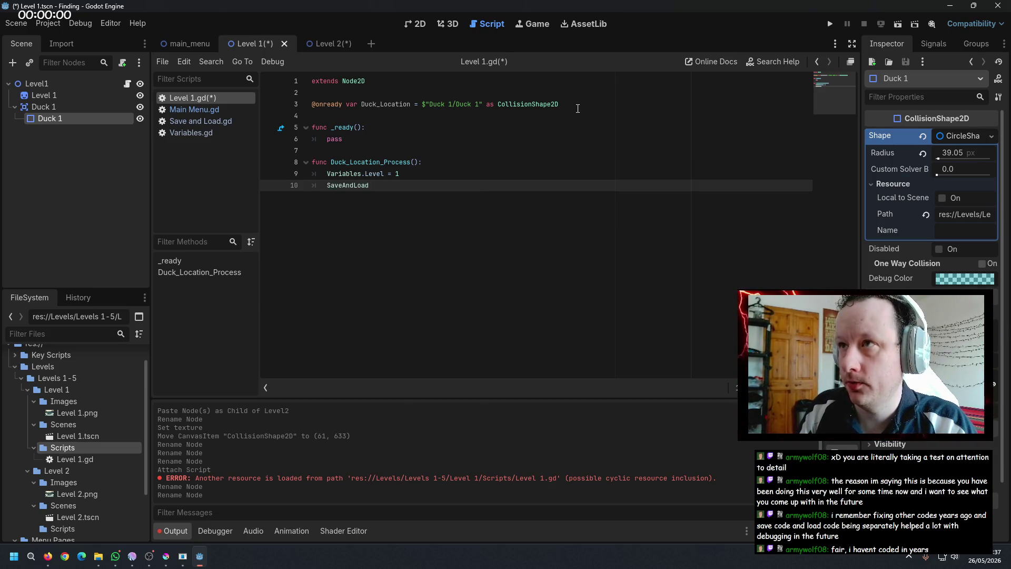
type("Save")
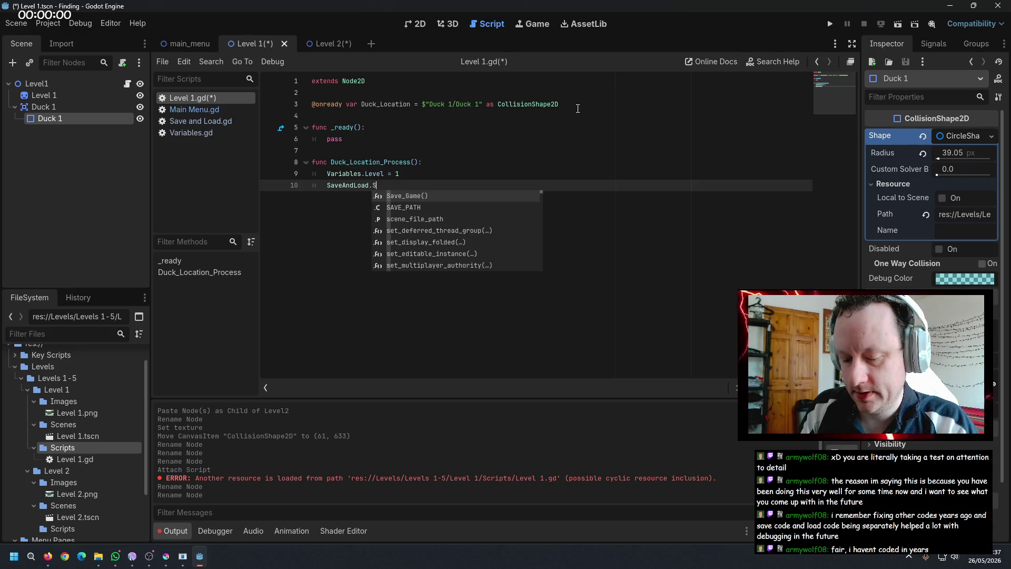
key("Return")
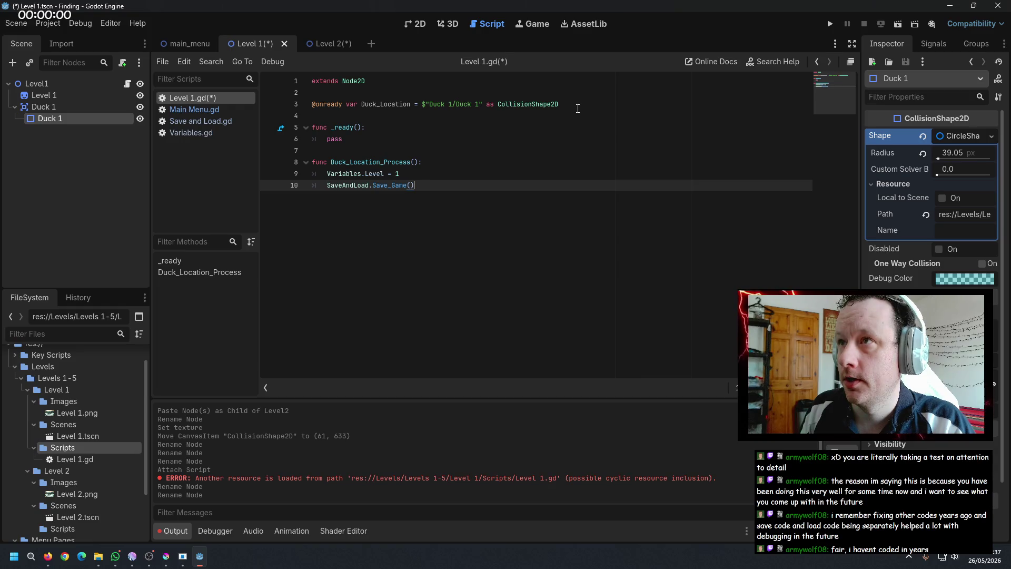
Add get_tree().change_scene_to_file() with the Level 2.tscn scene path
key("Return")
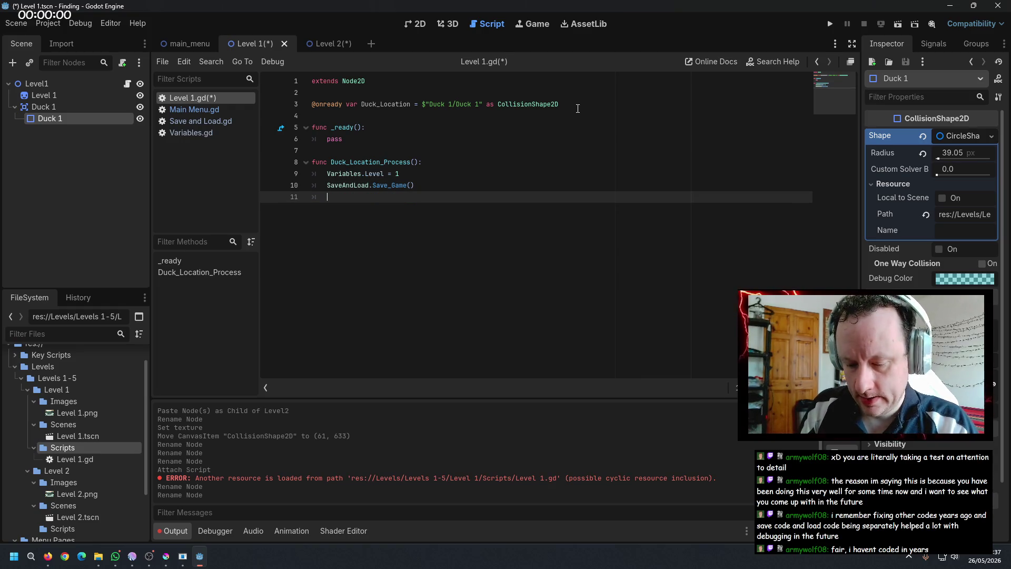
type("get_tree")
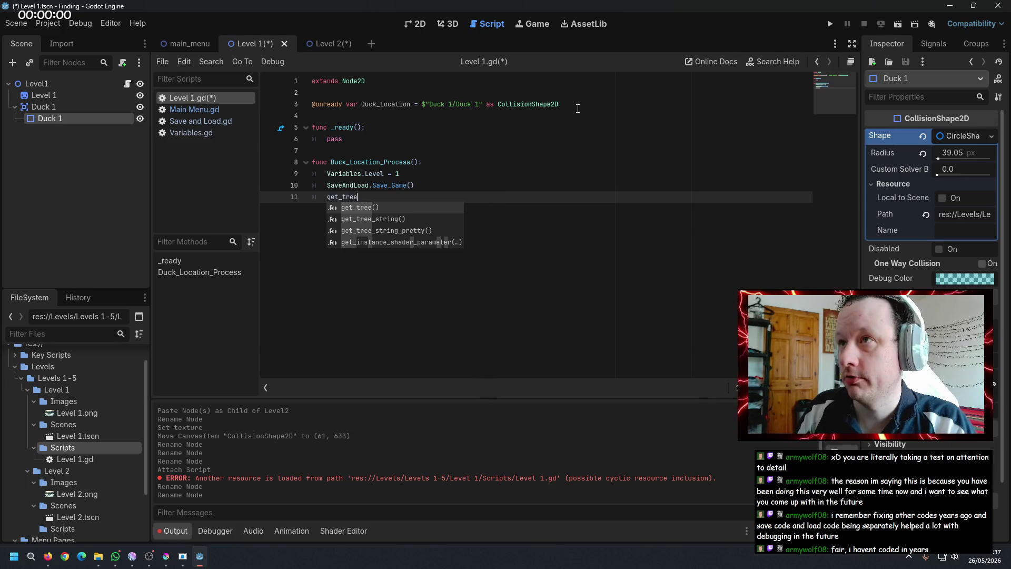
key("Return")
type(".")
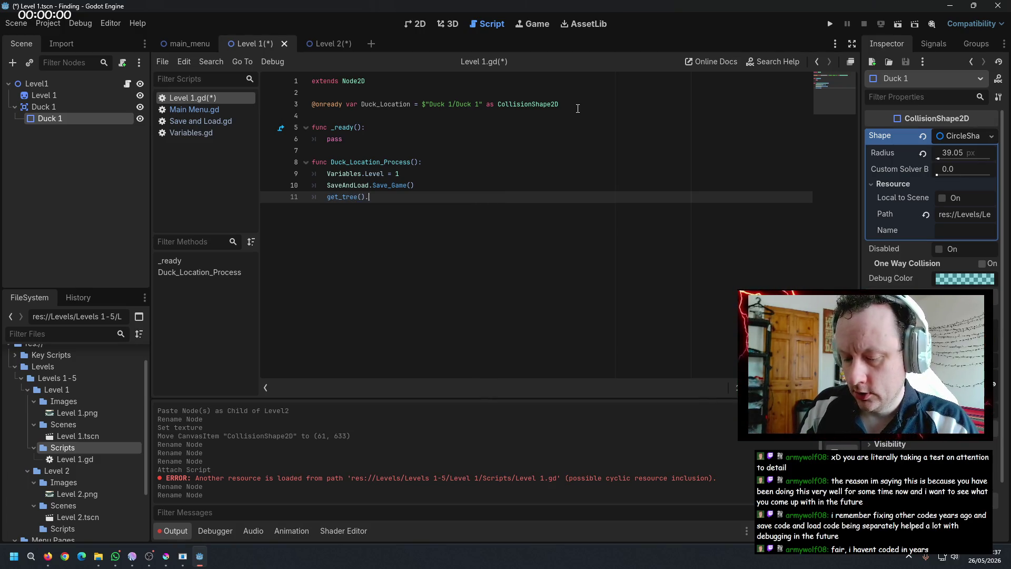
key("Down")
key("Down")
key("Down")
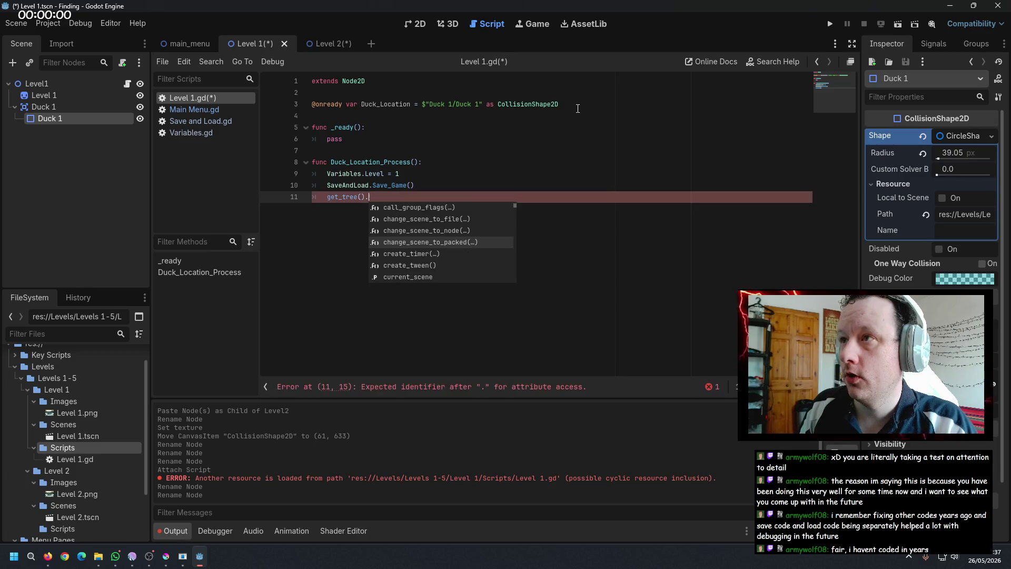
key("Up")
key("Return")
key("Down")
key("Return")
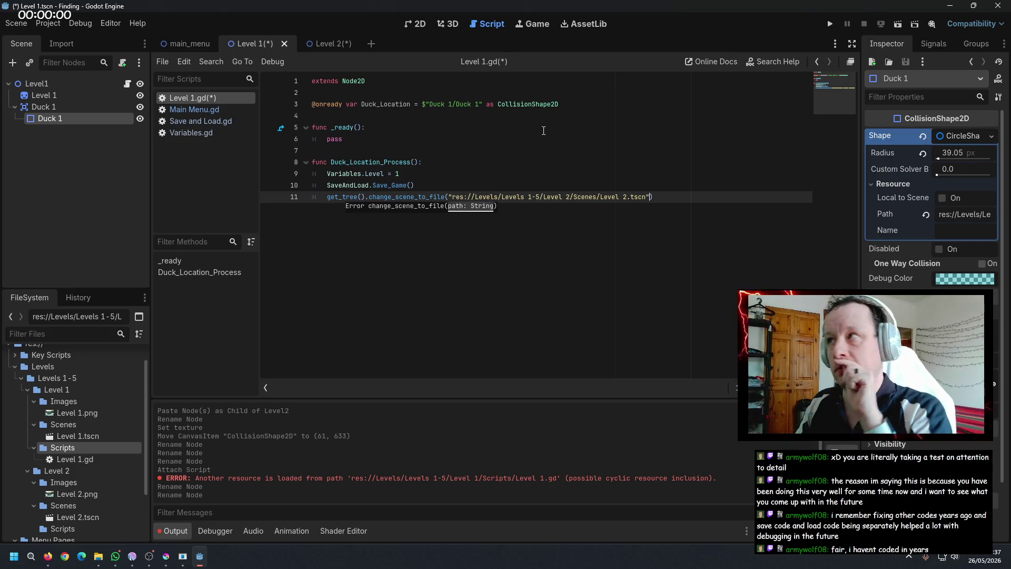
Save Level 1.gd and test-run the current scene, then close the game window
left_click(897, 25)
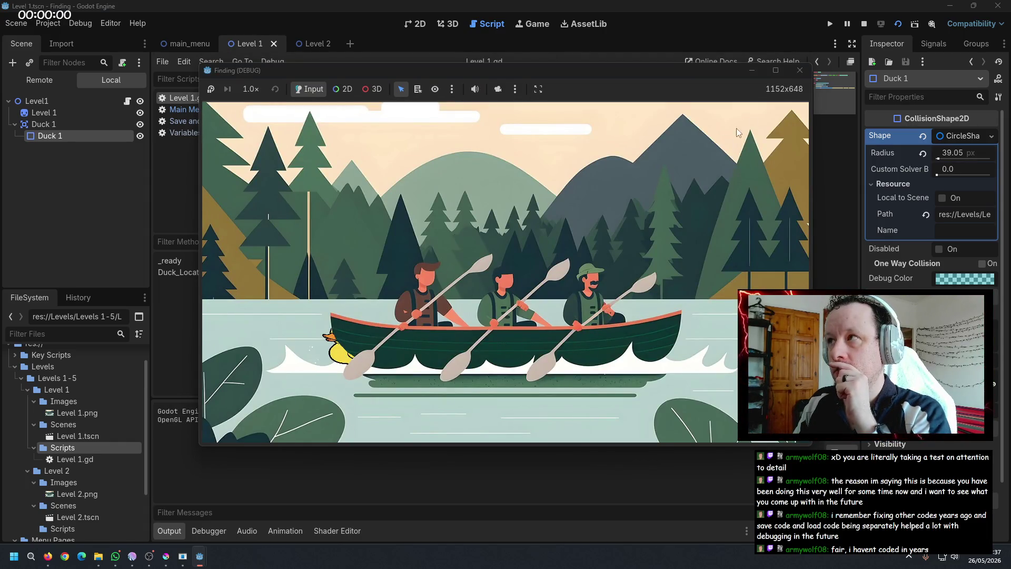
left_click(801, 70)
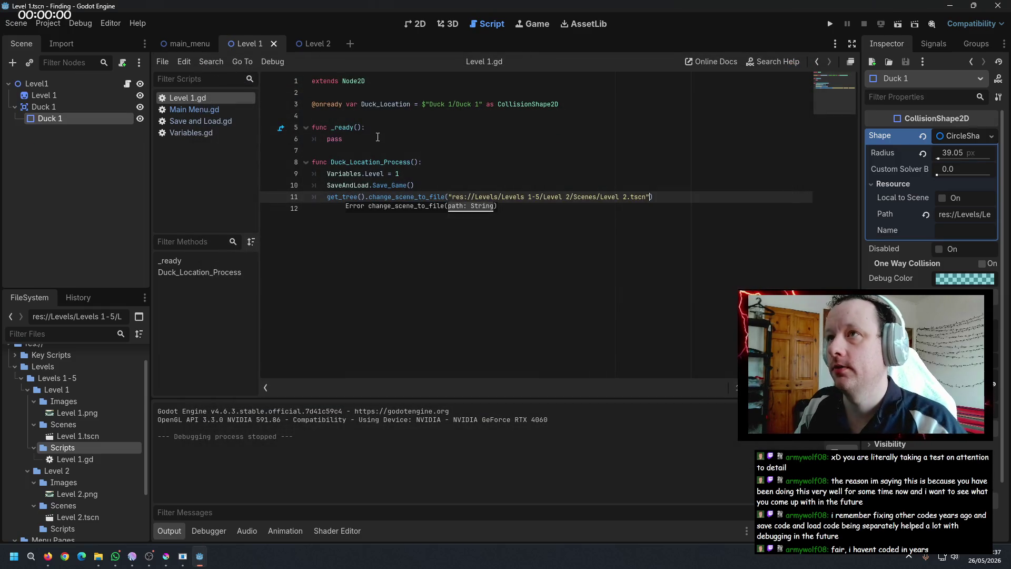
left_click(398, 128)
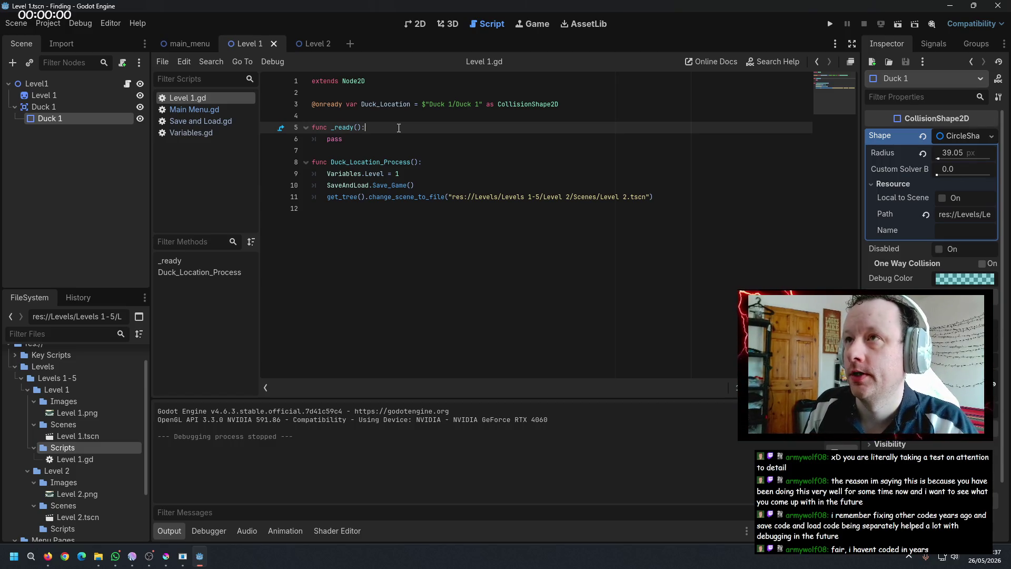
Add Duck_Location.pressed.connect(Duck_Location_Process) inside _ready and run the scene
key("Return")
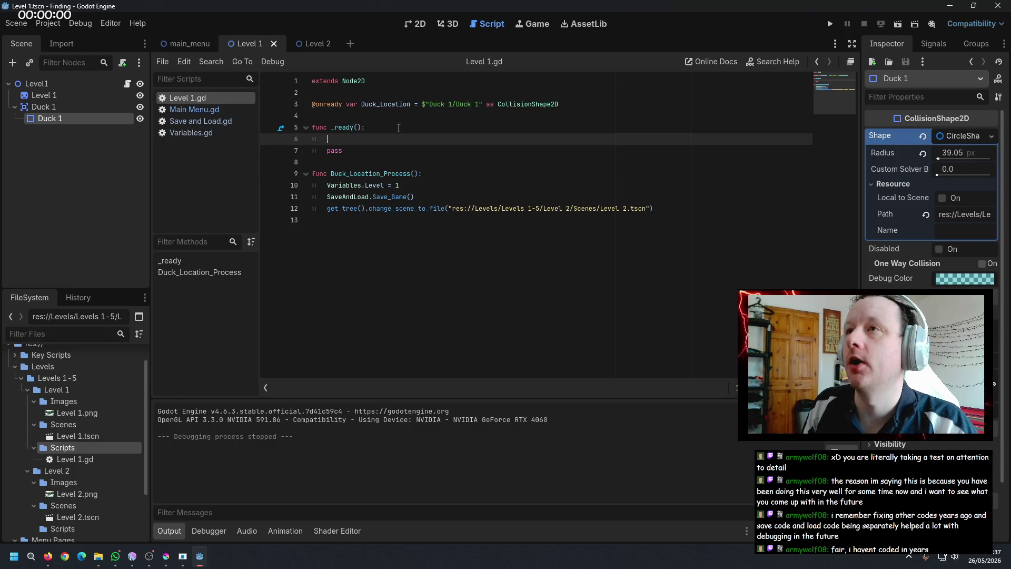
key("BackSpace")
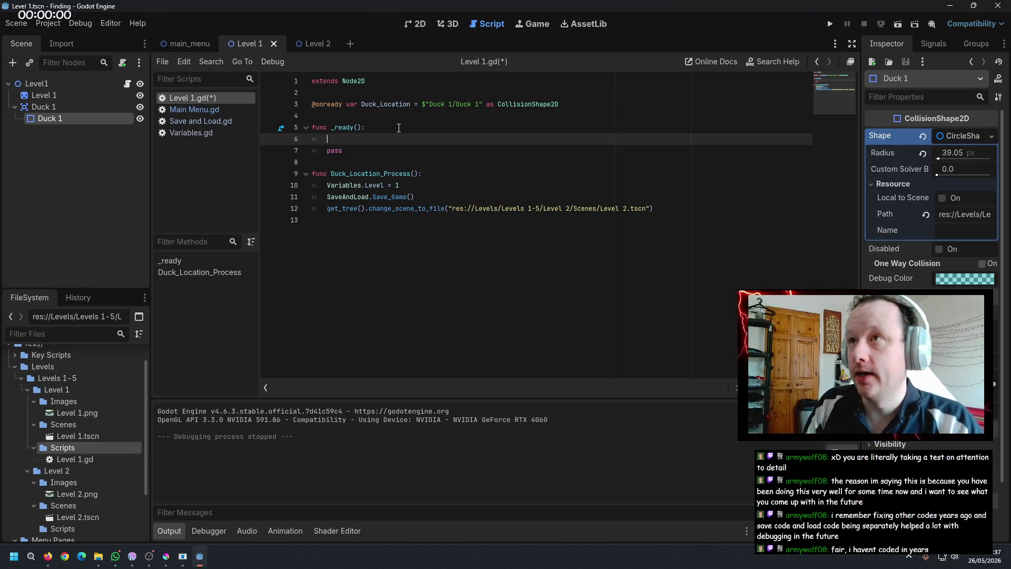
type("Duc")
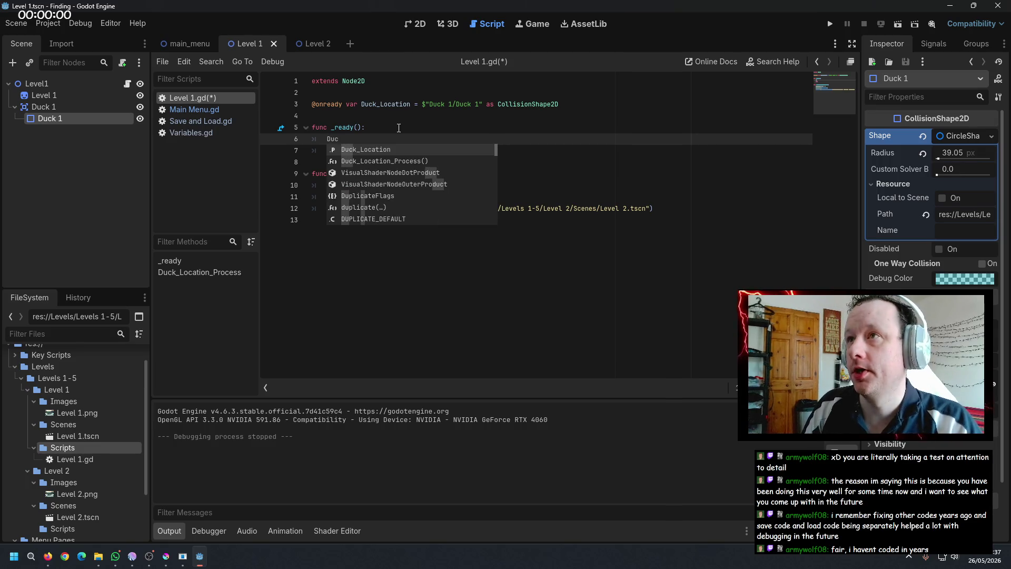
key("Return")
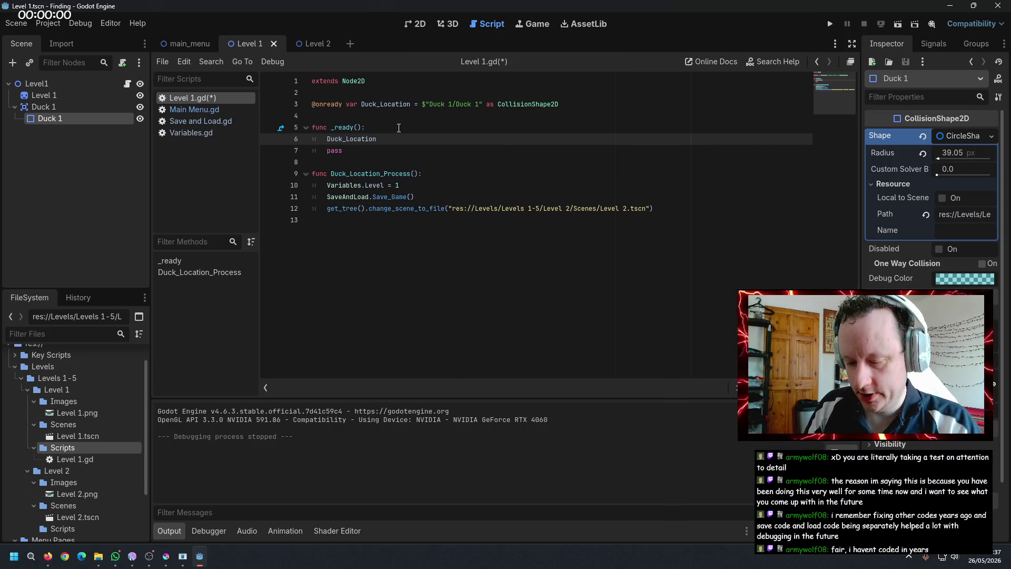
type(".c")
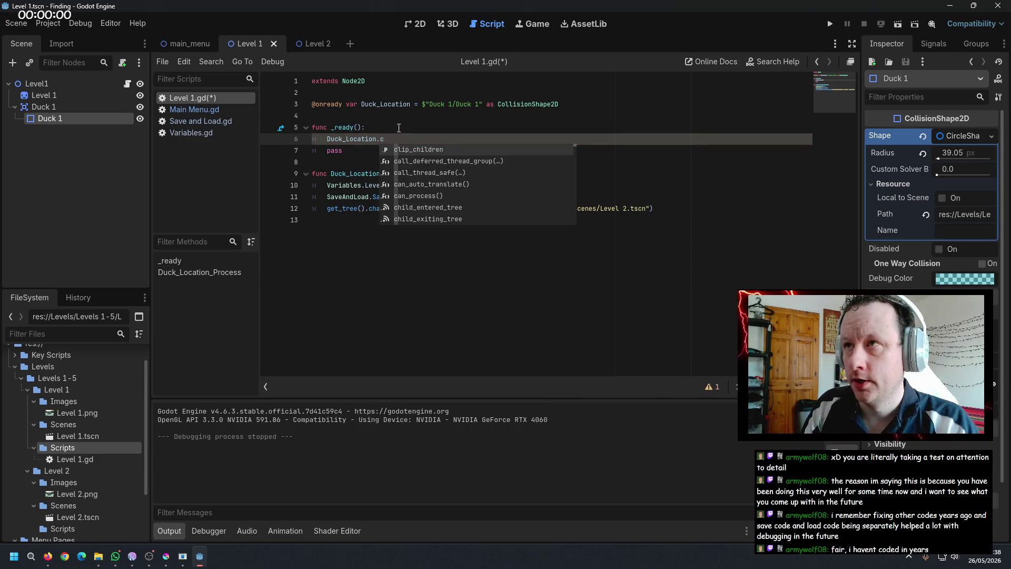
type("pres")
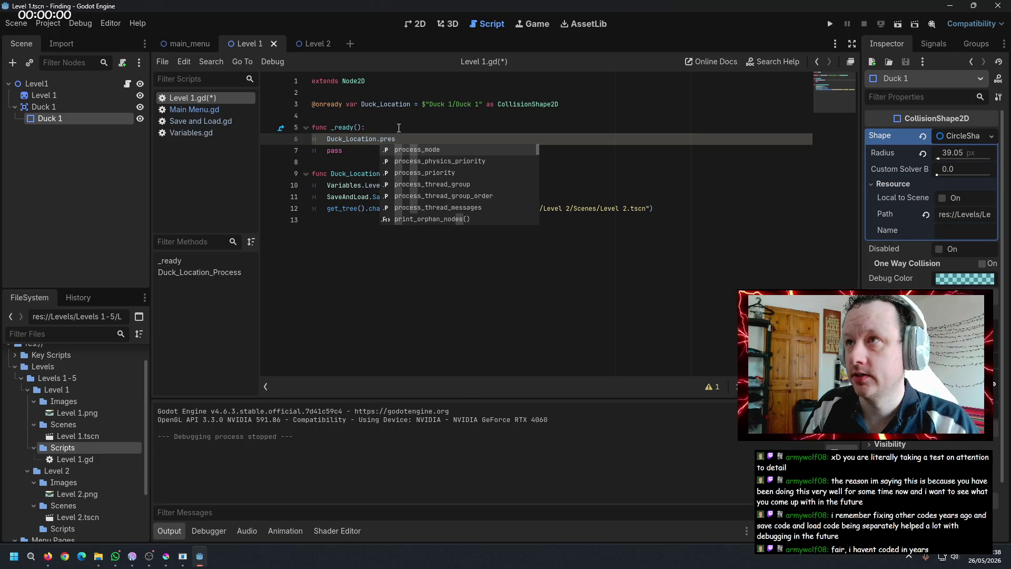
type("sed.connect")
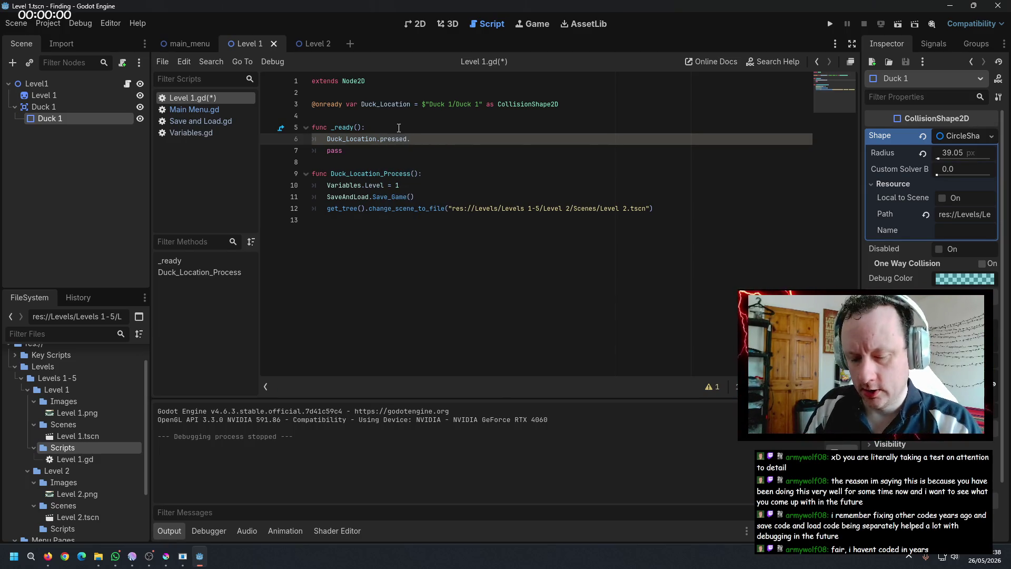
type("(")
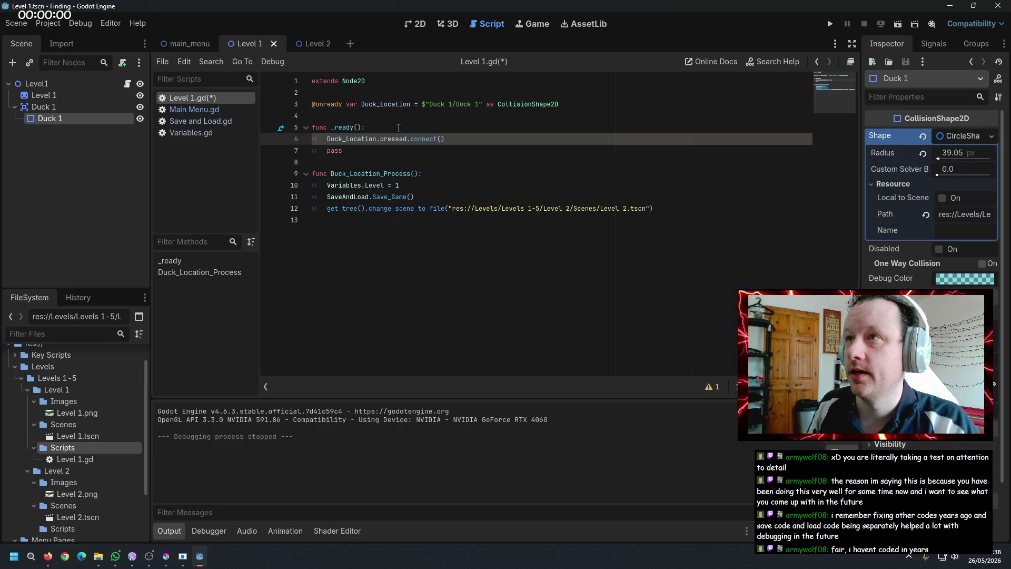
double_click(398, 174)
right_click(398, 174)
left_click(416, 244)
left_click(443, 139)
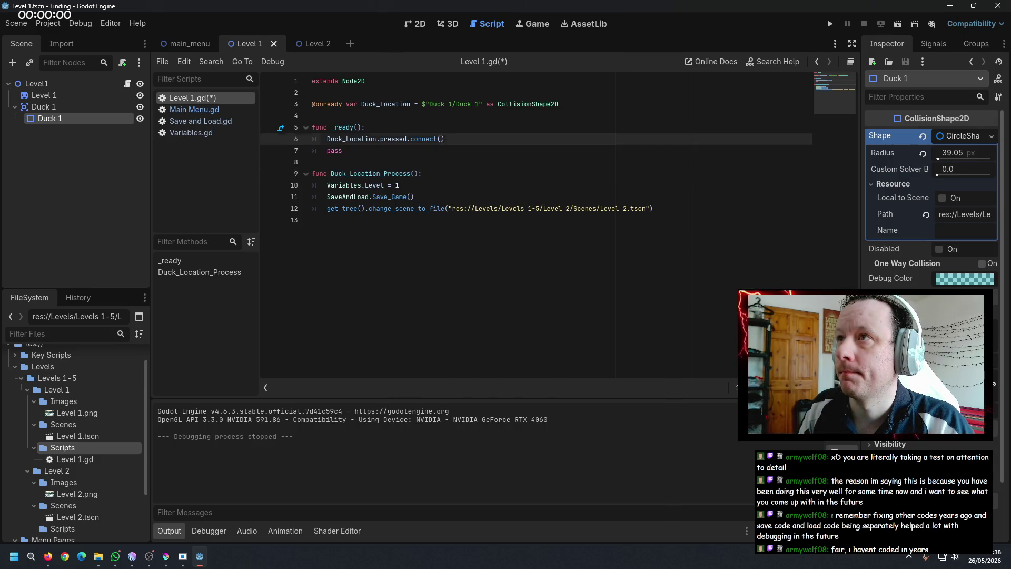
key("ctrl+v")
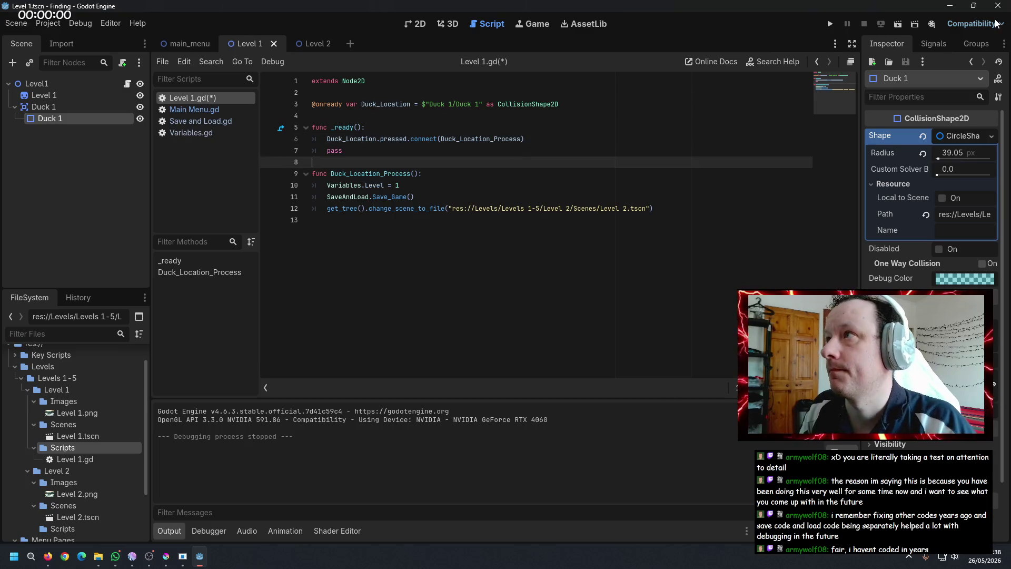
left_click(898, 23)
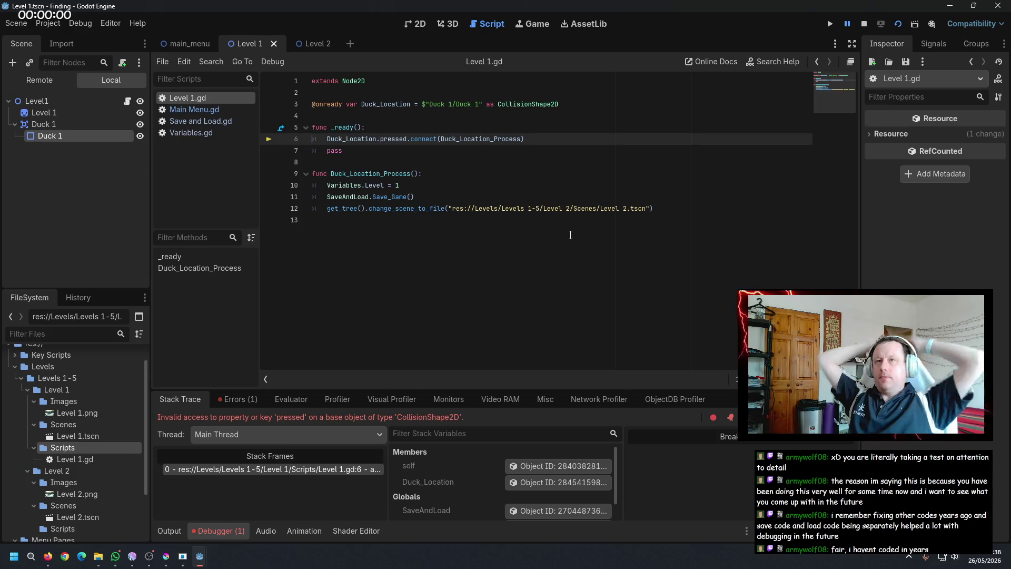
Inspect Duck 1's available signals and properties after the line 6 'pressed' error
left_click(933, 44)
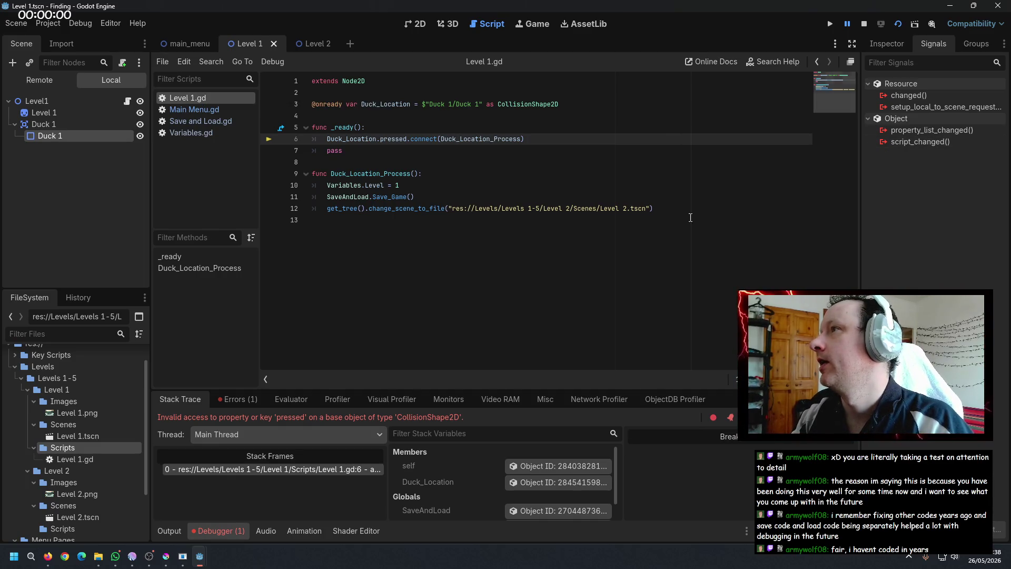
left_click(79, 137)
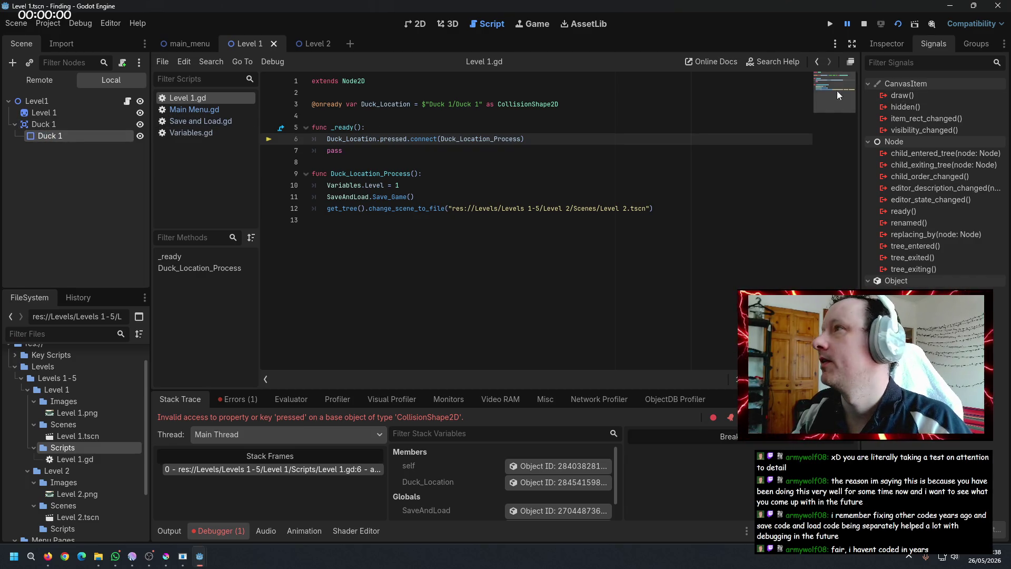
left_click(887, 44)
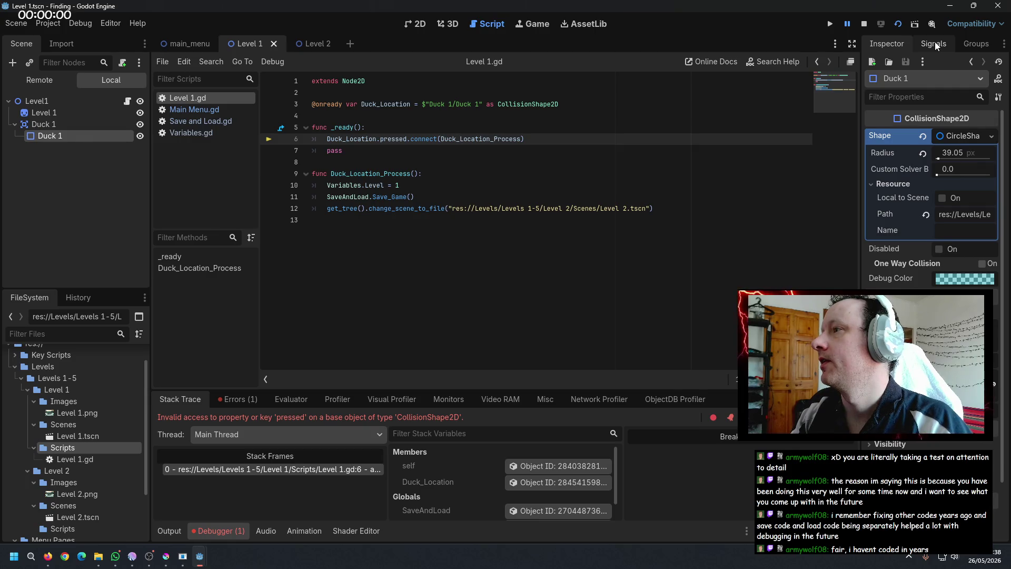
left_click(936, 43)
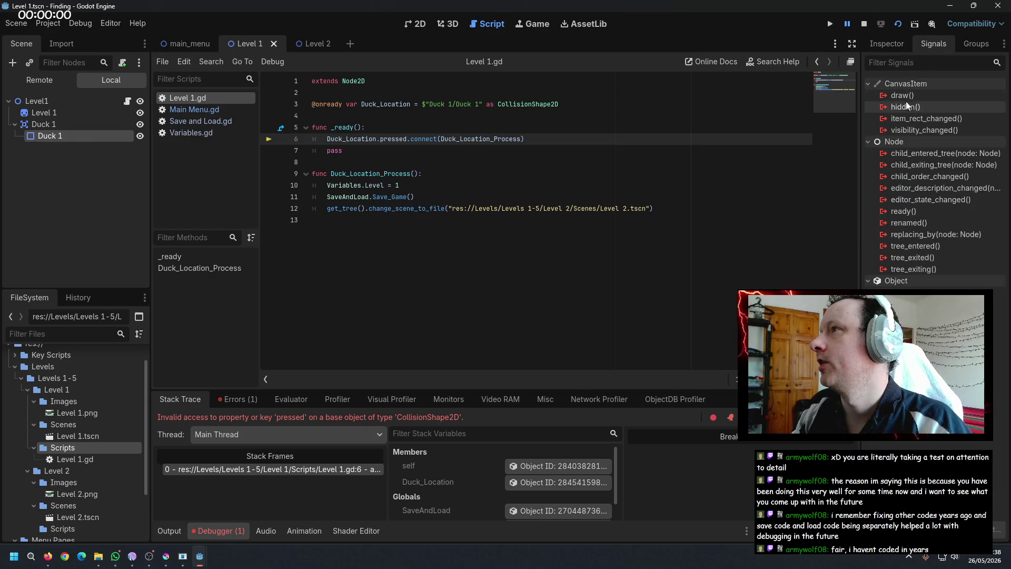
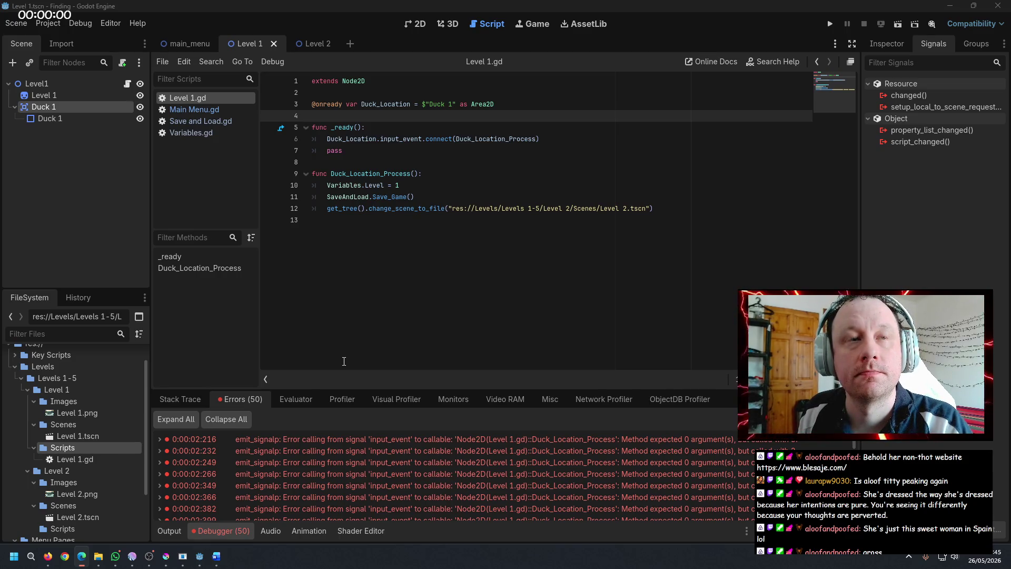
Select all 13 lines of the Level 1.gd code and copy them to the clipboard
left_click(453, 295)
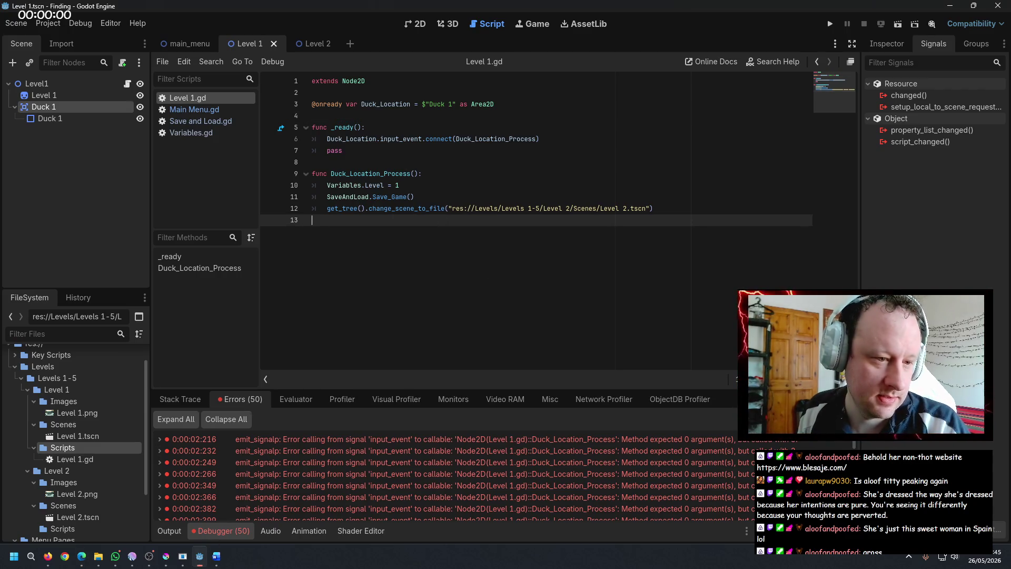
key("alt+Tab")
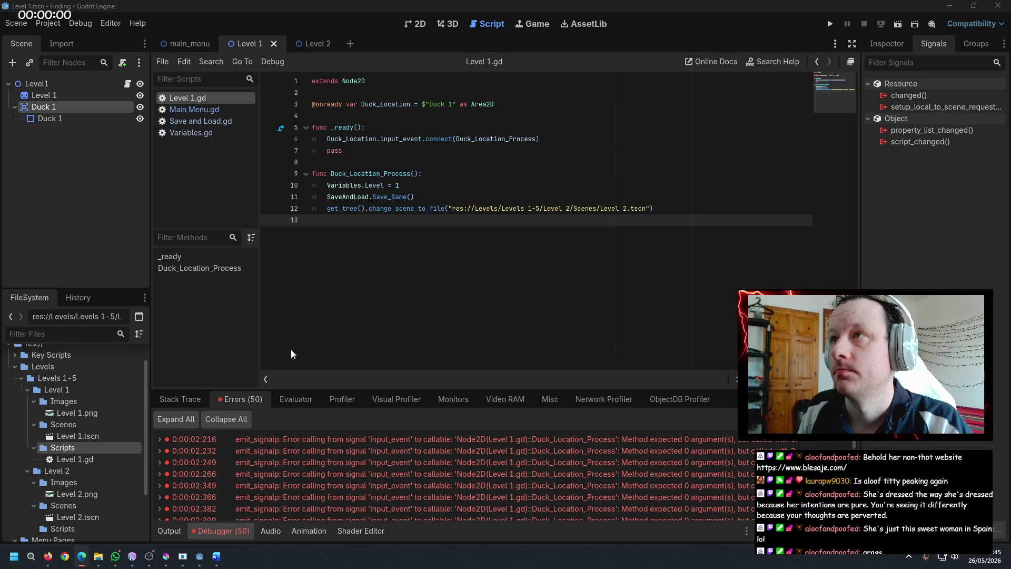
double_click(483, 104)
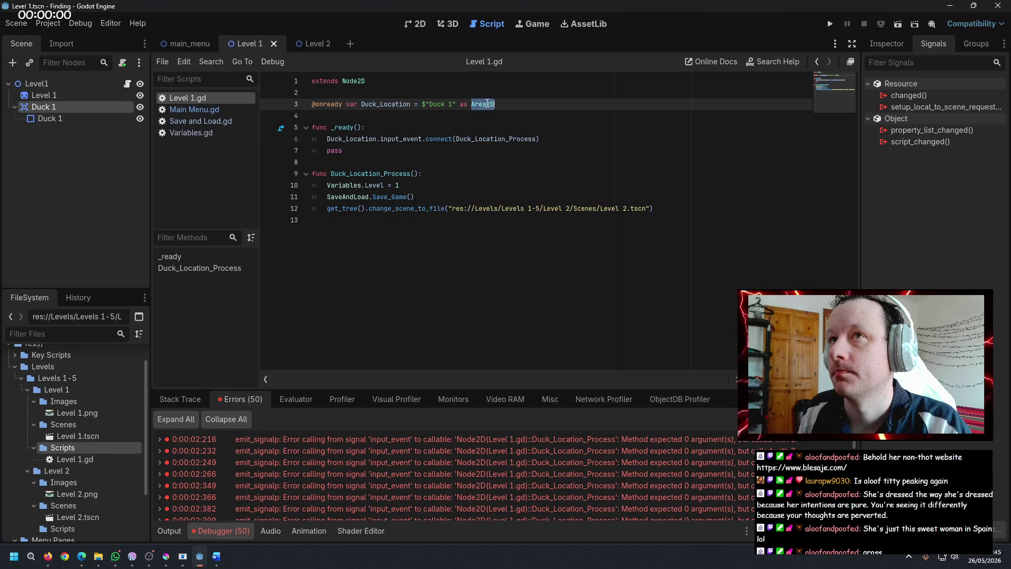
left_click(503, 350)
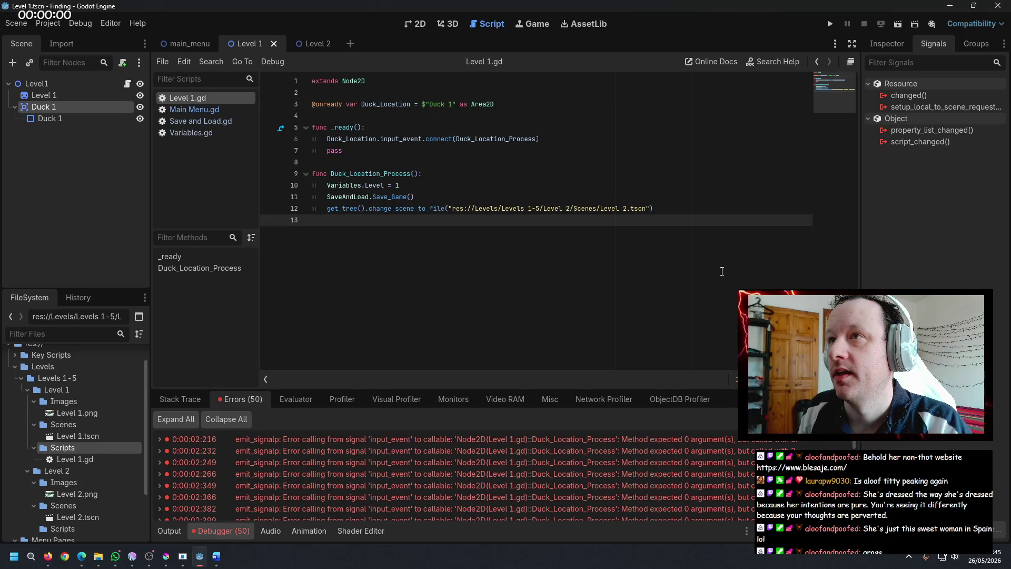
left_click_drag(496, 350, 210, 25)
right_click(396, 143)
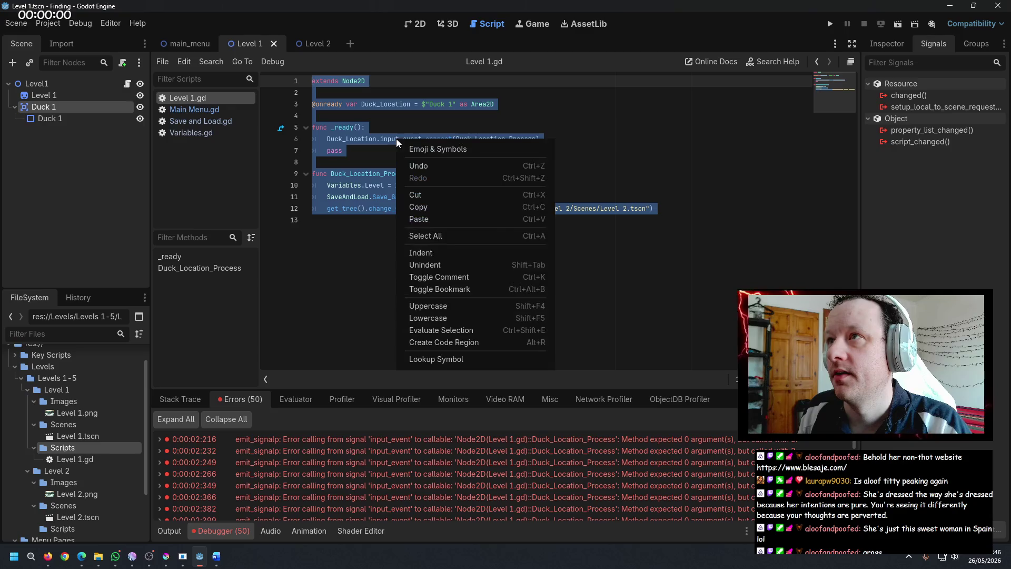
left_click(416, 206)
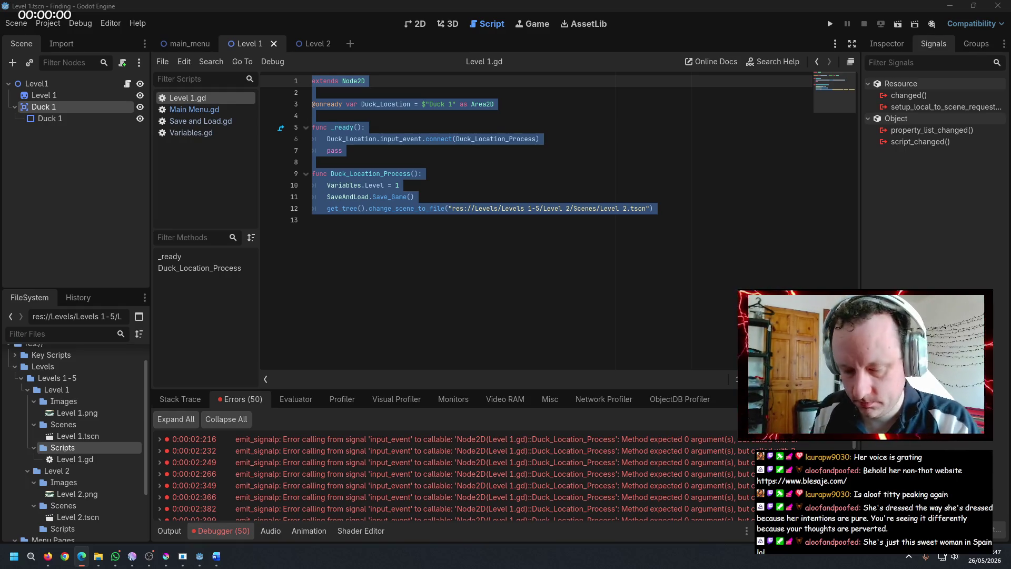
Quit to the Project List and open the Save Function project
left_click(480, 254)
left_click(28, 24)
left_click(391, 197)
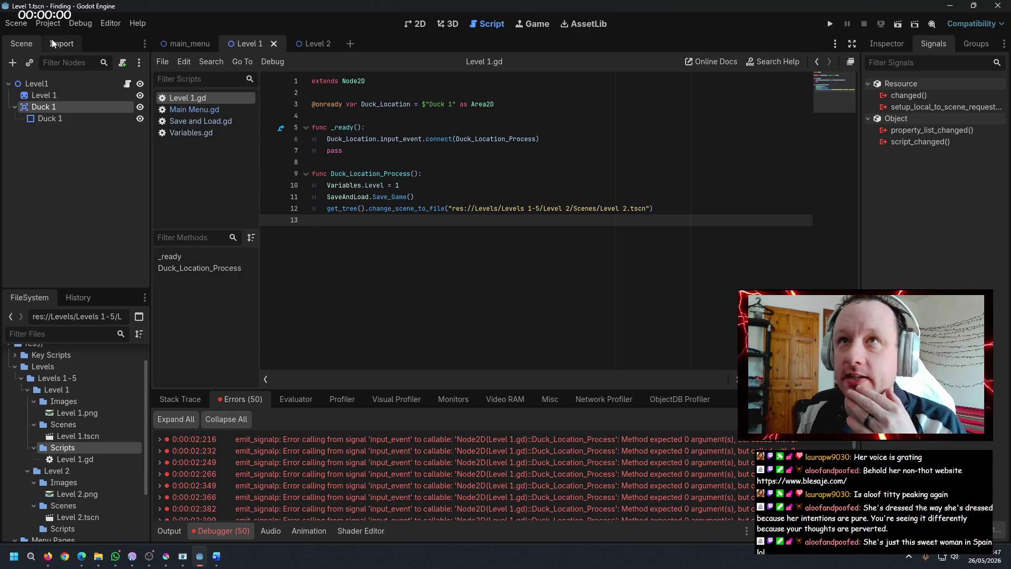
left_click(52, 24)
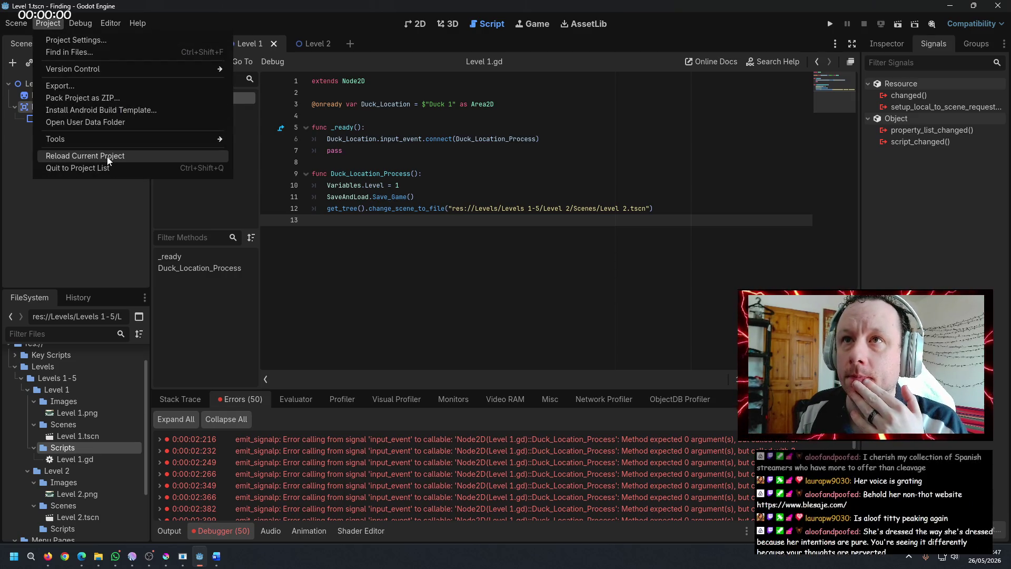
left_click(99, 169)
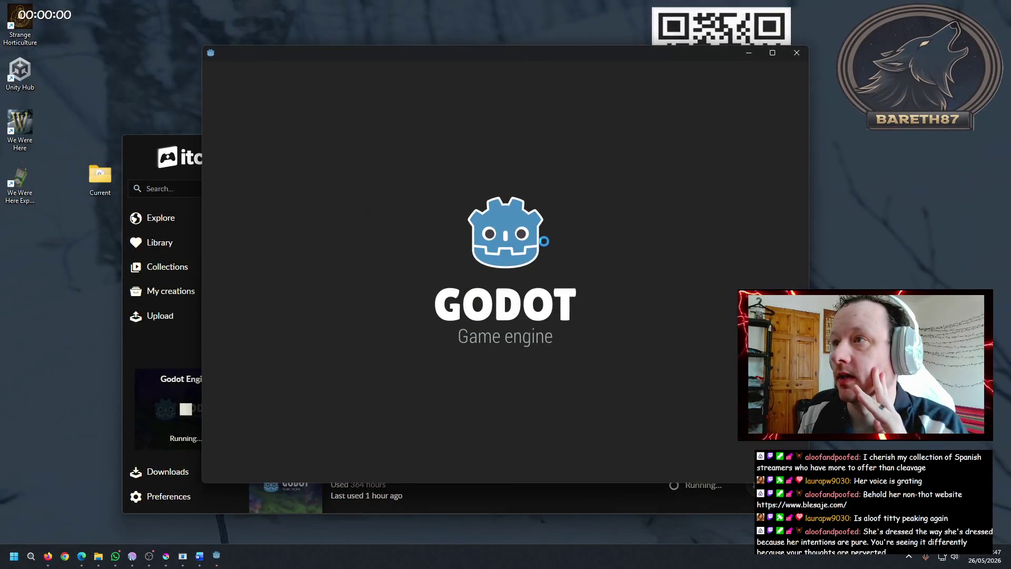
double_click(318, 160)
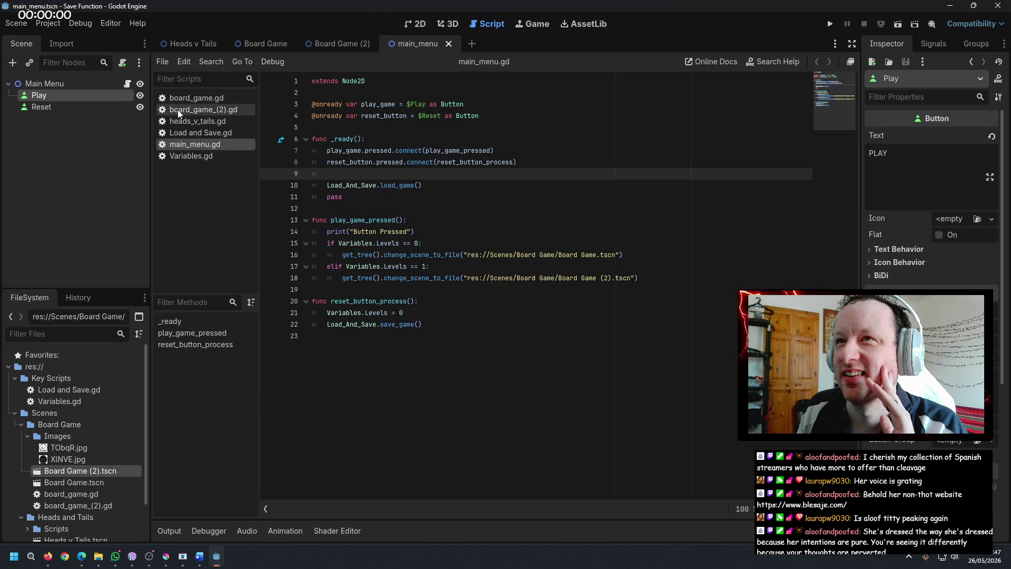
Open board_game.gd and copy its entire code to the clipboard
left_click(203, 102)
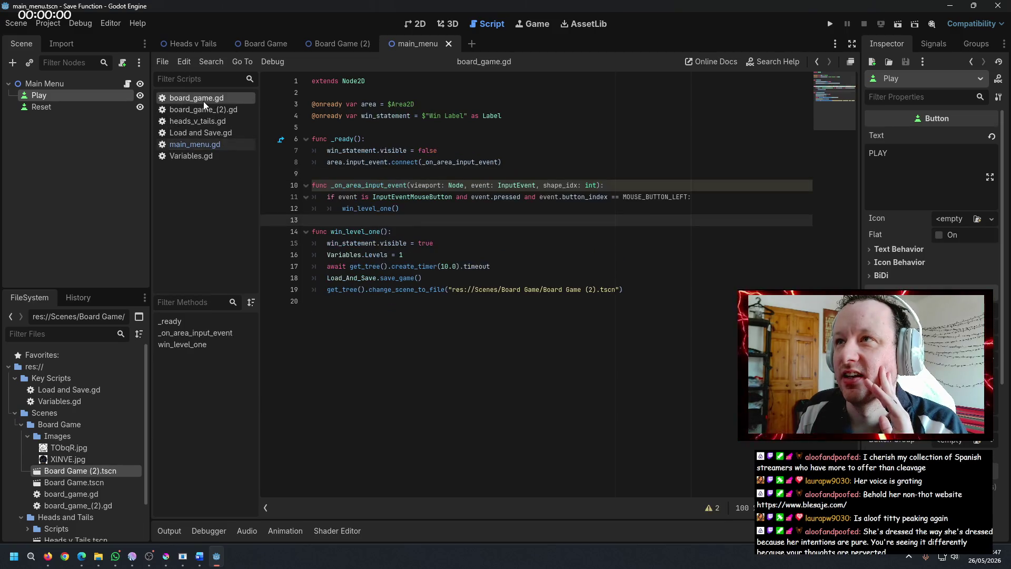
left_click(451, 230)
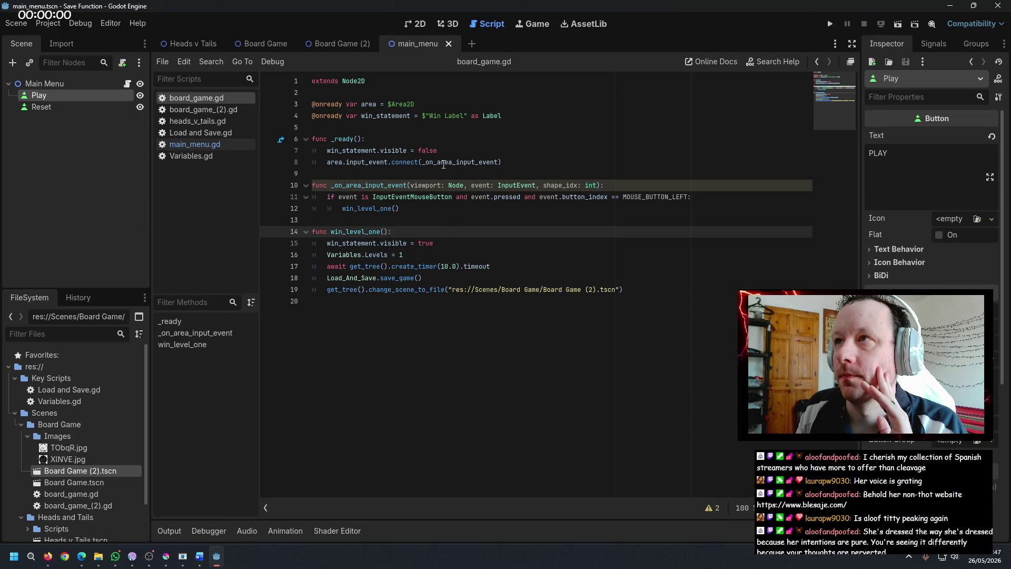
double_click(407, 104)
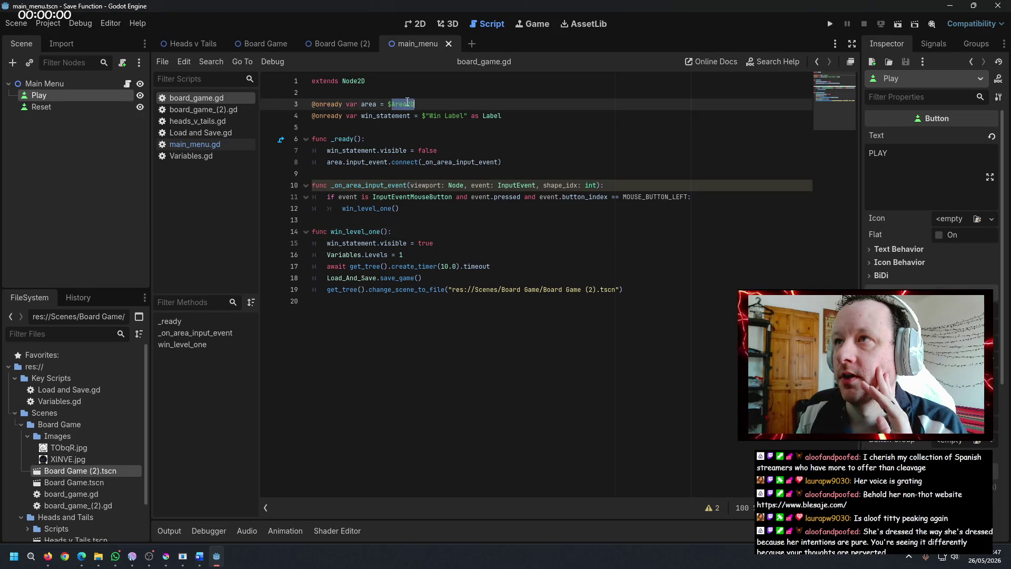
left_click(546, 373)
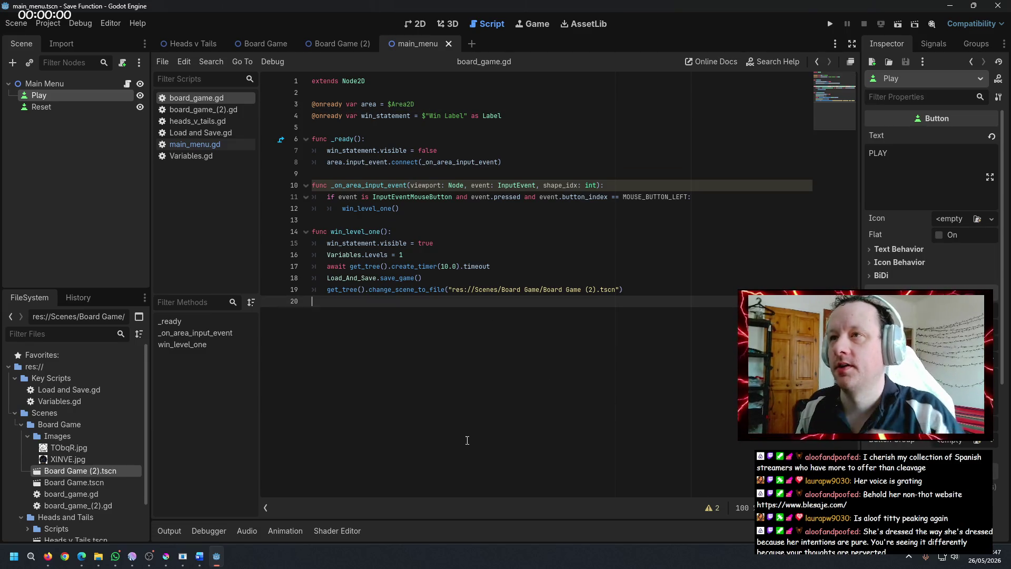
key("ctrl+a")
right_click(371, 206)
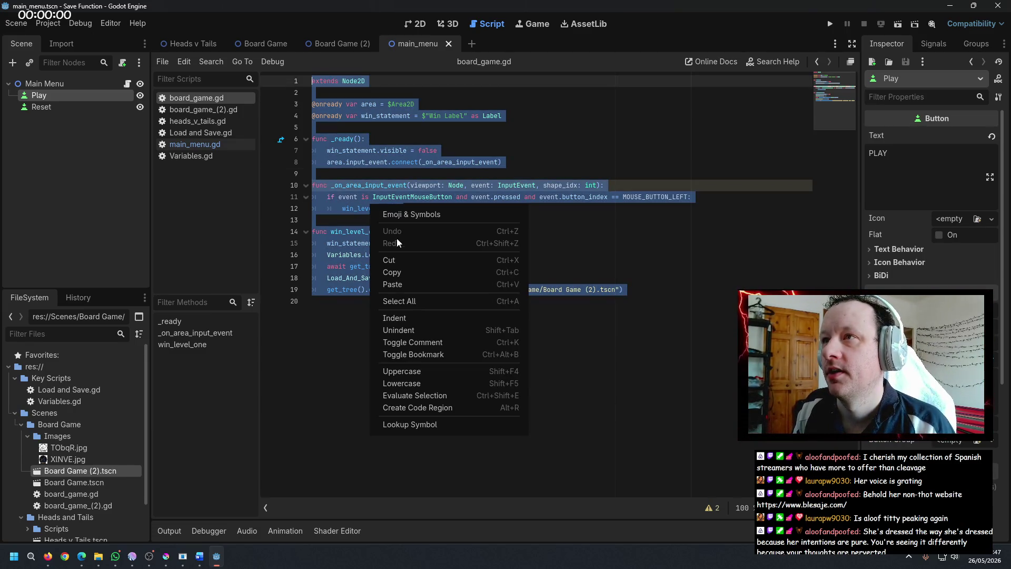
left_click(398, 273)
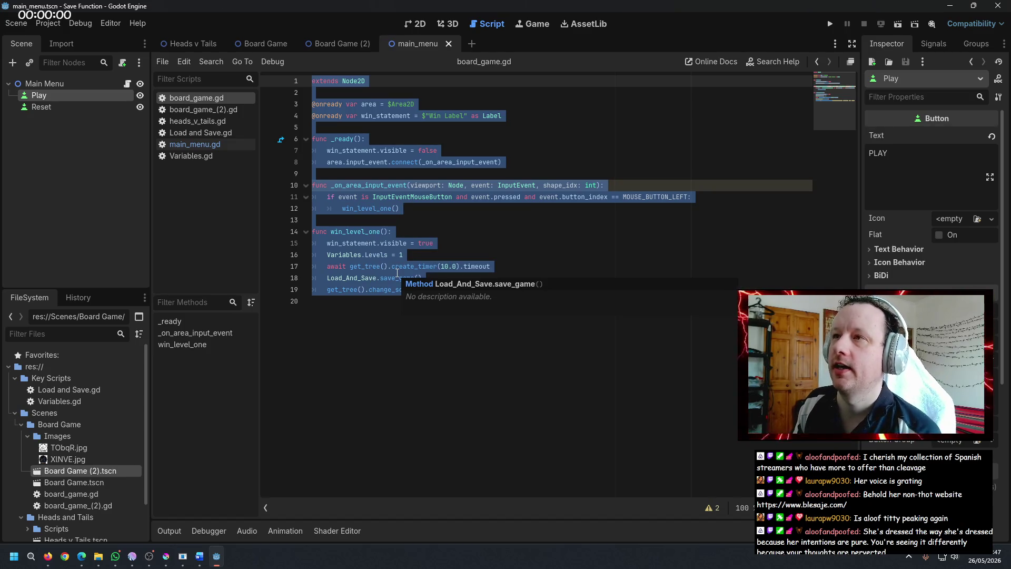
Reselect and copy the whole board_game.gd script again, then reload the Save Function project
left_click(419, 209)
mouse_move(418, 210)
left_mouse_down()
mouse_move(327, 196)
mouse_move(269, 173)
mouse_move(260, 182)
left_mouse_up()
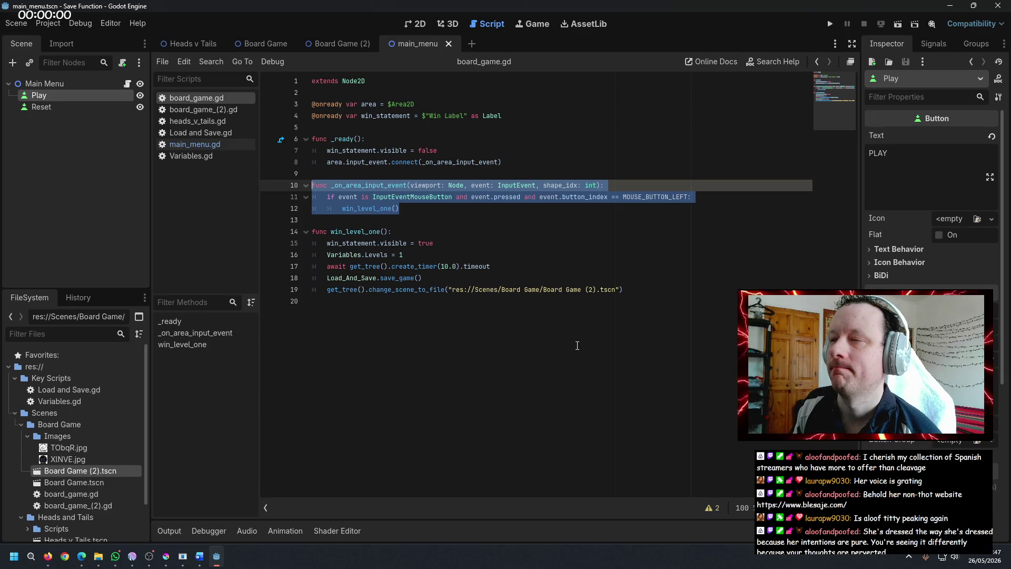
mouse_move(578, 346)
left_mouse_down()
mouse_move(544, 379)
mouse_move(68, 3)
left_mouse_up()
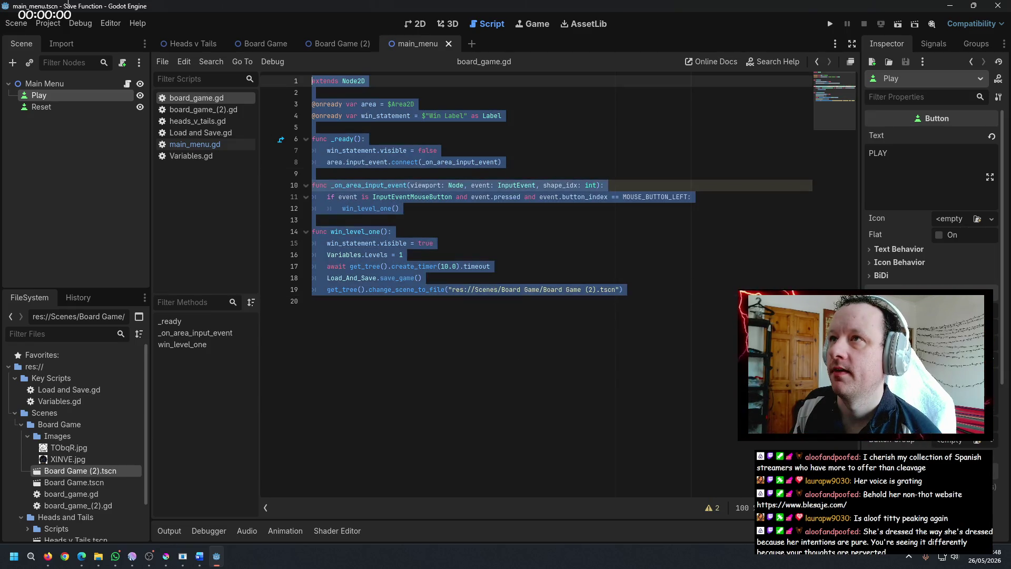
right_click(339, 242)
left_click(371, 312)
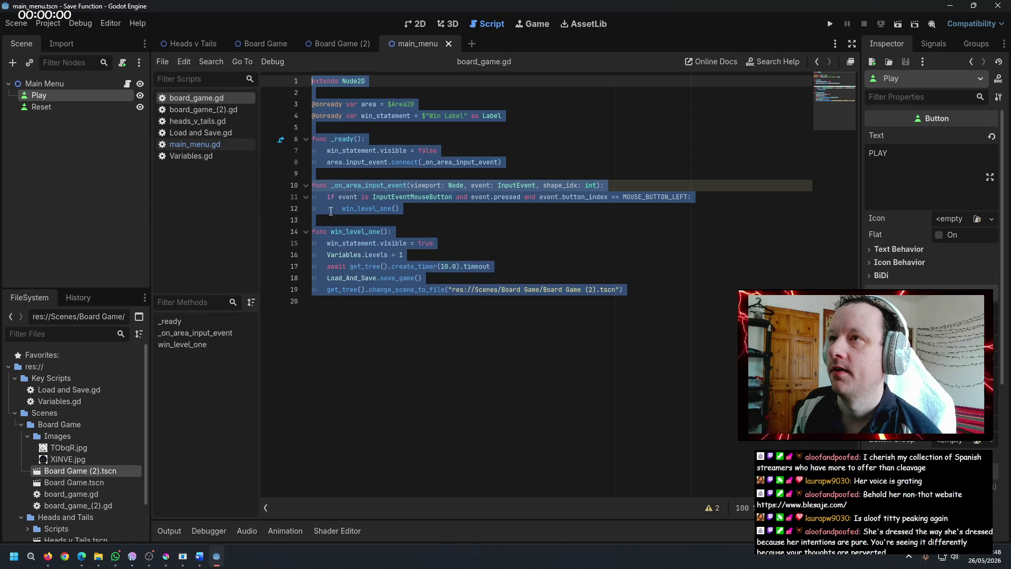
left_click(50, 24)
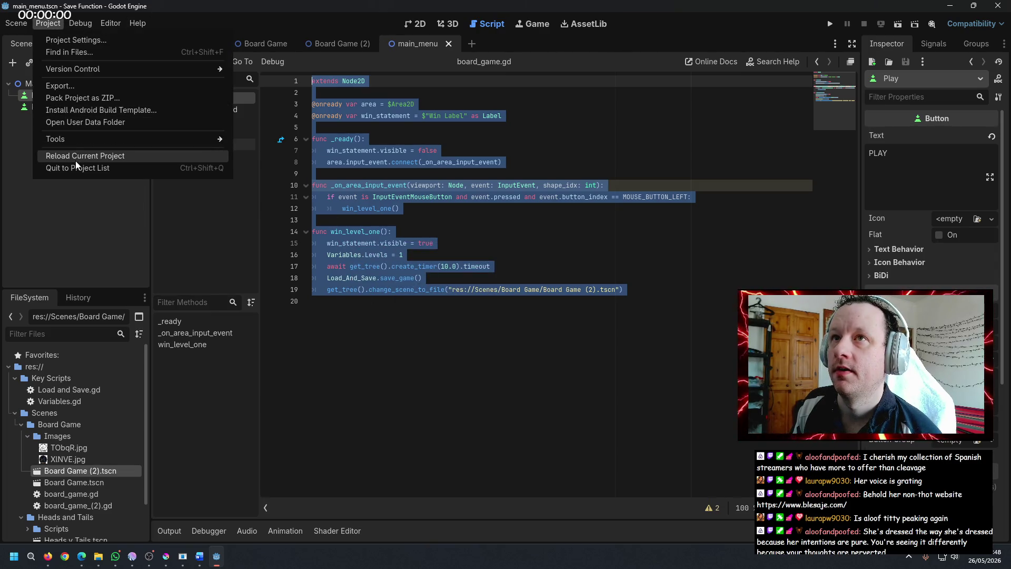
left_click(97, 159)
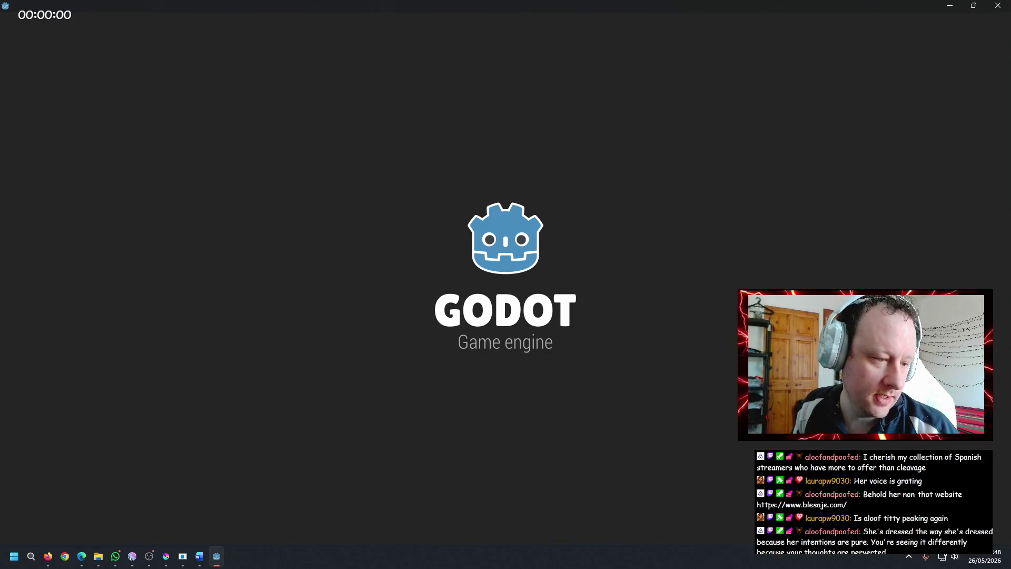
Bring up the Word SCENE notes document, then minimise Word to return to Godot
key("alt+Tab")
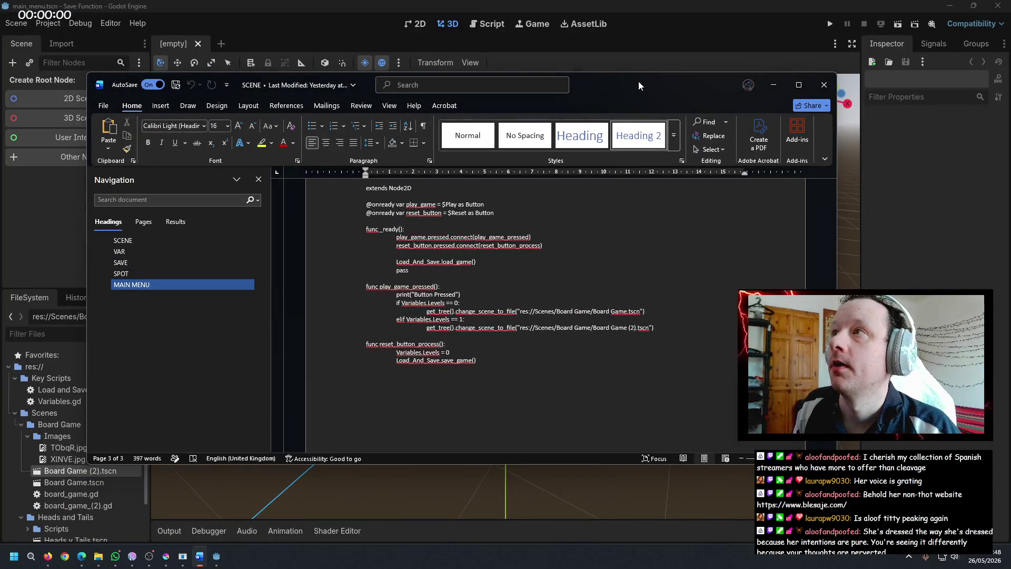
left_click(694, 70)
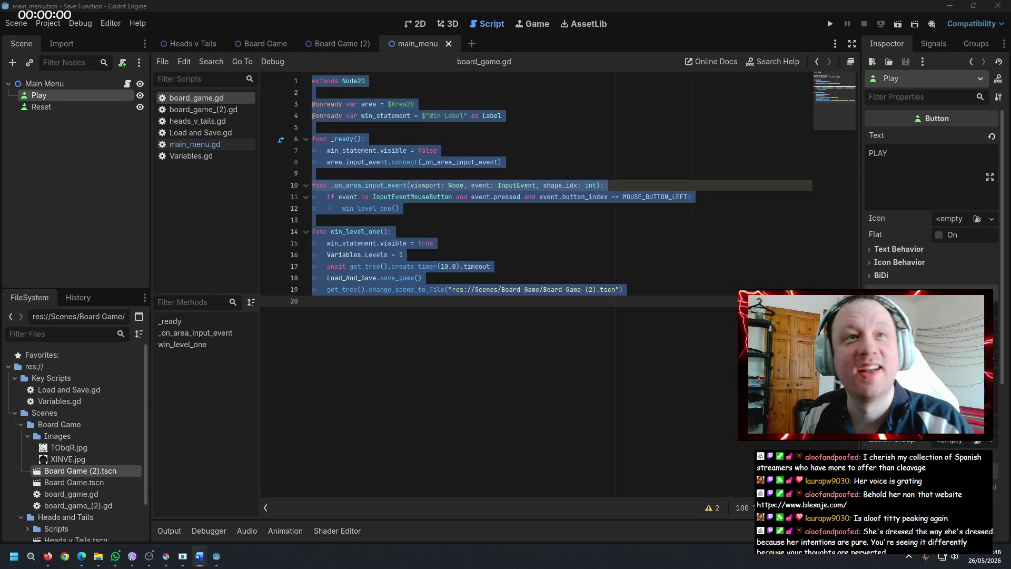
Quit Save Function to the Project List and reopen the Finding project at Level 1.gd
left_click(462, 328)
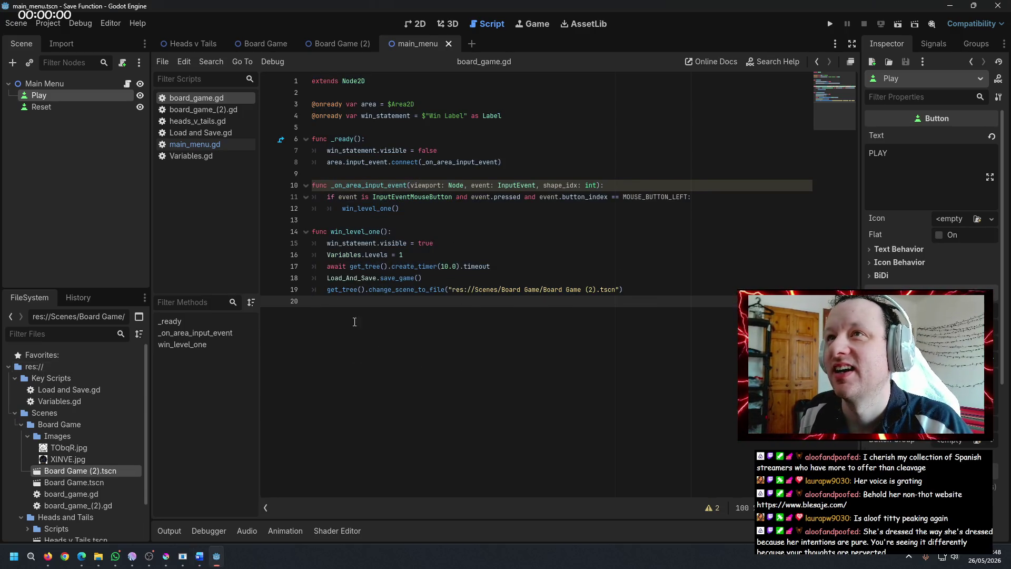
left_click(48, 23)
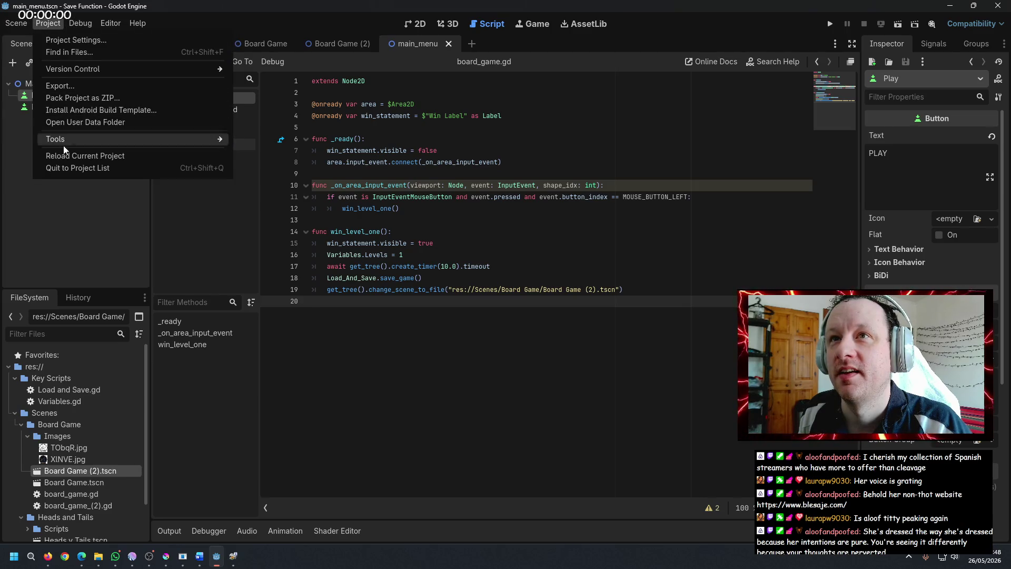
left_click(79, 170)
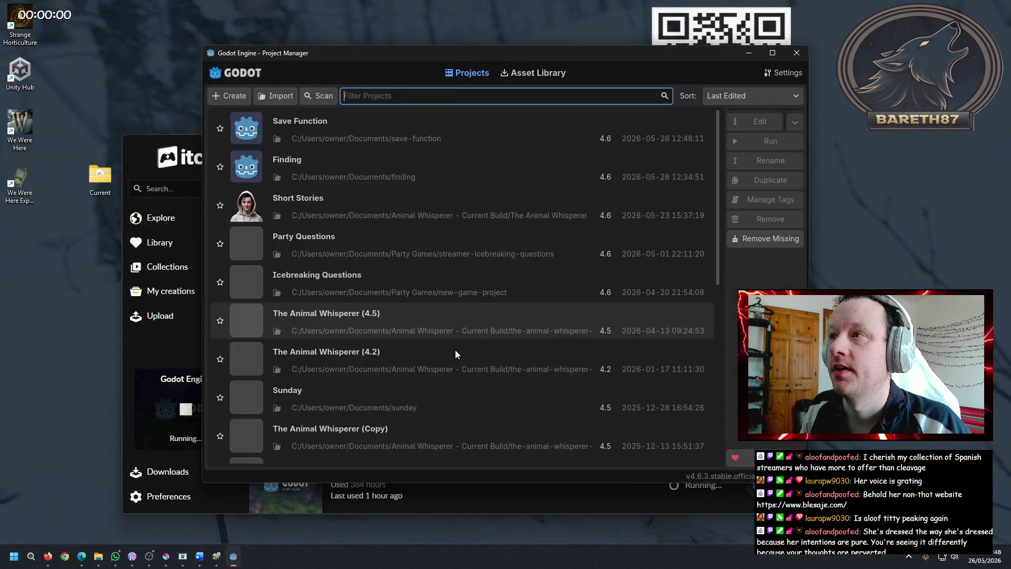
double_click(306, 163)
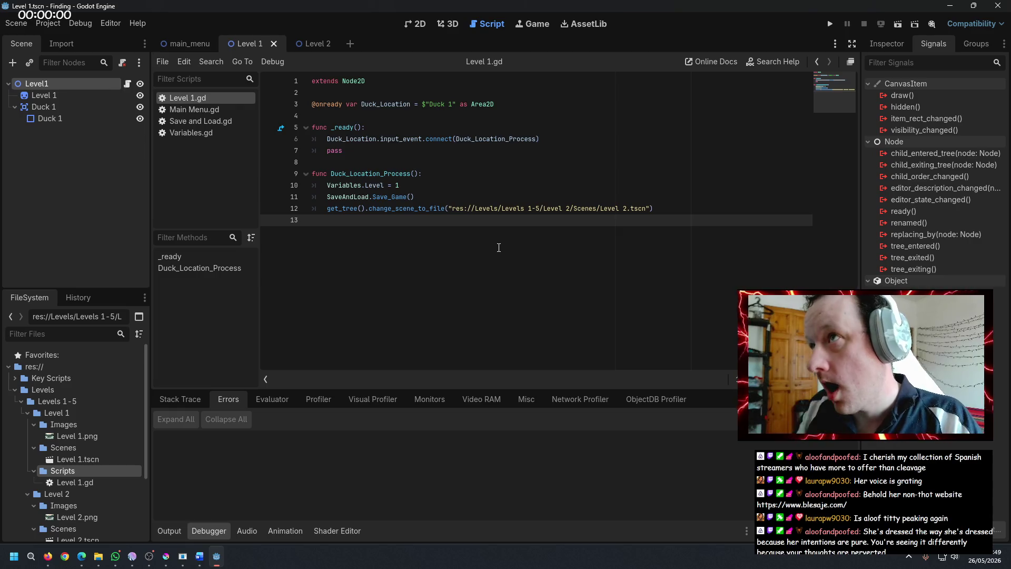
double_click(491, 105)
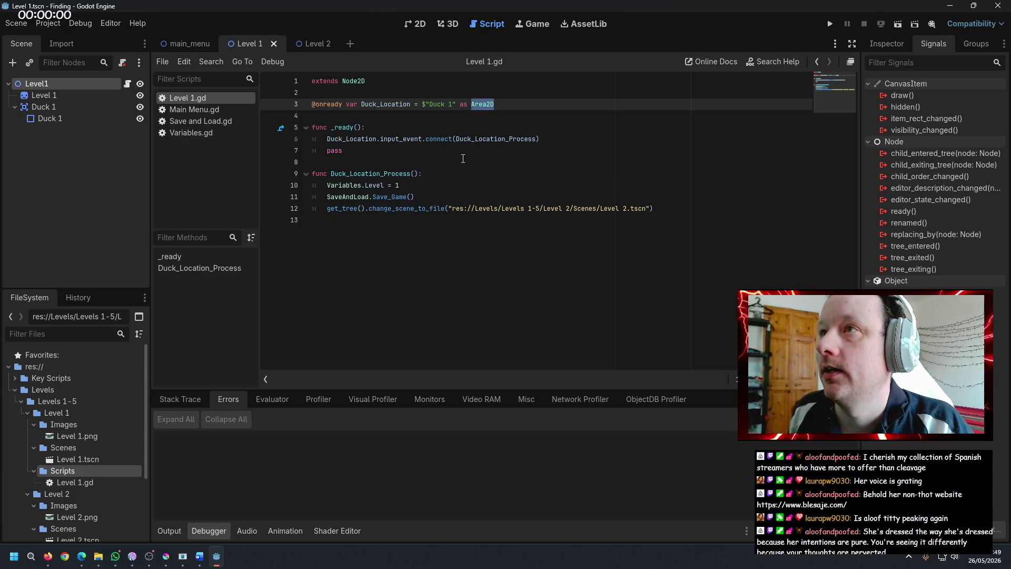
Below _ready, start a new function declaration named On_Duck_Pressed
left_click(349, 161)
key("Return")
key("Return")
key("Up")
type("func")
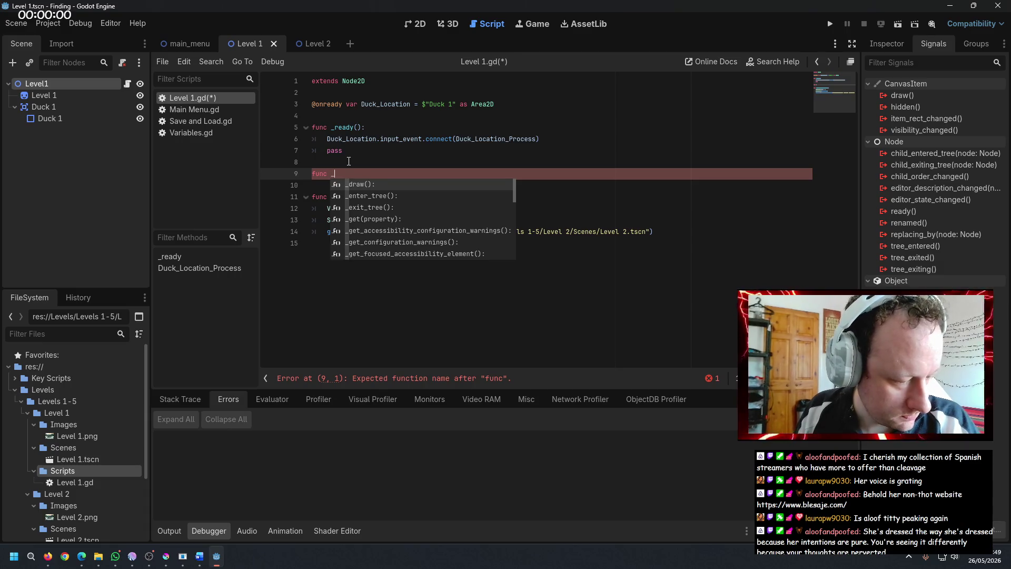
type("on")
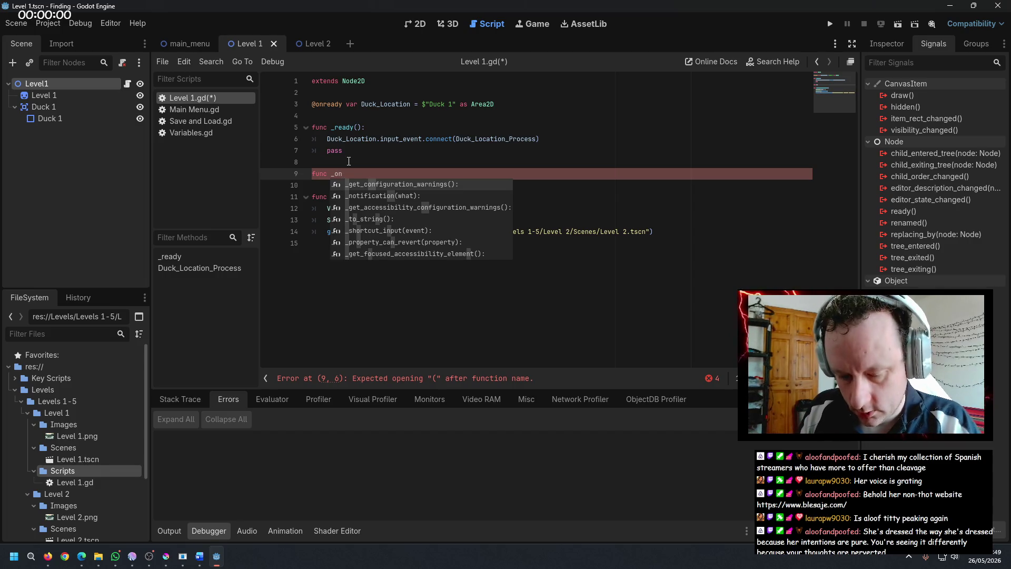
key("BackSpace")
key("BackSpace")
key("BackSpace")
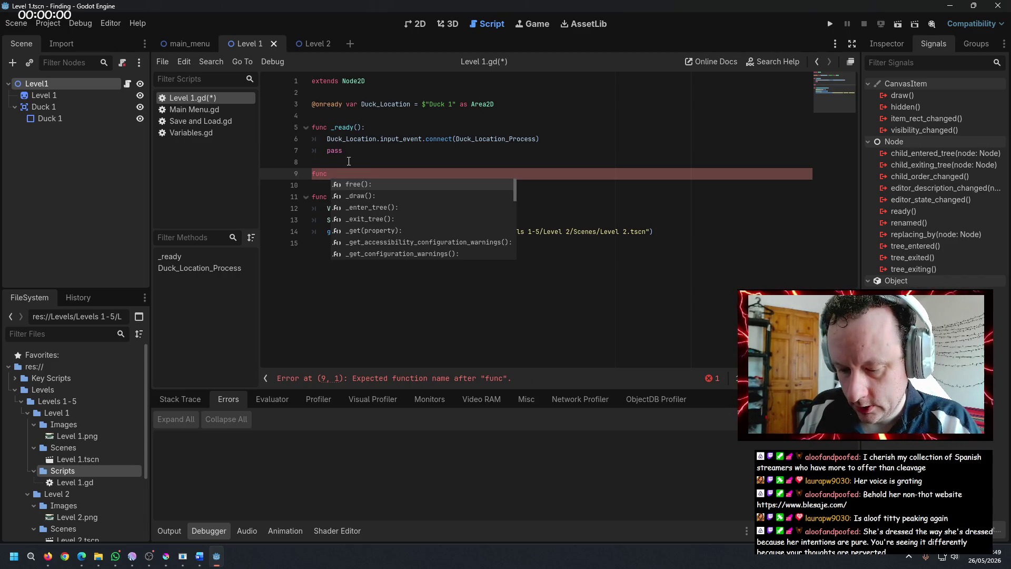
type("OnDuck")
key("BackSpace")
key("BackSpace")
key("BackSpace")
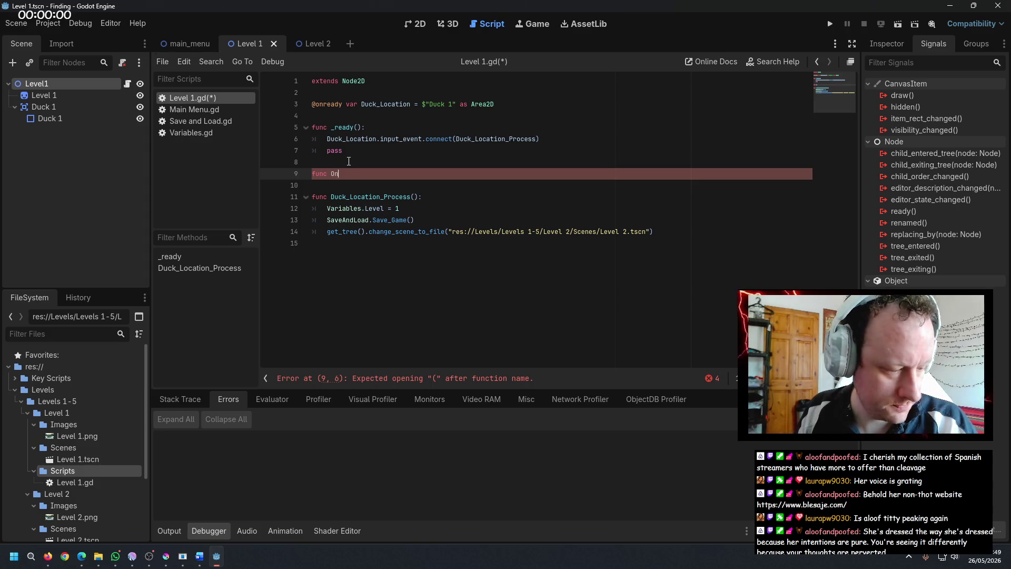
type("_D")
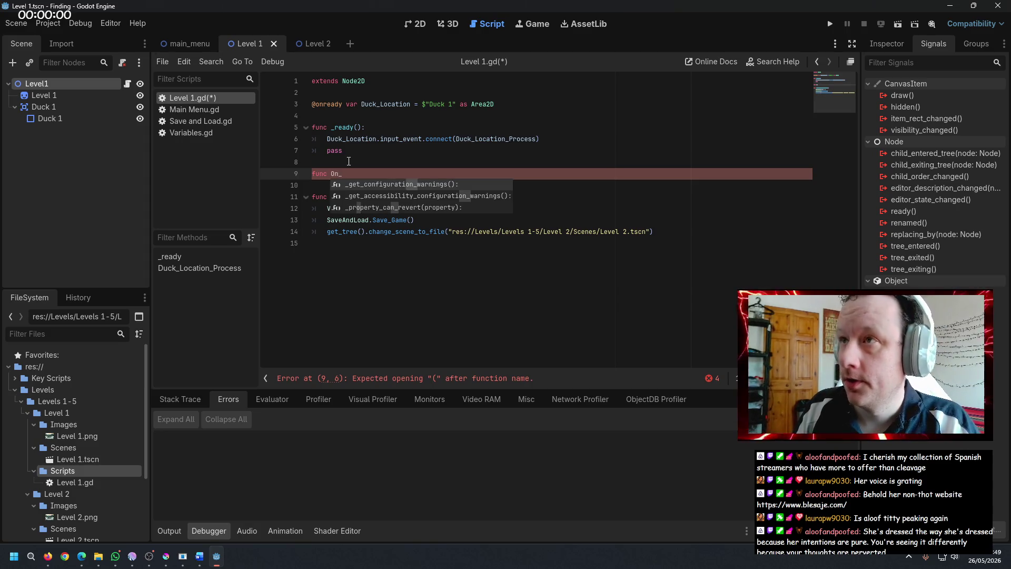
type("uck_Pre")
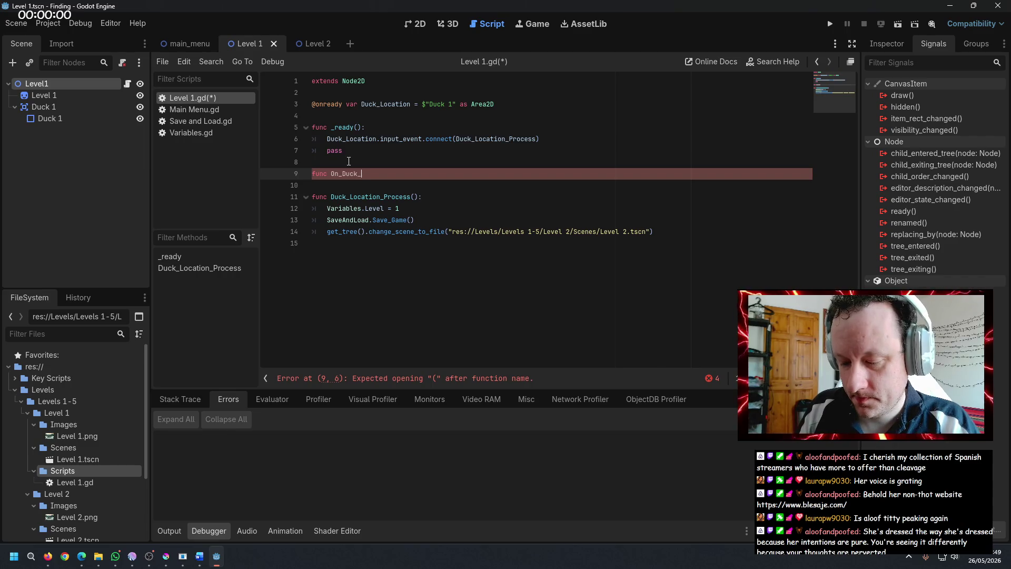
type("ssed")
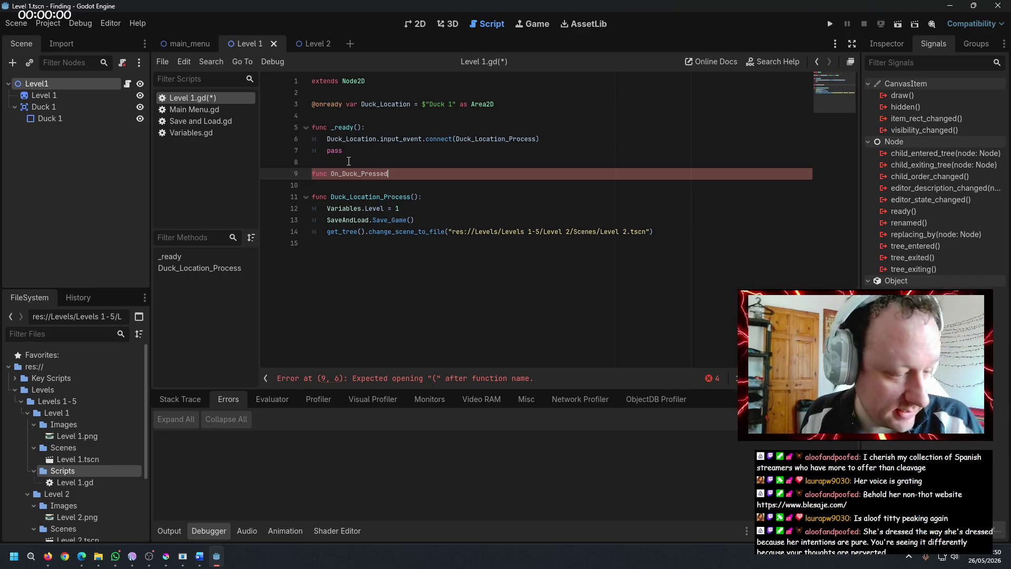
Give it parameters viewport:Node, event:InputEvent, shape_idx:int and a pass body
type("(vie")
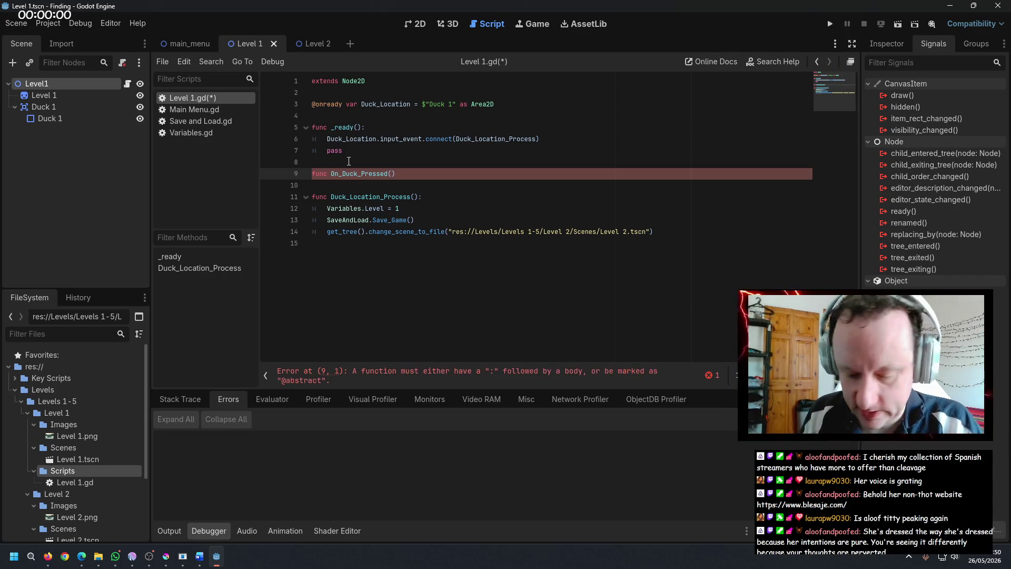
type("w")
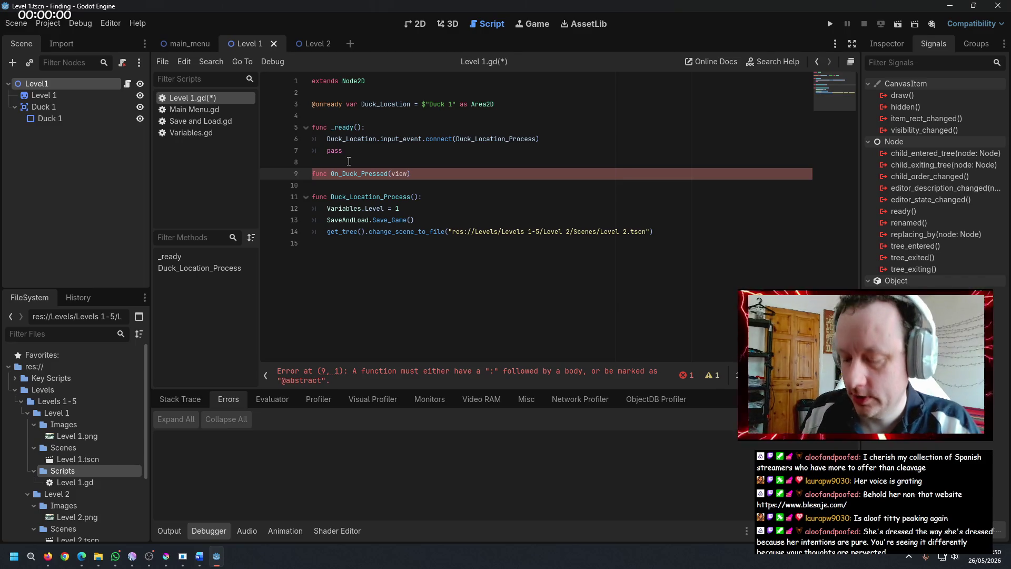
type("port")
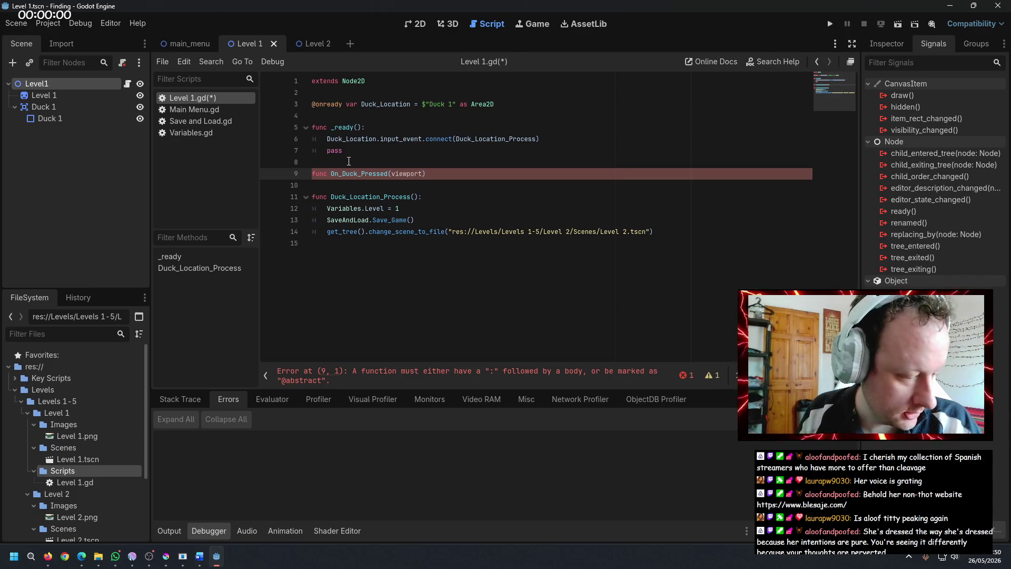
type(":Node")
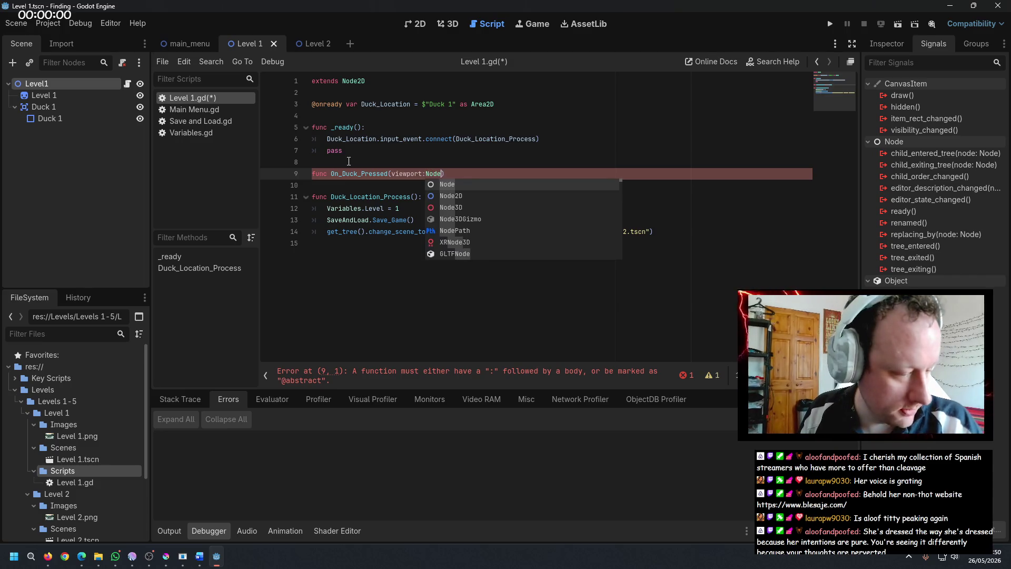
type(", event")
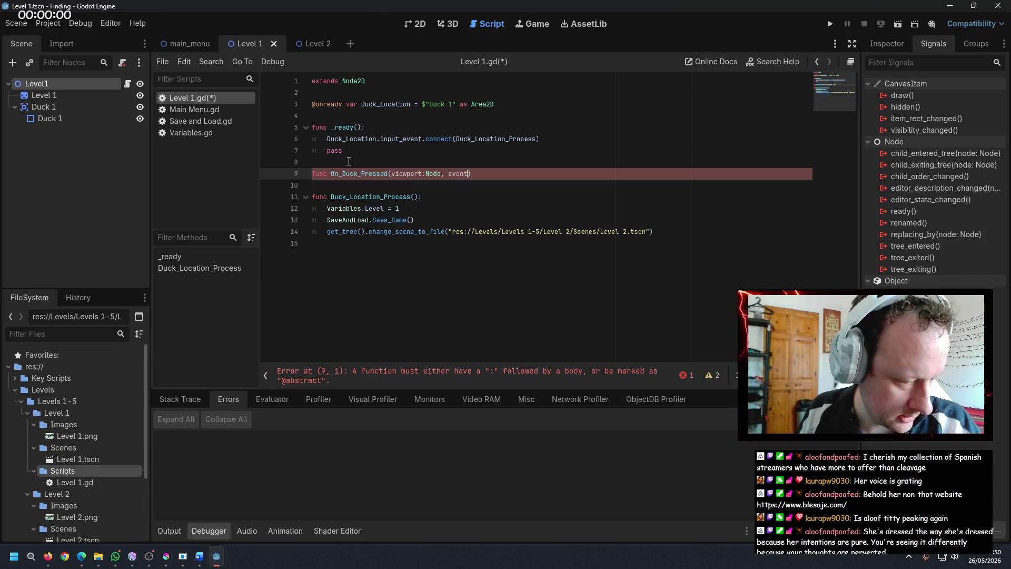
type(":Input")
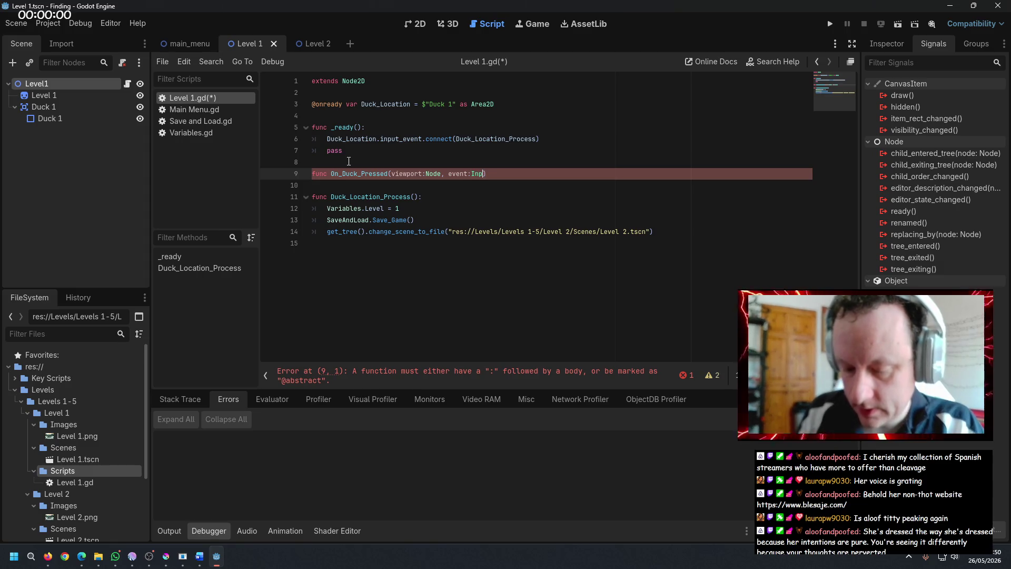
type("Event")
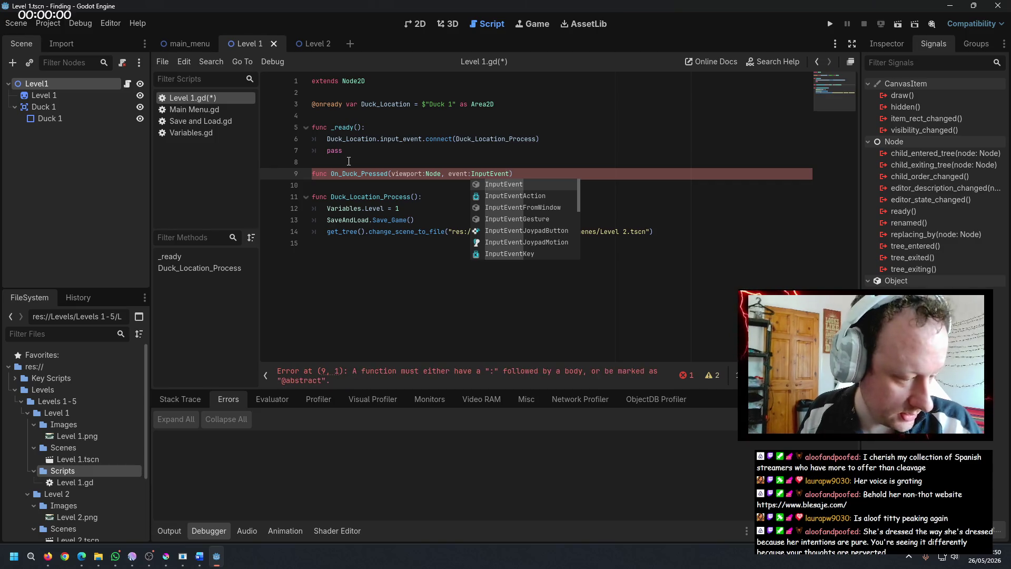
type(", shape")
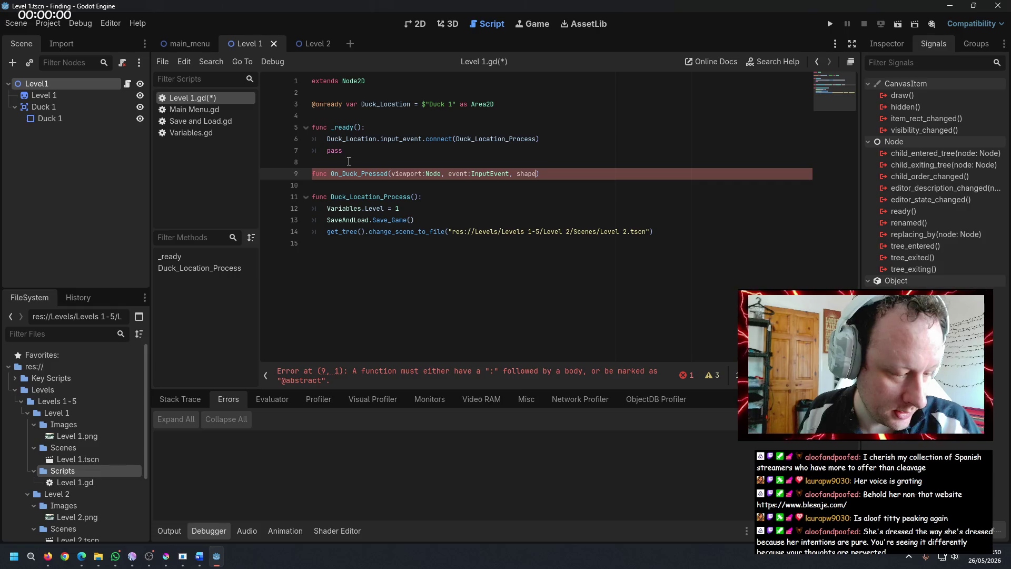
type("_")
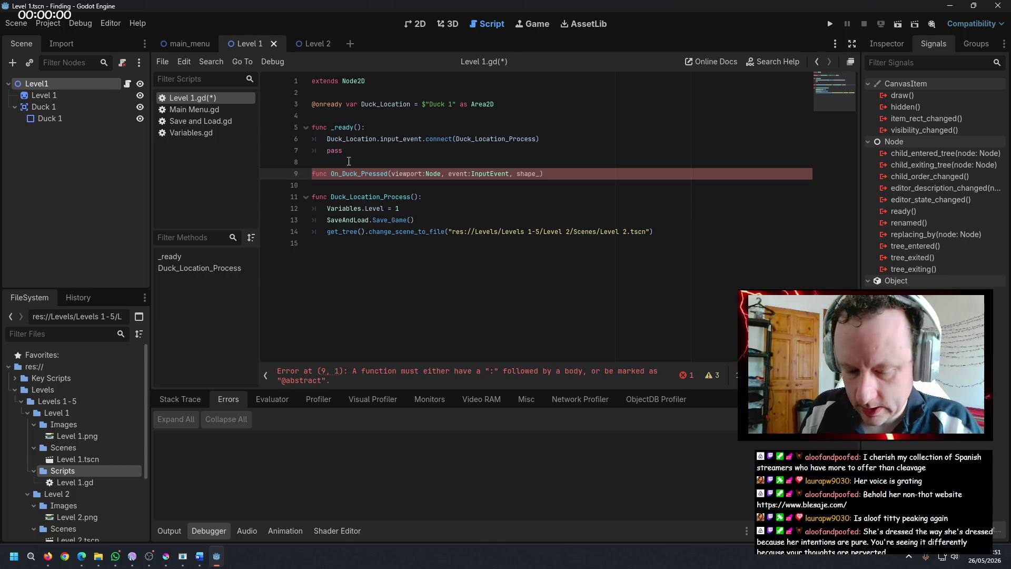
type(":int")
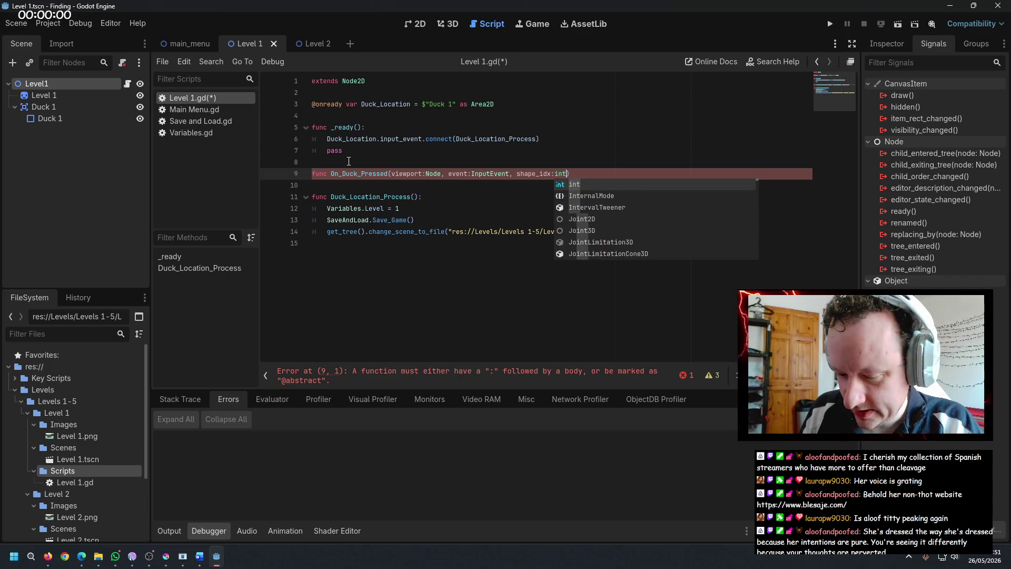
type(")")
key("Return")
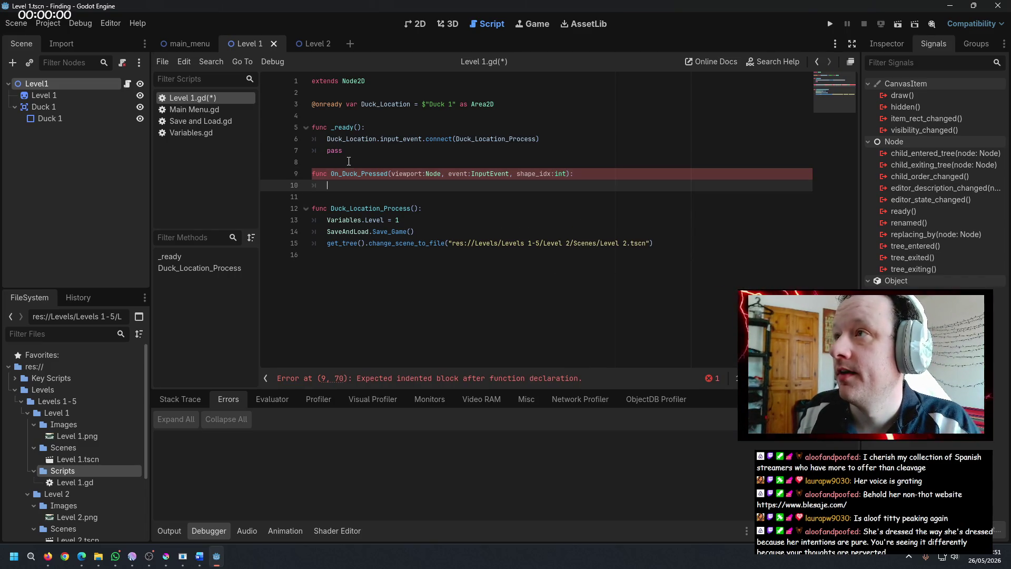
type("ss")
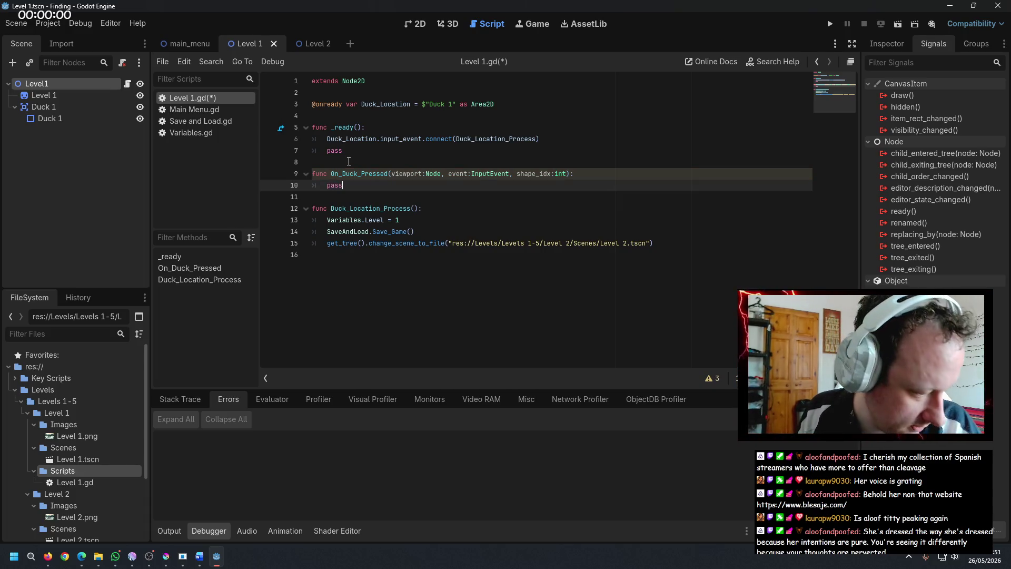
key("Return")
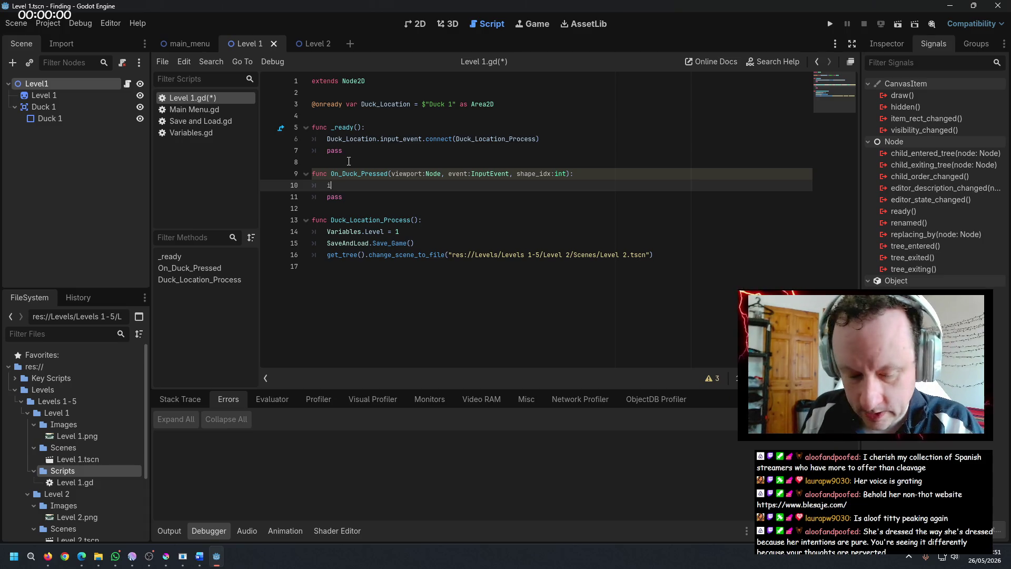
Start an if statement checking that event is InputEventMouseButton
type("f event is")
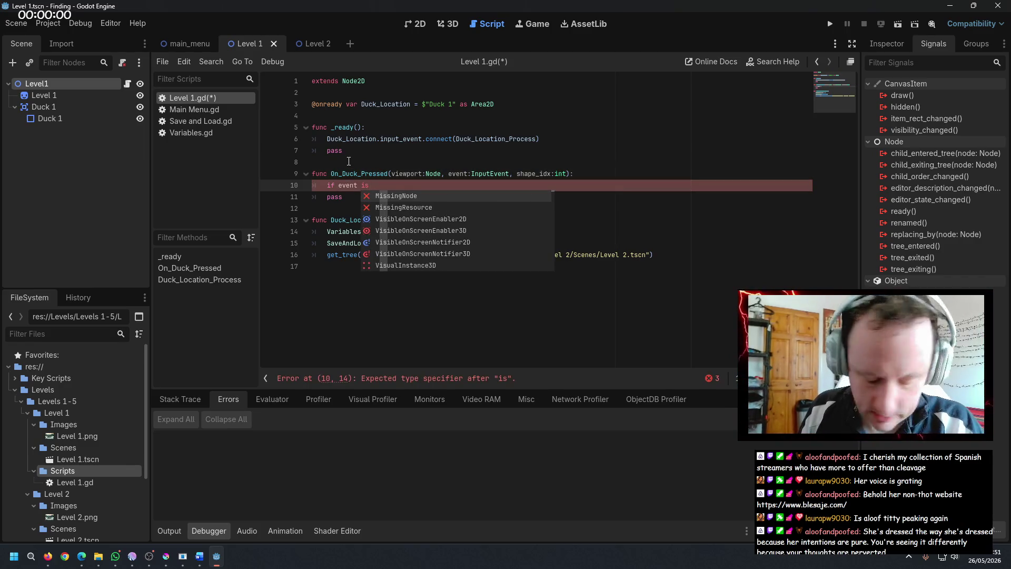
type("Input")
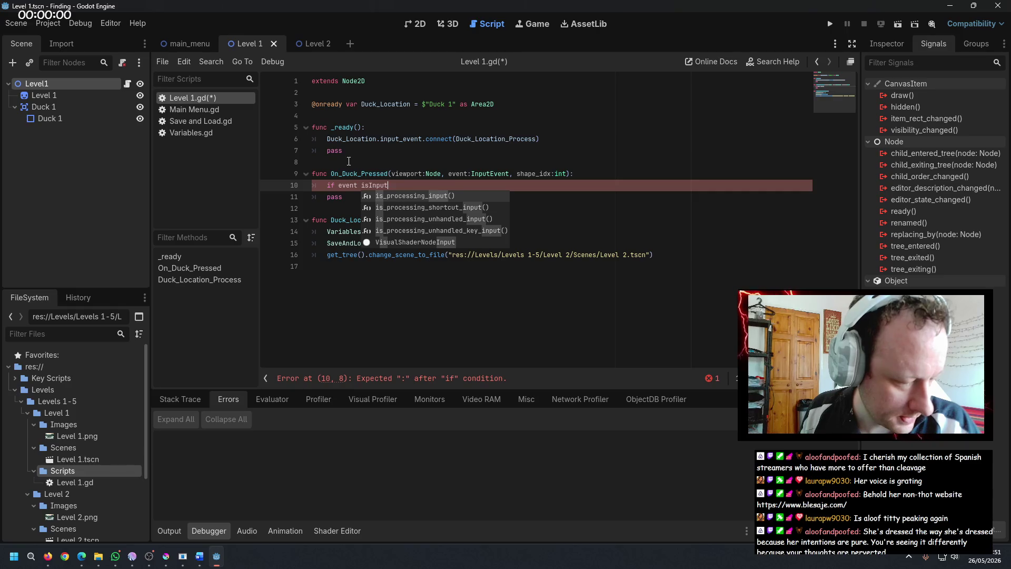
type("Event")
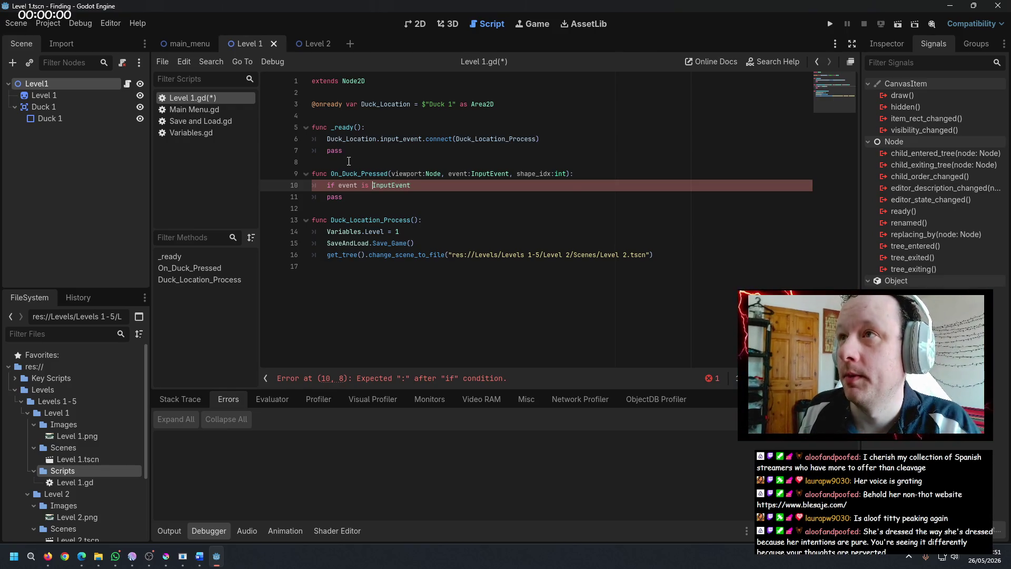
key("End")
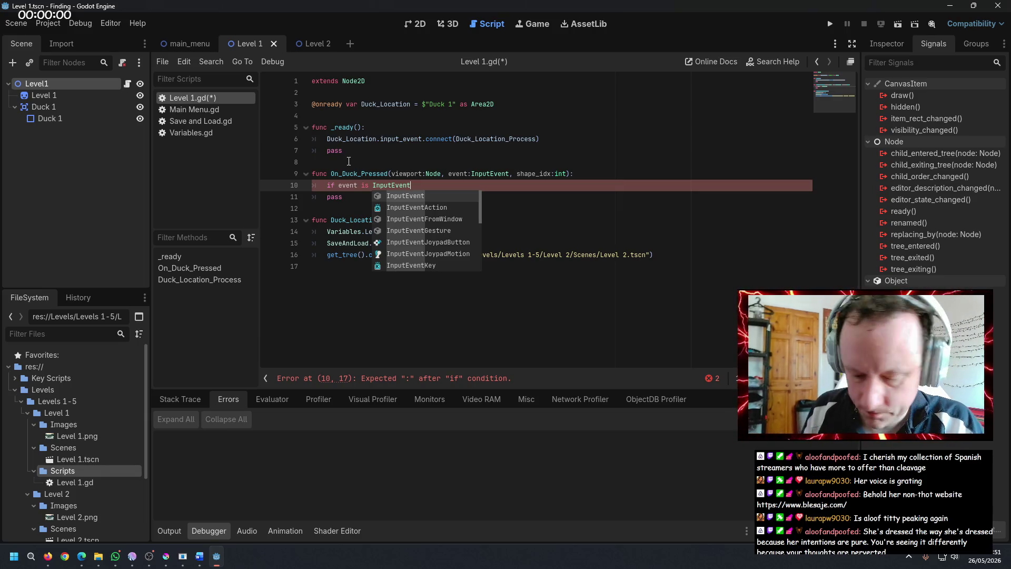
type("Mouse")
key("Down")
key("Return")
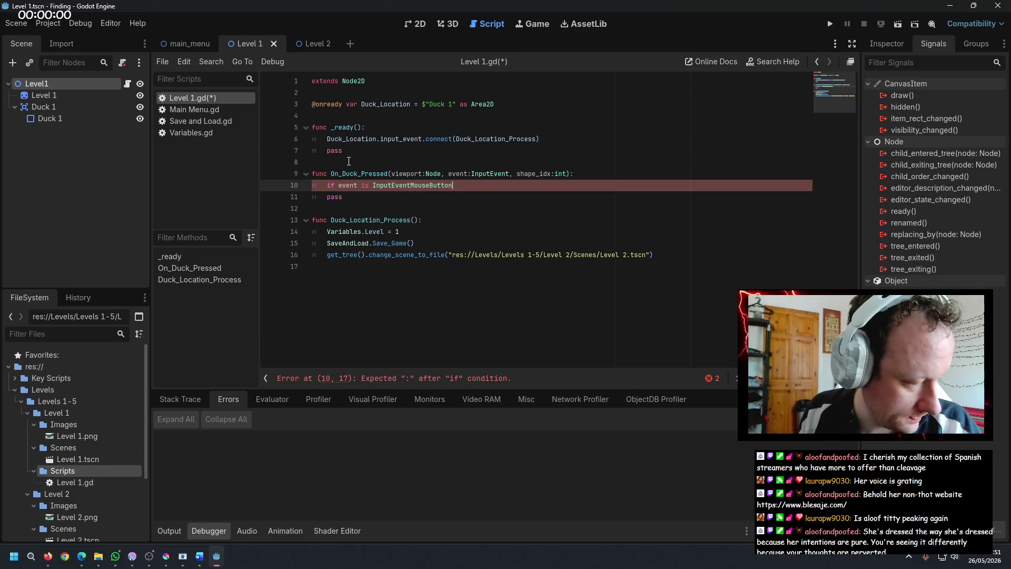
Add 'and event.pressed and event.button_index == MOUSE_BUTTON_LEFT', then call Duck_Location_Process() inside
type("and Even")
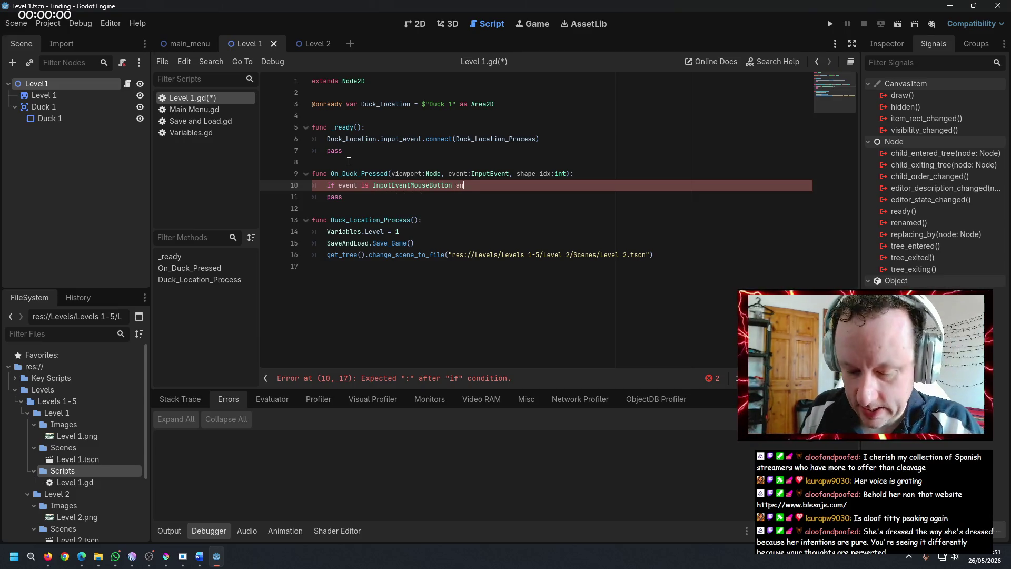
type("t")
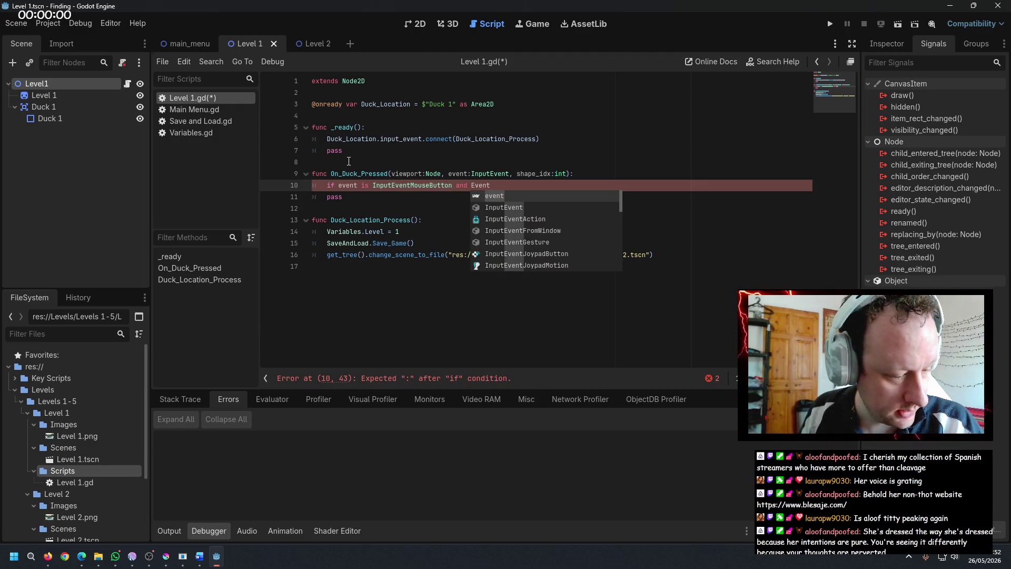
key("BackSpace")
key("BackSpace")
key("BackSpace")
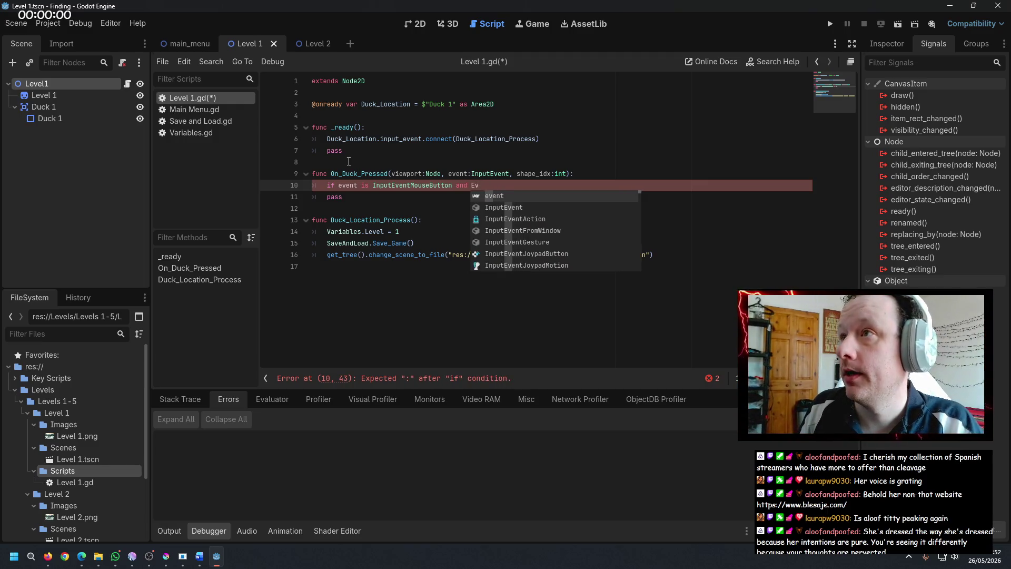
type("eve")
type("nt.pre")
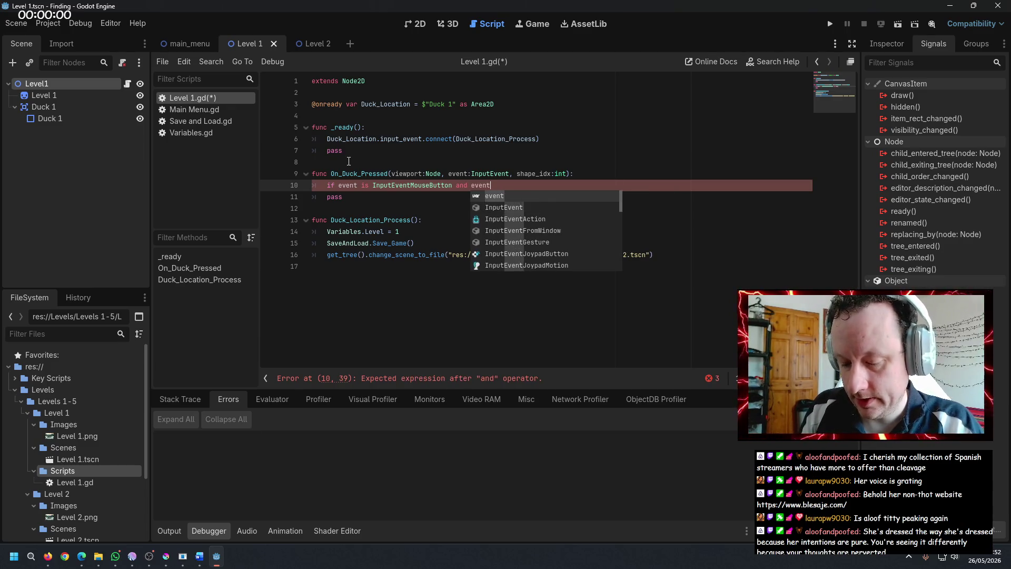
type("ssed")
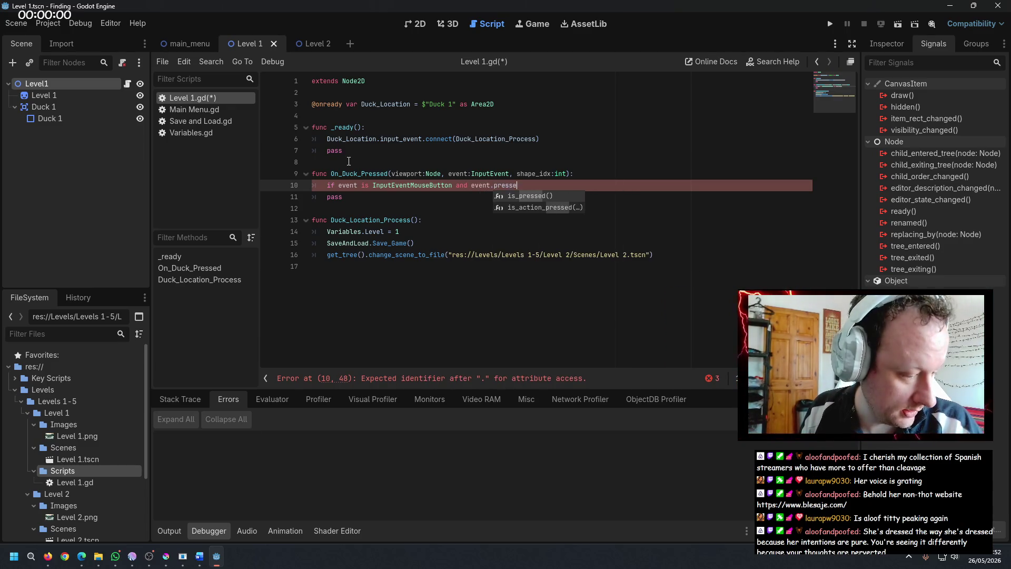
type(" and e")
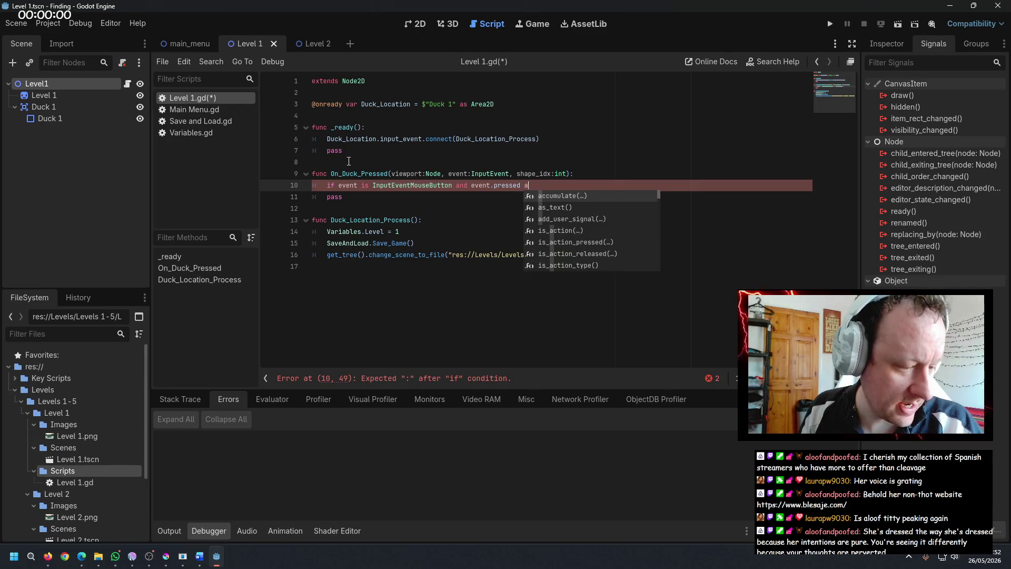
type("vent.b")
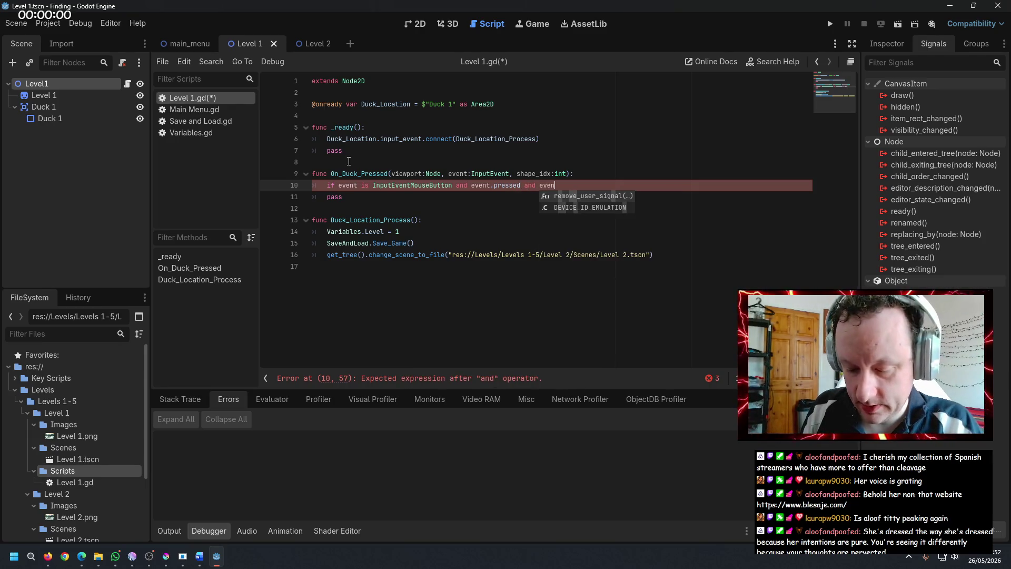
type("utton_")
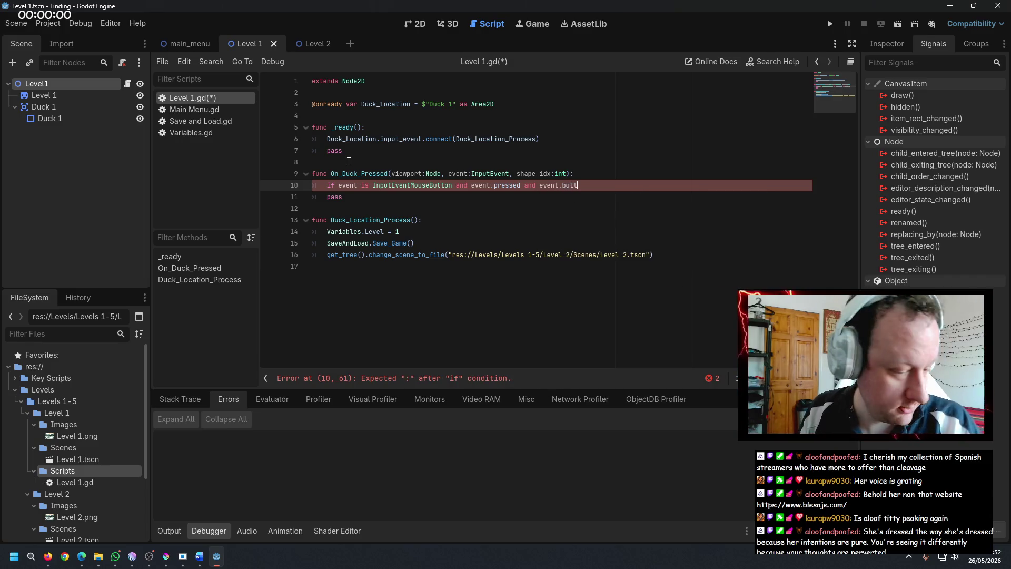
type("index ")
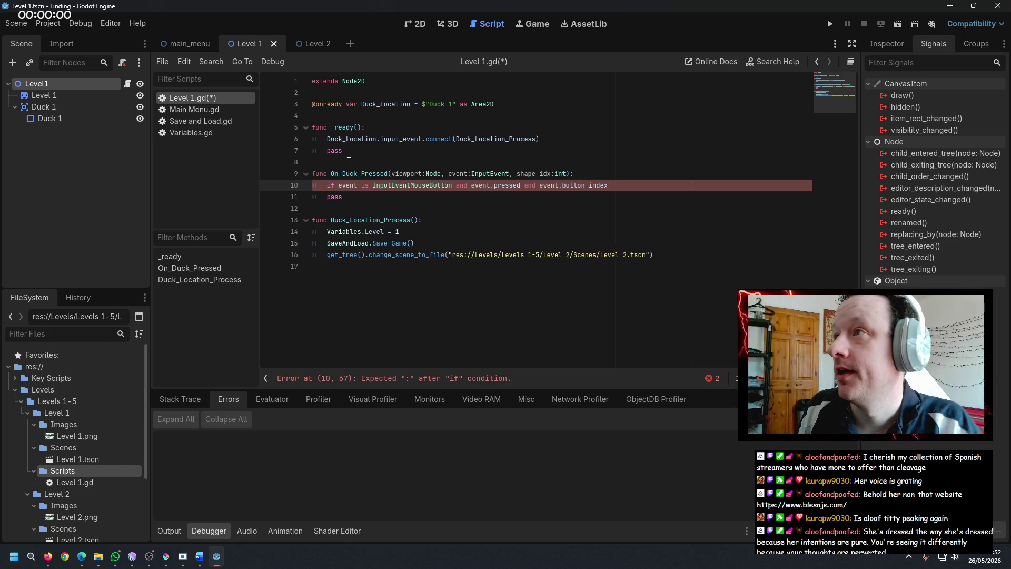
type("== ")
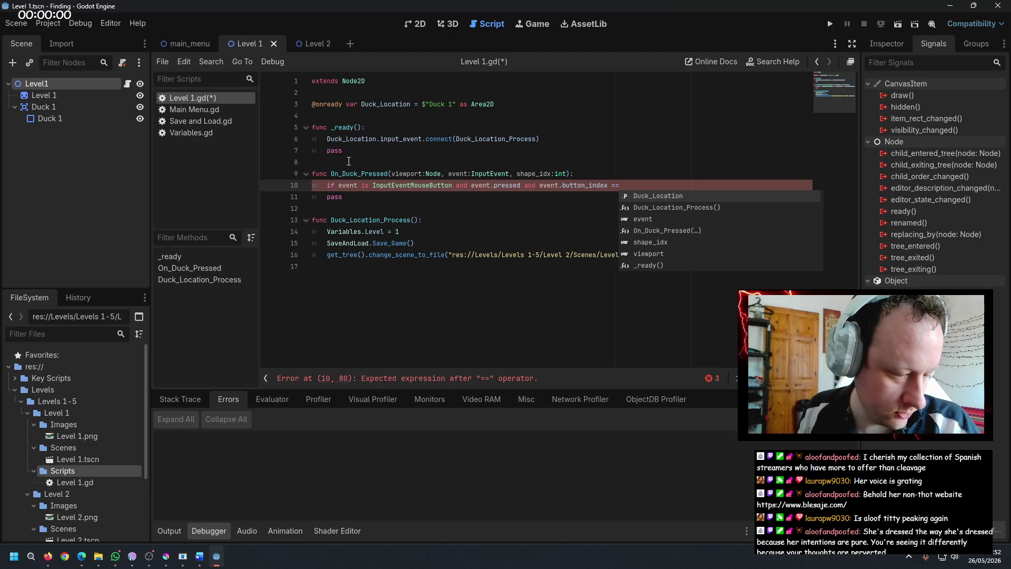
type("MOU")
key("Return")
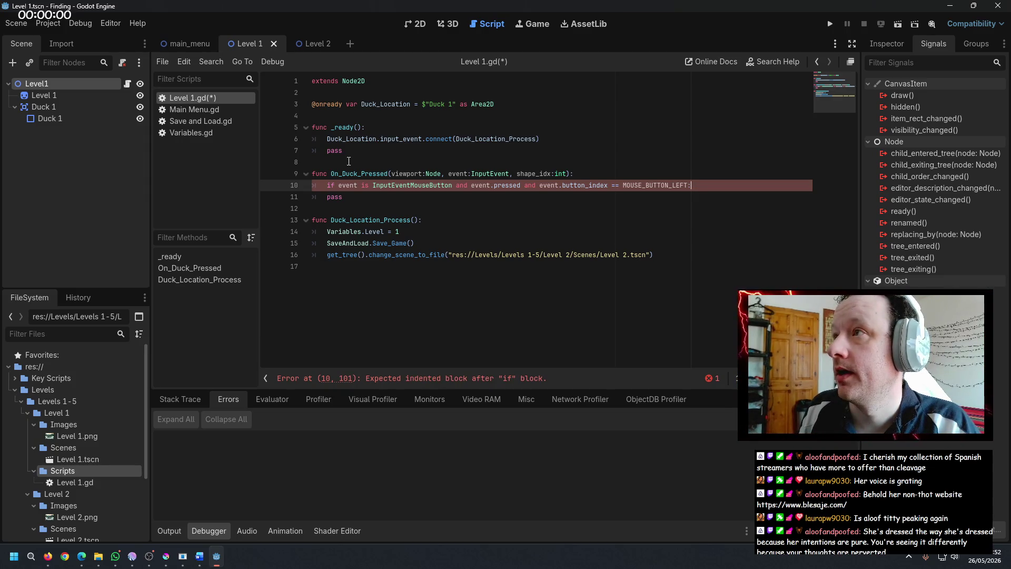
key("Return")
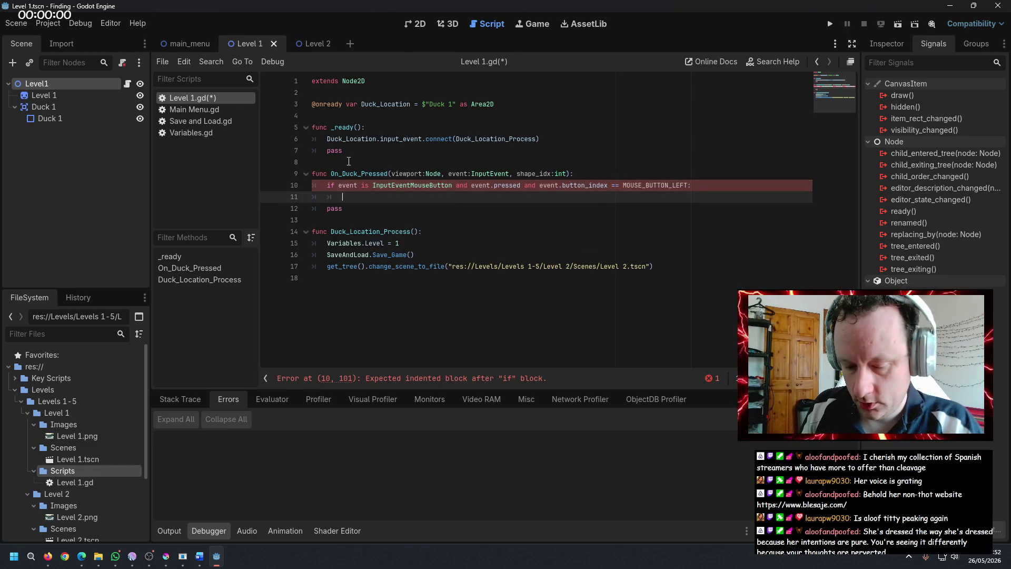
type("Duc")
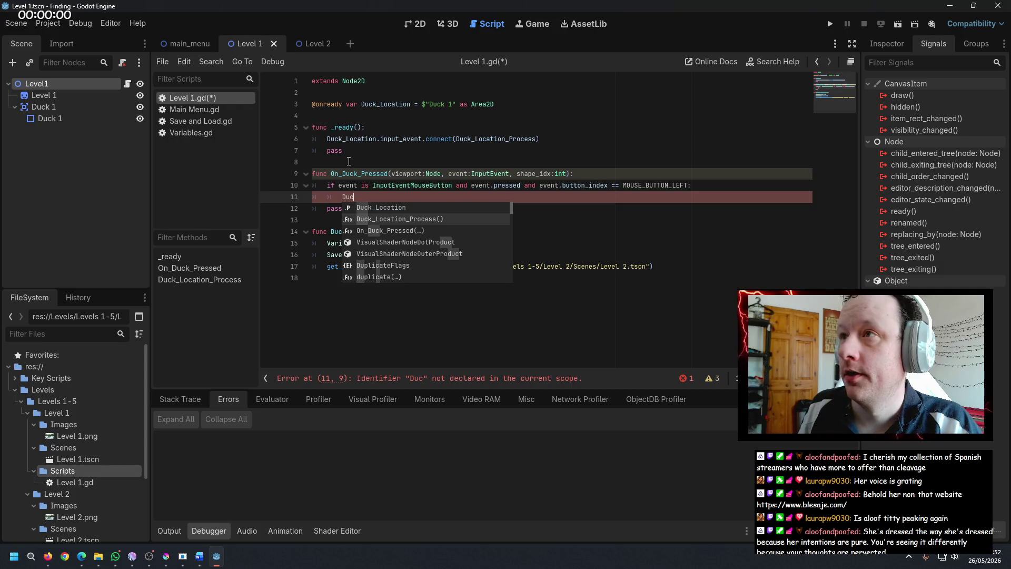
key("Return")
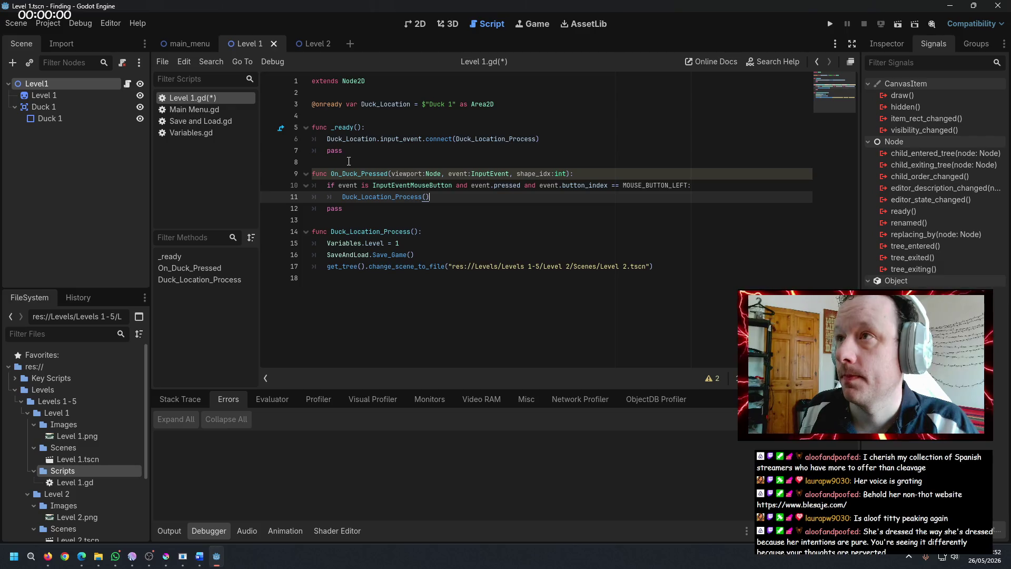
key("Down")
key("Down")
key("Down")
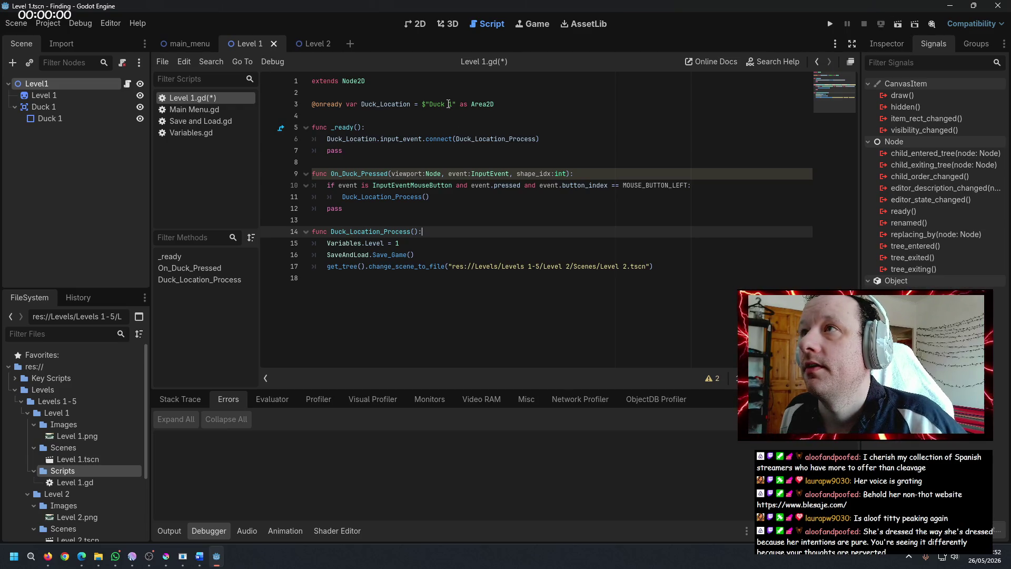
Run the current scene to test, stop the game, and place the caret before int
left_click(898, 26)
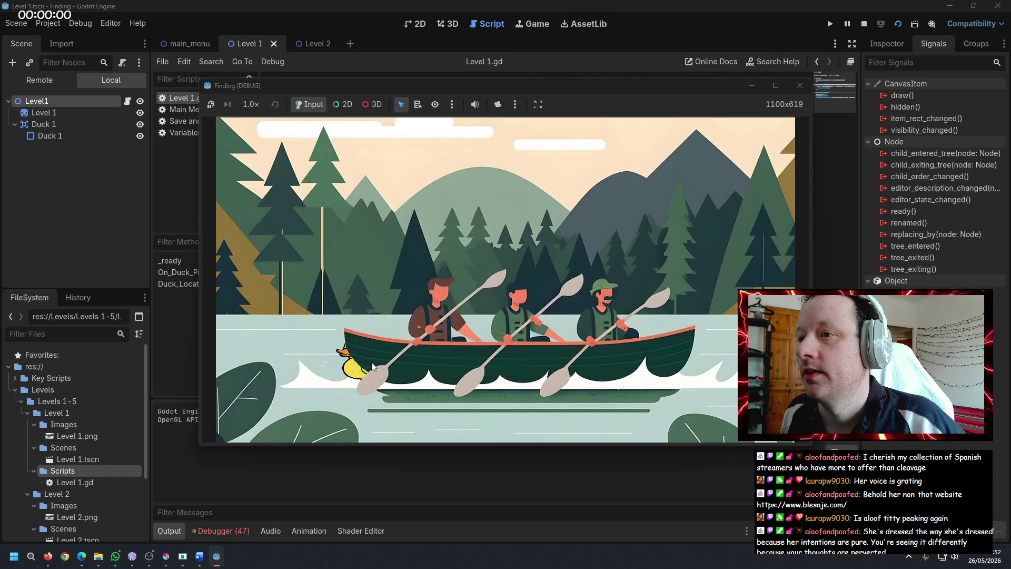
left_click(799, 85)
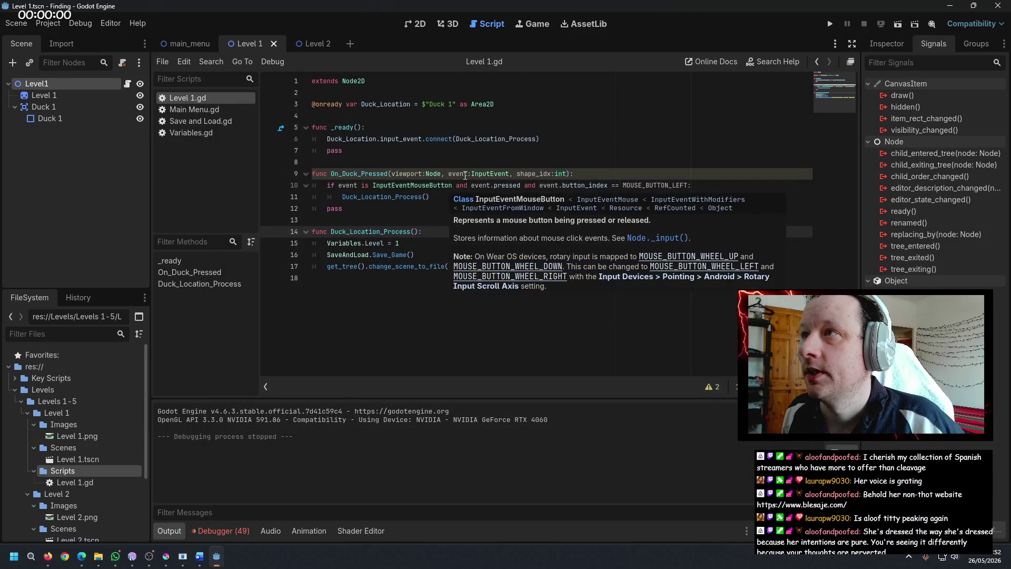
mouse_move(429, 177)
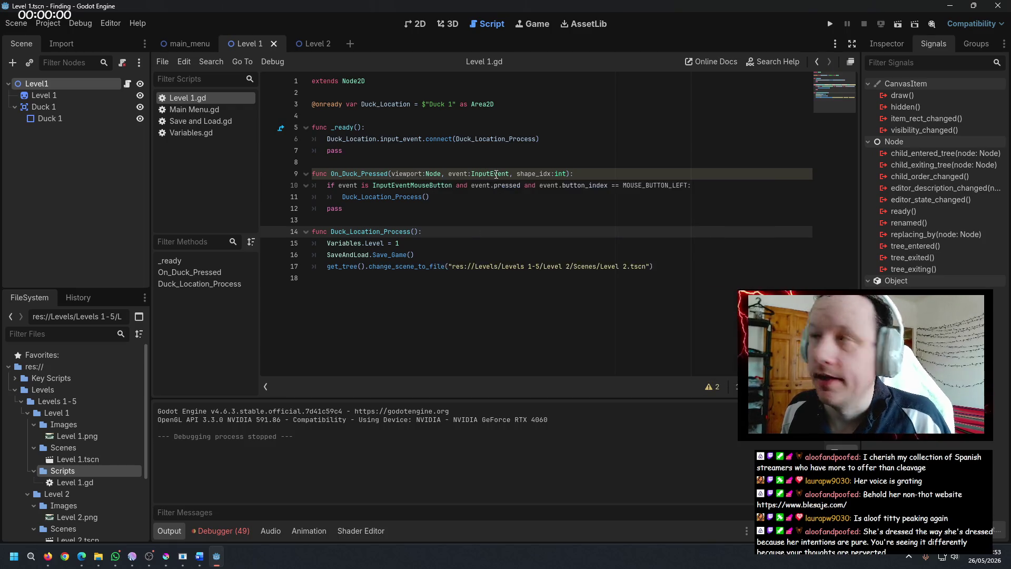
mouse_move(496, 174)
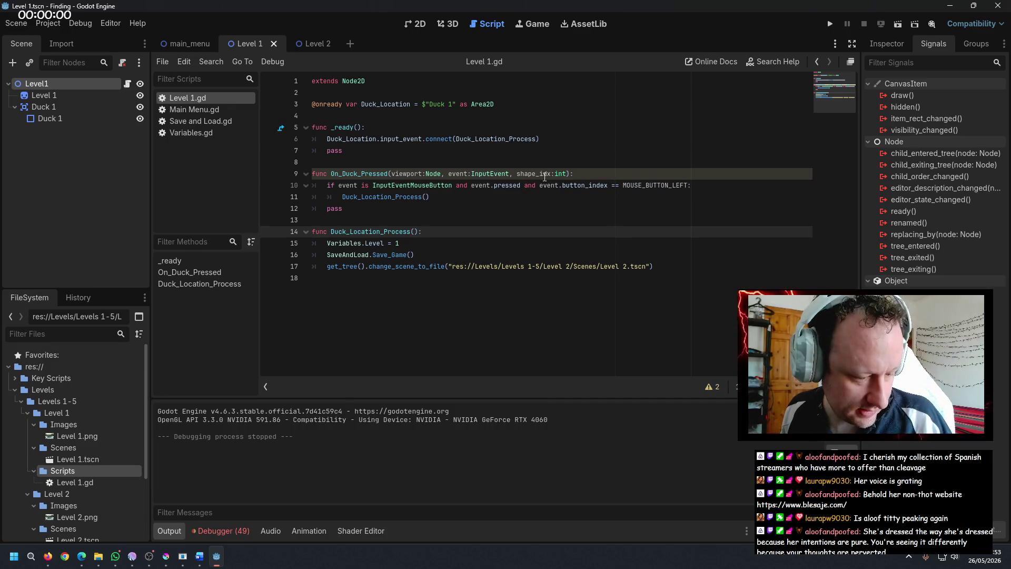
mouse_move(562, 174)
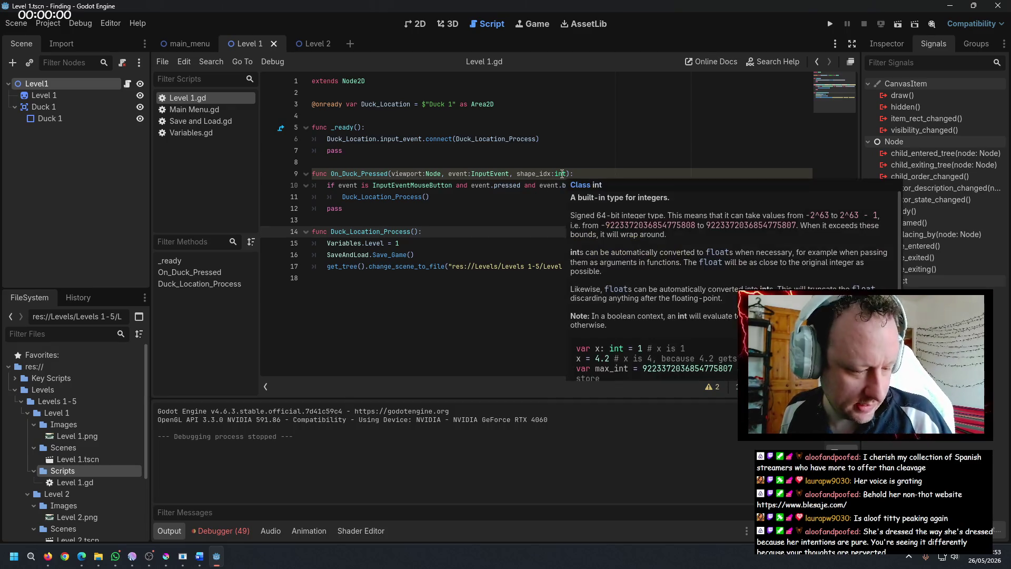
left_click(558, 176)
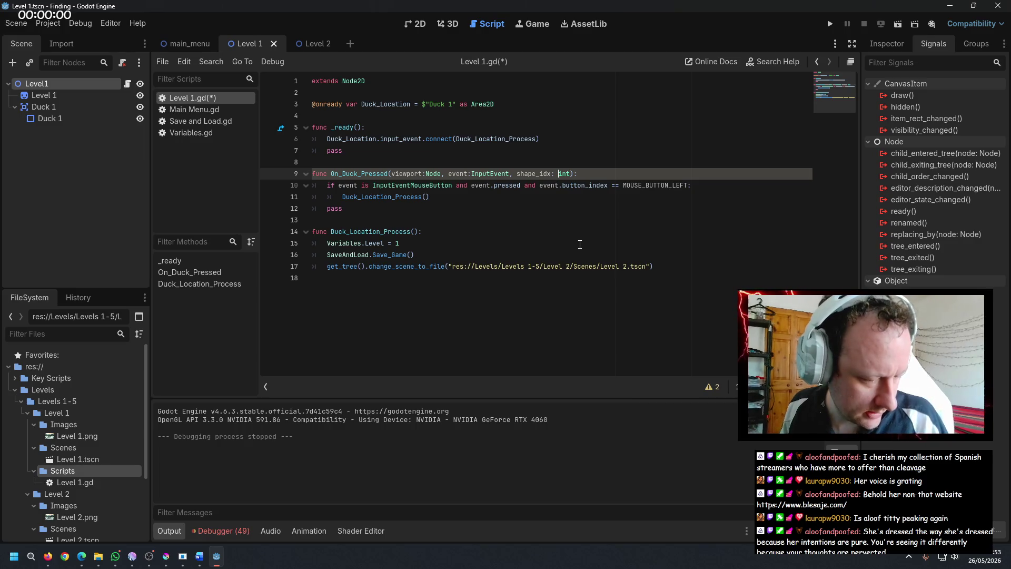
Add spaces before InputEvent and Node, rerun the level, click the duck, and stop the game
left_click(472, 174)
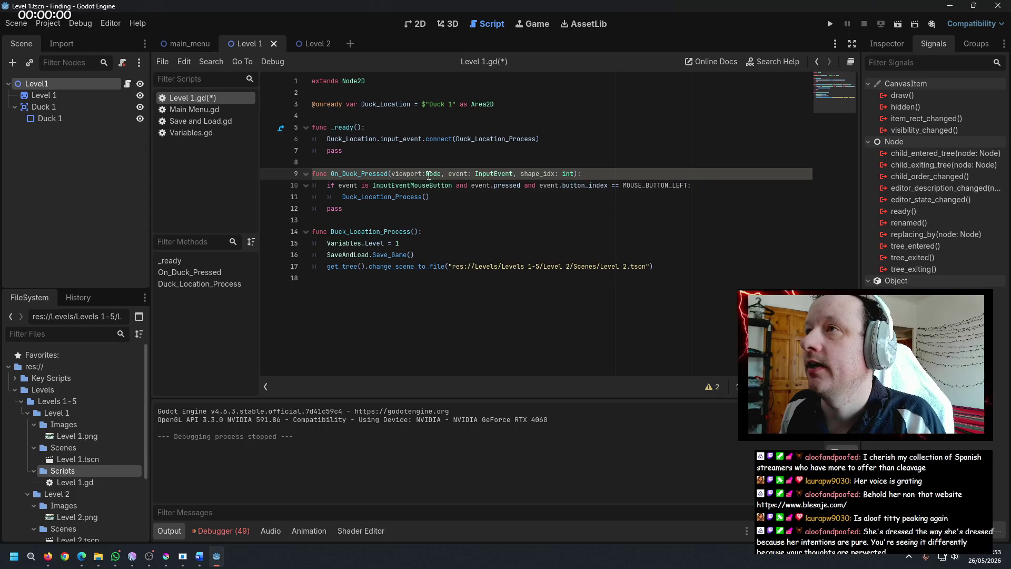
left_click(426, 174)
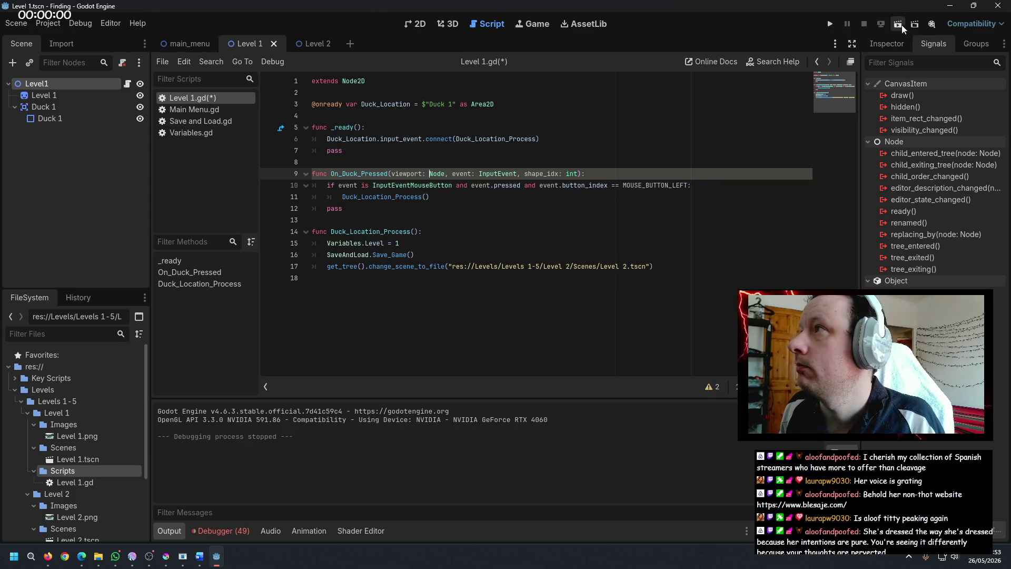
key("F5")
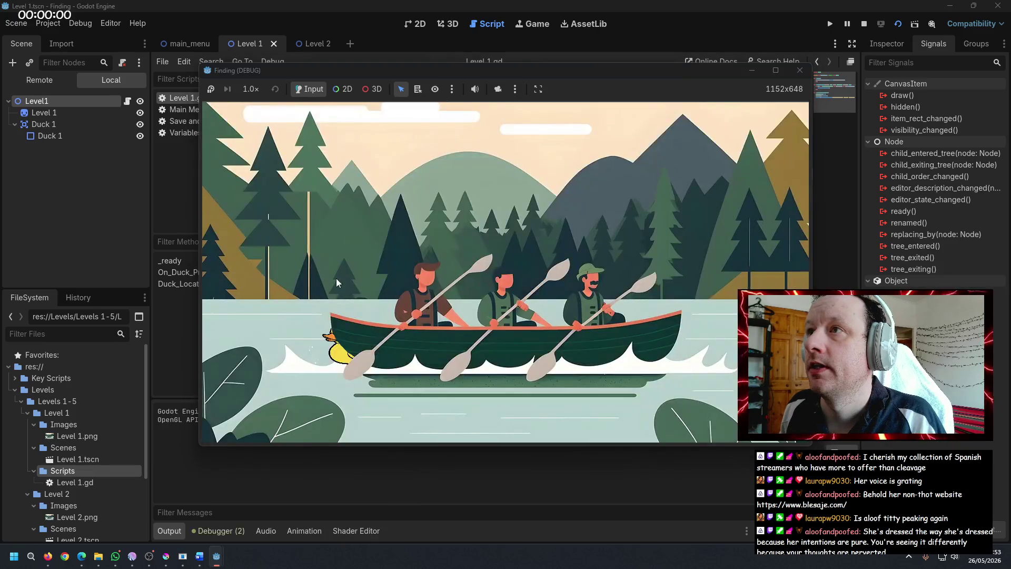
left_click(347, 353)
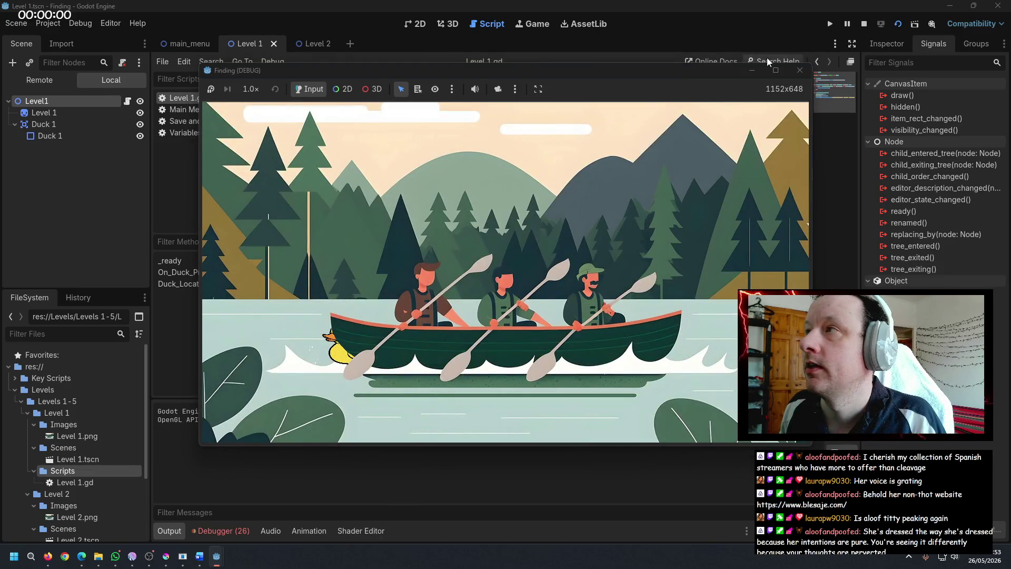
left_click(800, 71)
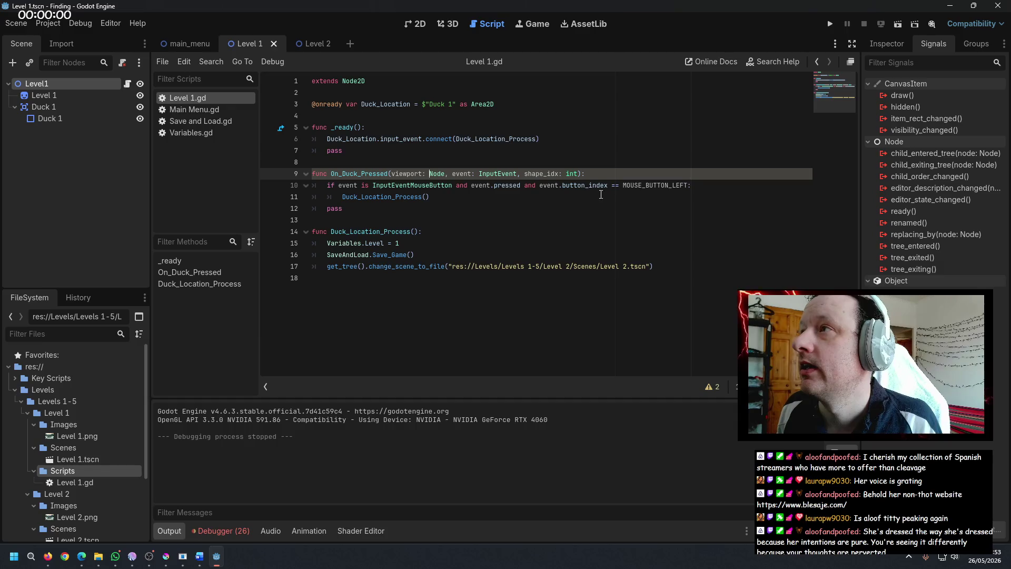
left_click(367, 197)
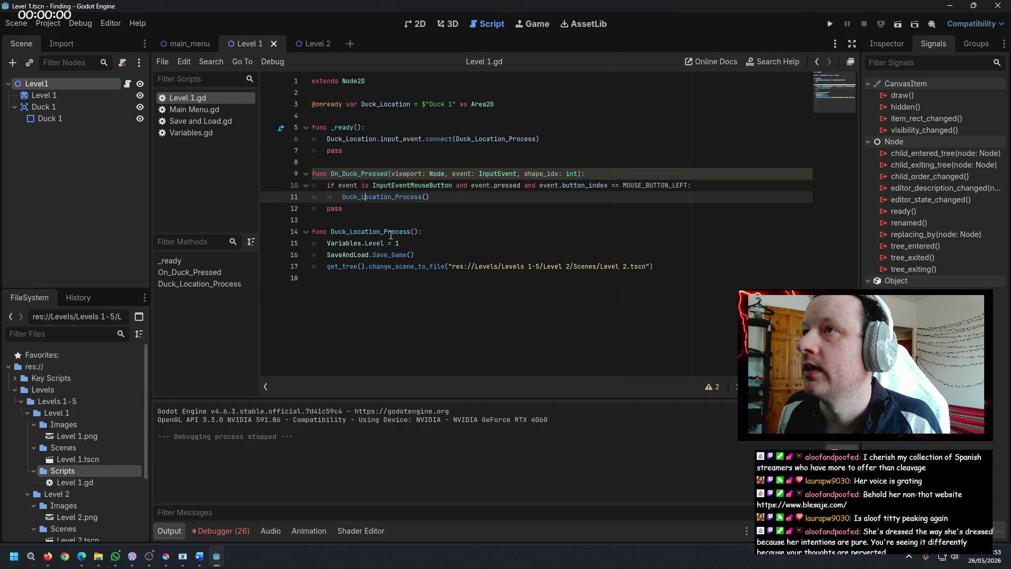